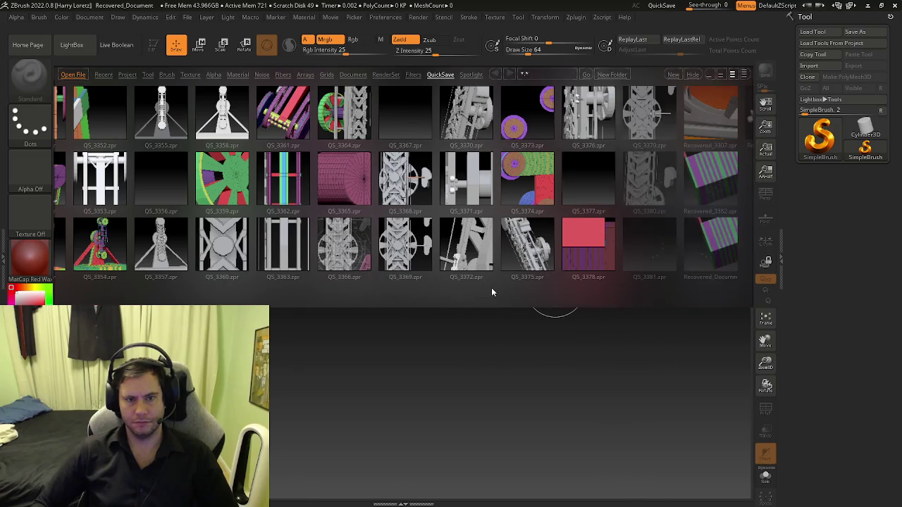
Step: Open the Recovered_3382 quick-save project without saving the previous one, and show its subtool list
drag(217, 115, 183, 135)
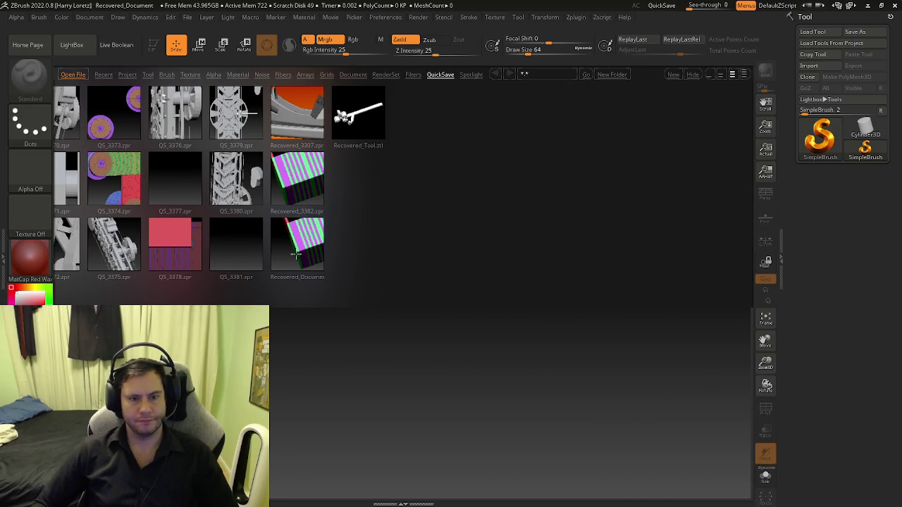
click(299, 184)
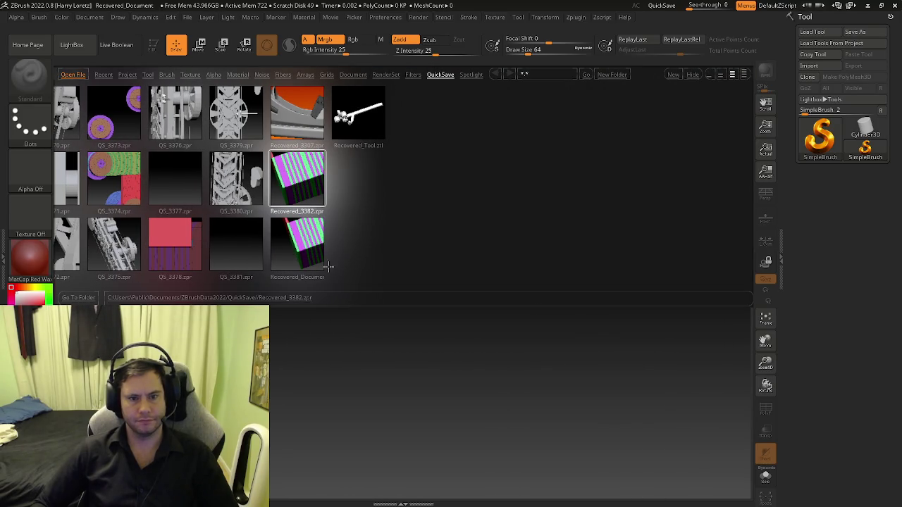
double_click(308, 184)
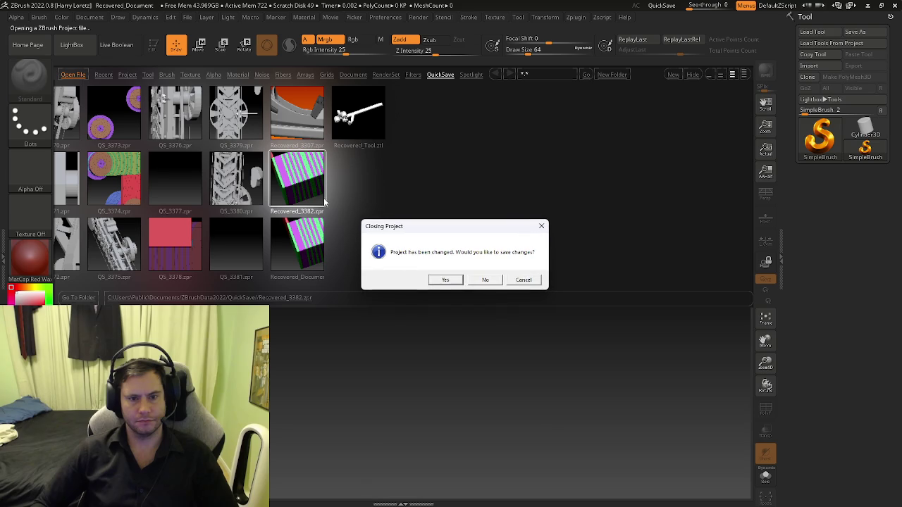
click(487, 281)
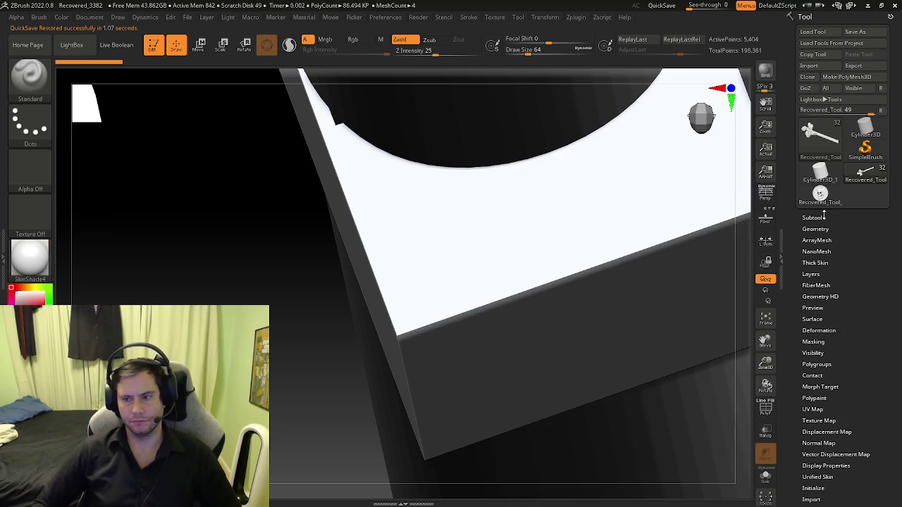
click(814, 218)
Step: Show polyframe, switch to ZModeler and set the edge action to Delete EdgeLoop Complete
mouse_move(707, 325)
mouse_down()
mouse_move(620, 277)
mouse_move(636, 246)
mouse_move(605, 222)
mouse_move(521, 262)
mouse_up()
key(shift+f)
key(b)
key(z)
key(m)
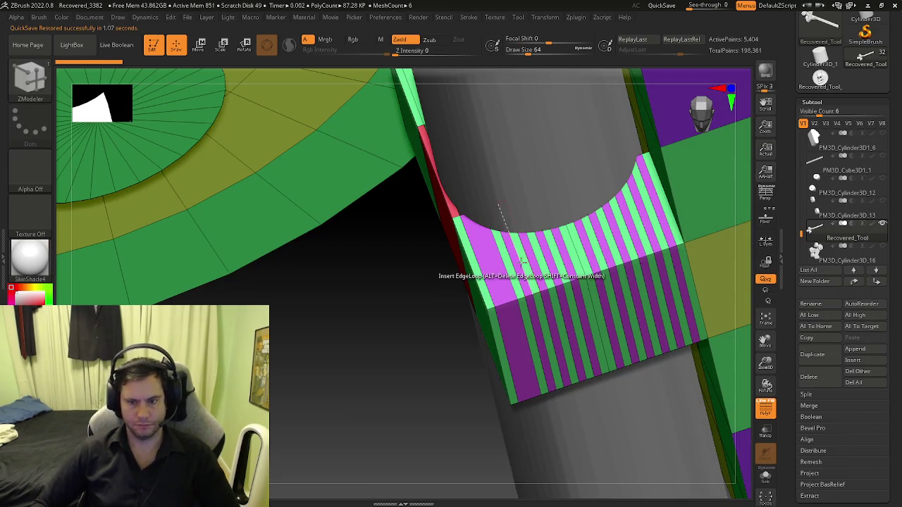
ctrl+right_drag(521, 262, 503, 238)
key(space)
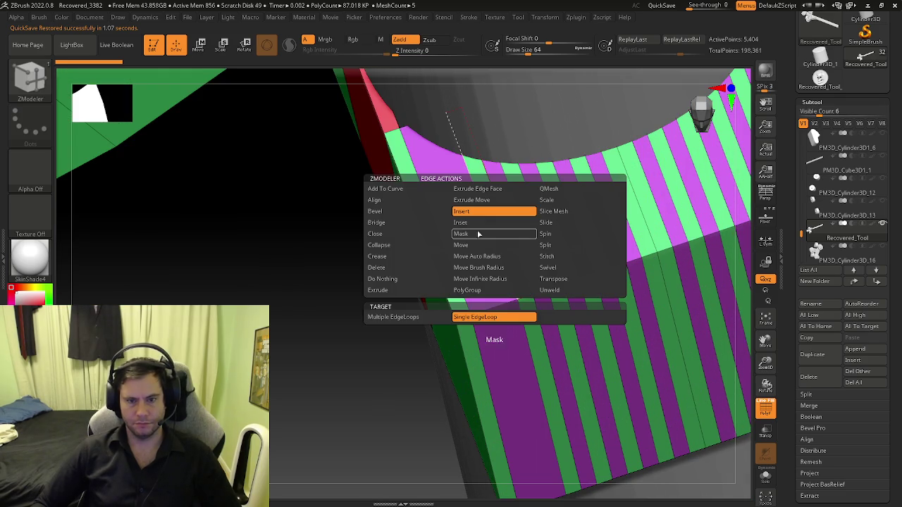
click(405, 271)
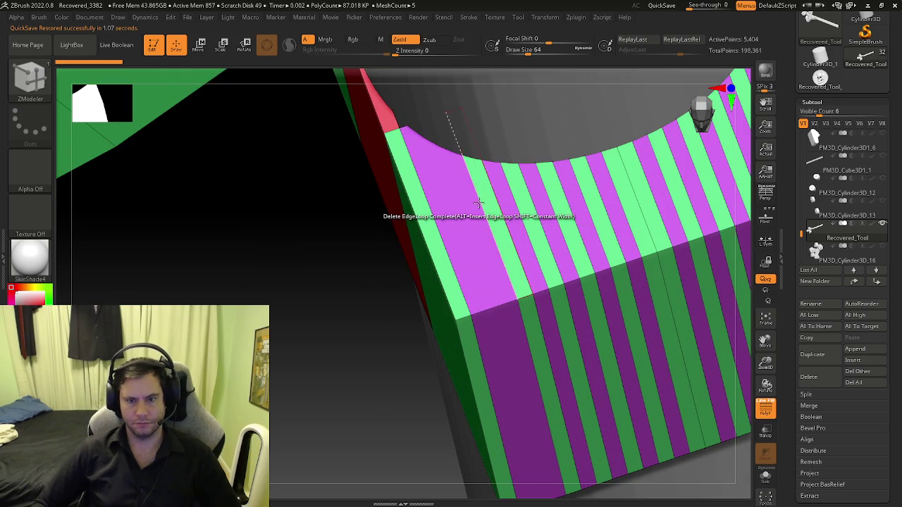
Step: Delete seven vertical edge loops across the curved face of the striped part
click(480, 200)
click(490, 196)
click(500, 195)
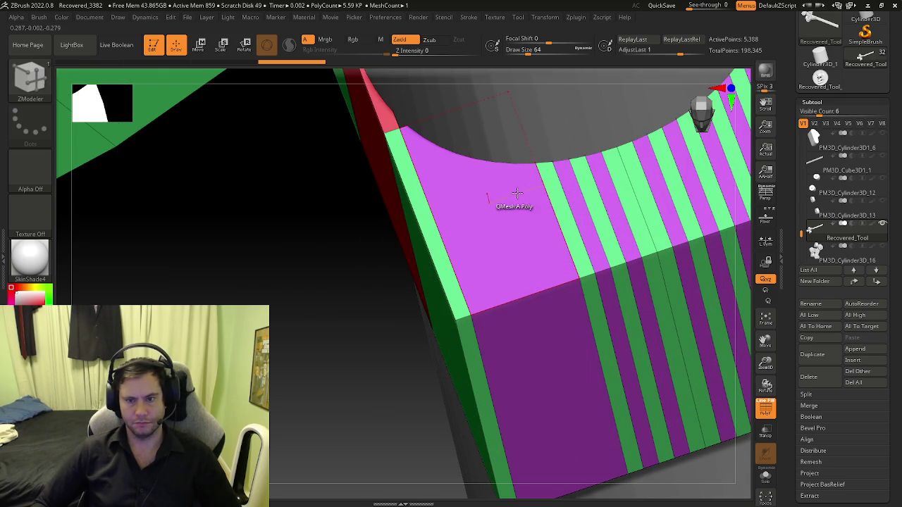
click(525, 191)
click(569, 184)
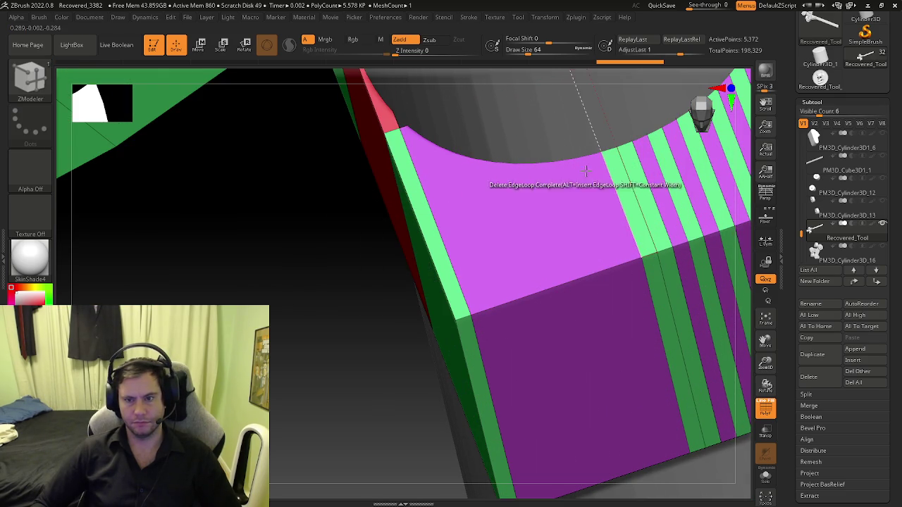
click(584, 170)
click(596, 165)
Step: Delete the remaining extra edge loops along the rim, leaving 5,316 active points
alt+right_drag(603, 161, 497, 201)
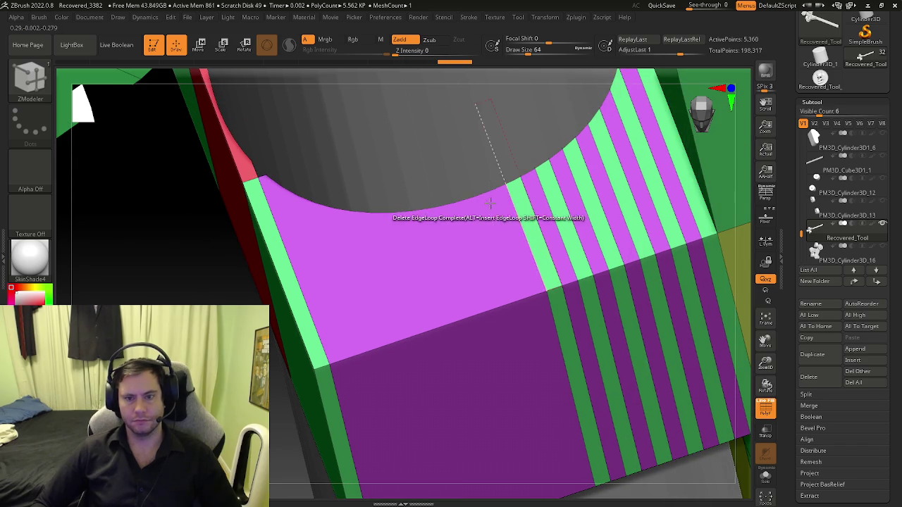
click(501, 199)
click(524, 189)
click(544, 179)
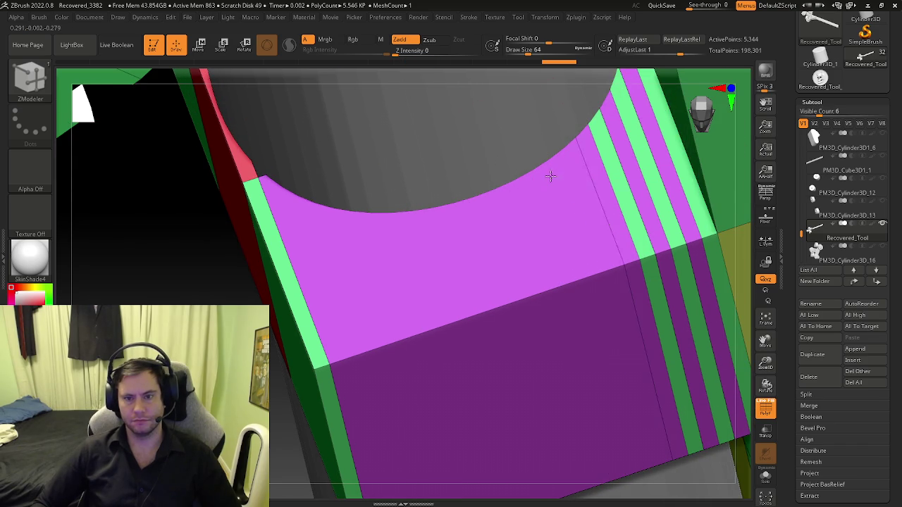
click(589, 157)
click(603, 149)
click(617, 136)
mouse_move(617, 137)
right_down()
mouse_move(404, 162)
mouse_move(595, 133)
mouse_move(576, 257)
mouse_move(536, 254)
mouse_move(422, 197)
right_up()
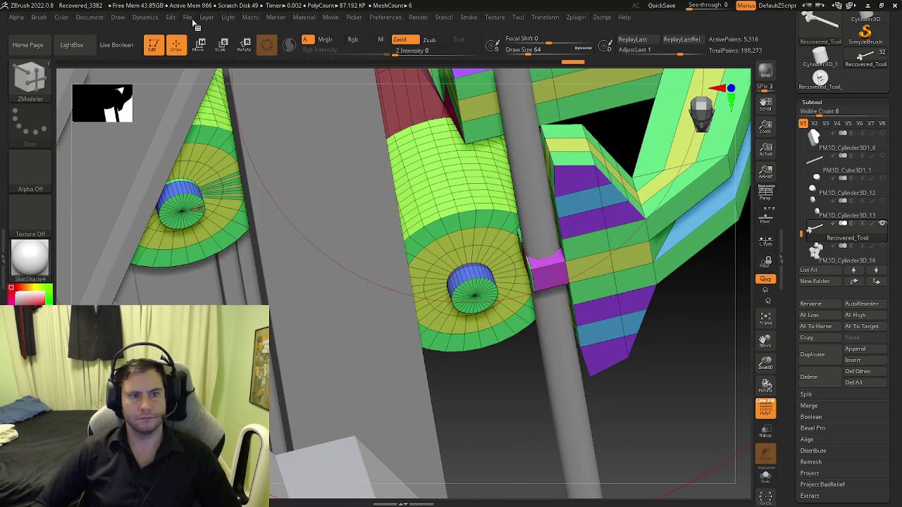
Step: Save the project as Zipper.zpr in the Circus folder, replacing the existing file
click(193, 20)
click(279, 37)
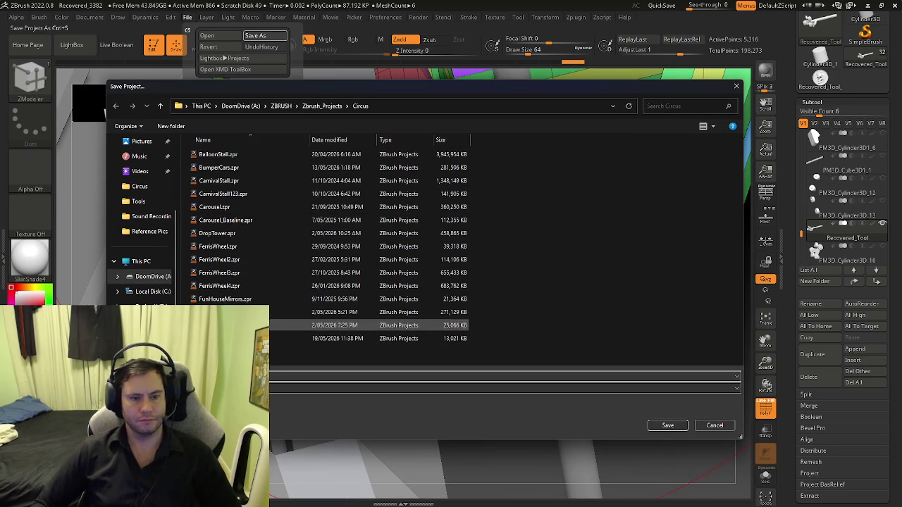
click(667, 424)
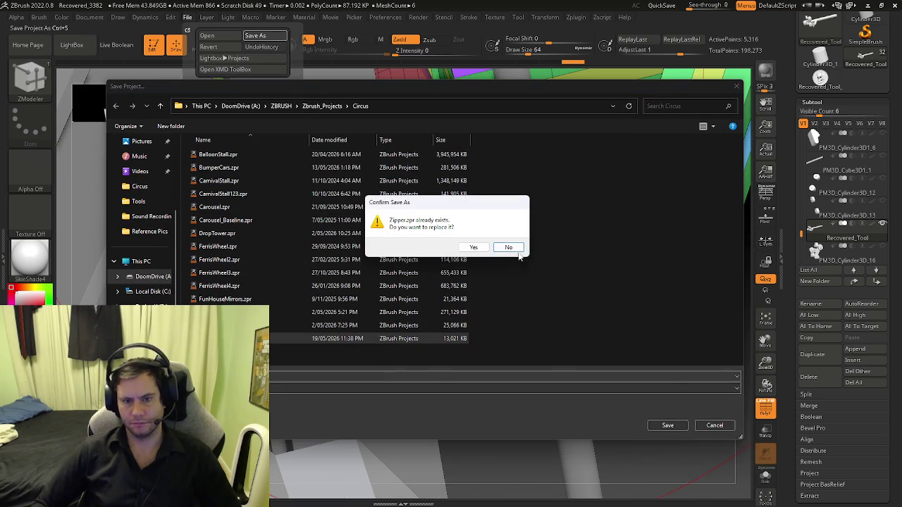
click(474, 247)
mouse_move(510, 300)
mouse_down()
mouse_move(548, 263)
mouse_move(513, 251)
mouse_up()
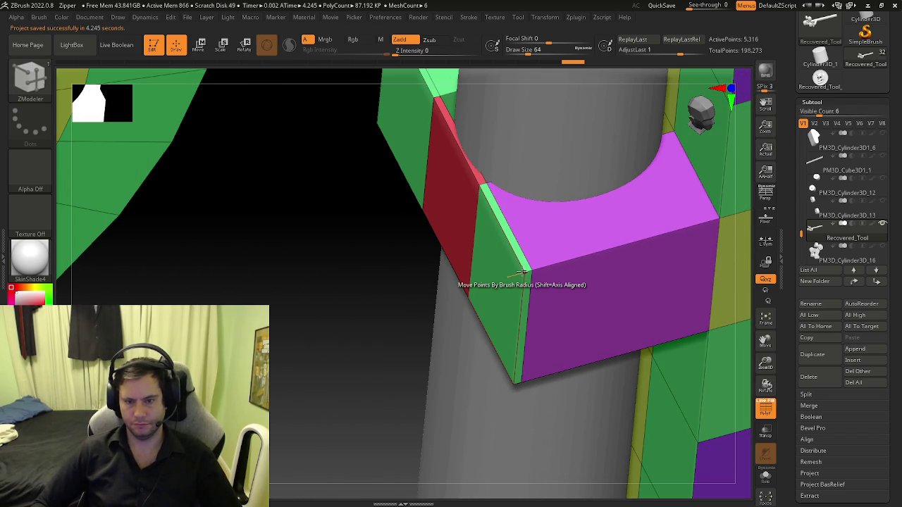
Step: Stitch two points on the green side face and delete its diagonal edge loop
key(space)
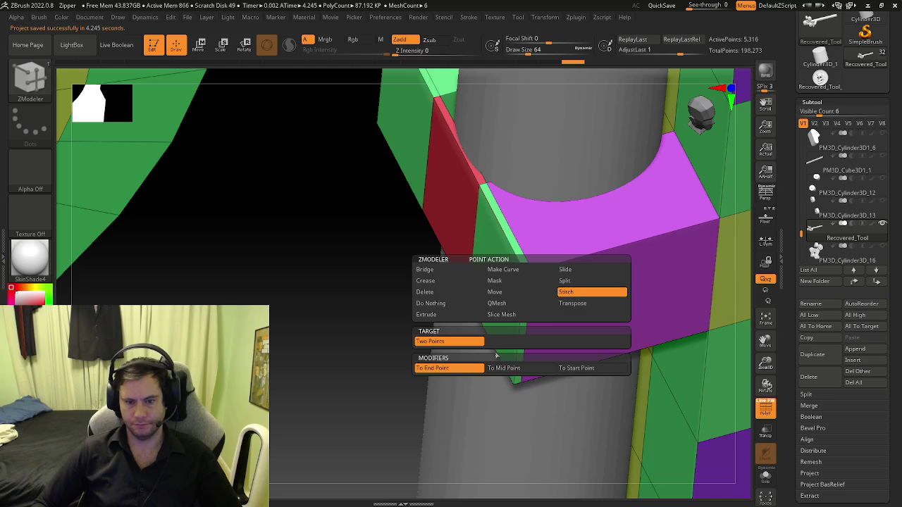
click(479, 186)
mouse_move(511, 300)
right_down()
mouse_move(519, 395)
mouse_move(504, 386)
right_up()
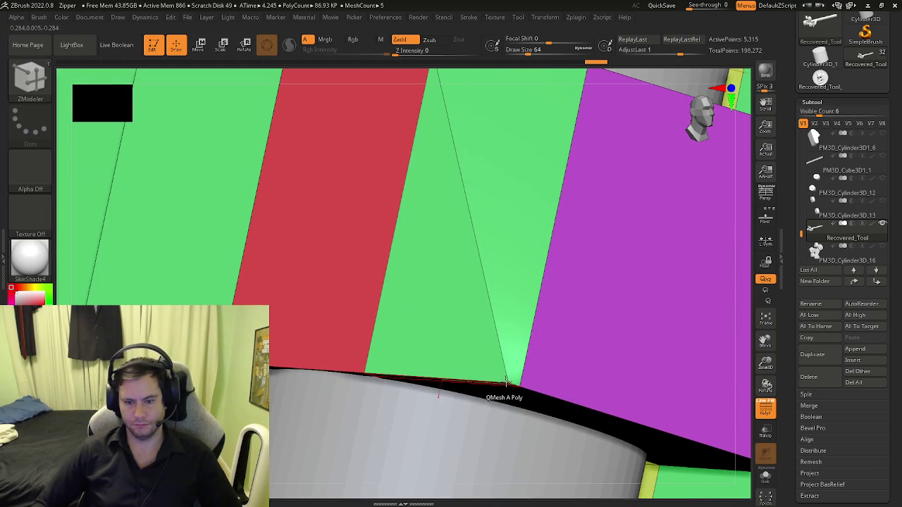
click(373, 365)
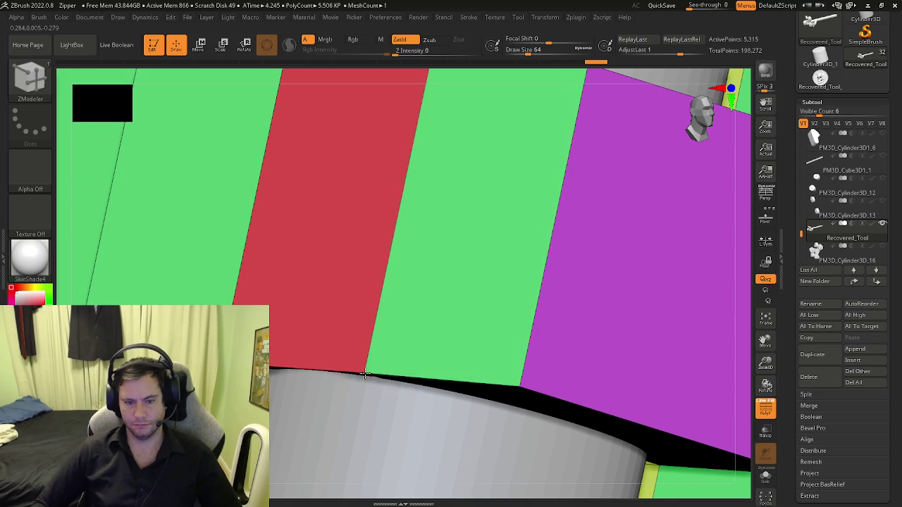
Step: Set the brush draw size to 1
key(s)
drag(383, 362, 375, 363)
text(1)
key(Return)
Step: Isolate the seat part with Solo, frame it, and return to ZModeler
mouse_move(373, 322)
right_down()
mouse_move(302, 262)
mouse_move(337, 295)
mouse_move(380, 296)
right_up()
click(765, 475)
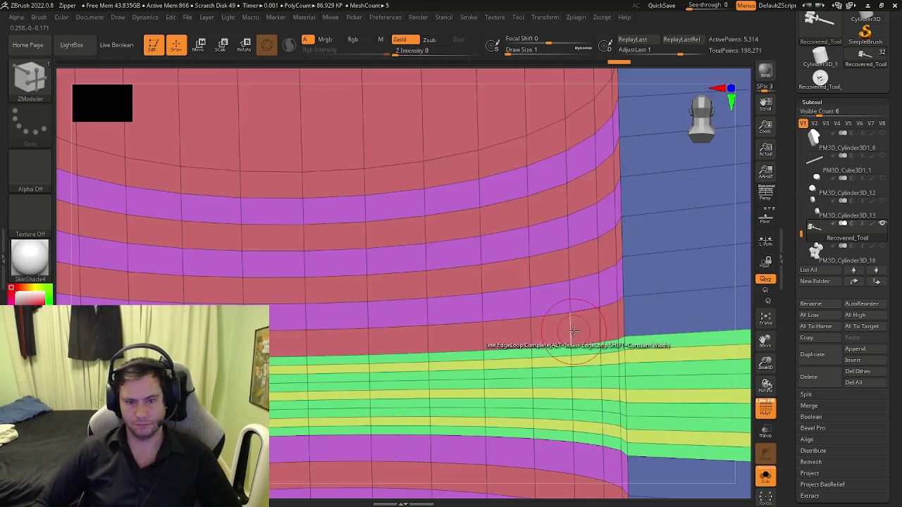
key(f)
mouse_move(228, 270)
right_down()
mouse_move(449, 347)
mouse_move(584, 291)
mouse_move(534, 265)
mouse_move(412, 272)
mouse_move(374, 250)
right_up()
key(b)
key(z)
key(m)
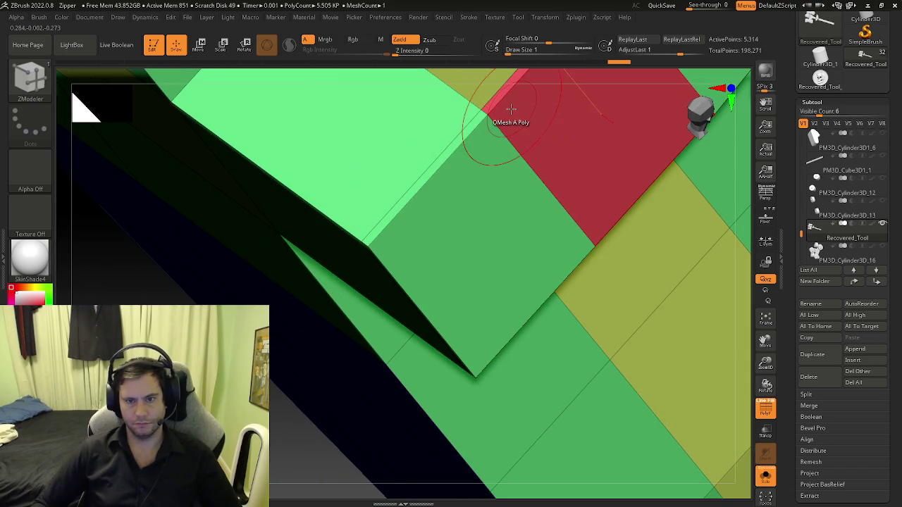
Step: Stitch two points at the red and yellow face junction to reshape the faces
right_drag(480, 356, 483, 199)
click(476, 378)
click(607, 310)
Step: Delete another edge loop on the box edge with Delete EdgeLoop Complete, leaving 5,312 points
mouse_move(428, 213)
right_down()
mouse_move(460, 254)
mouse_move(367, 313)
mouse_move(336, 312)
right_up()
key(space)
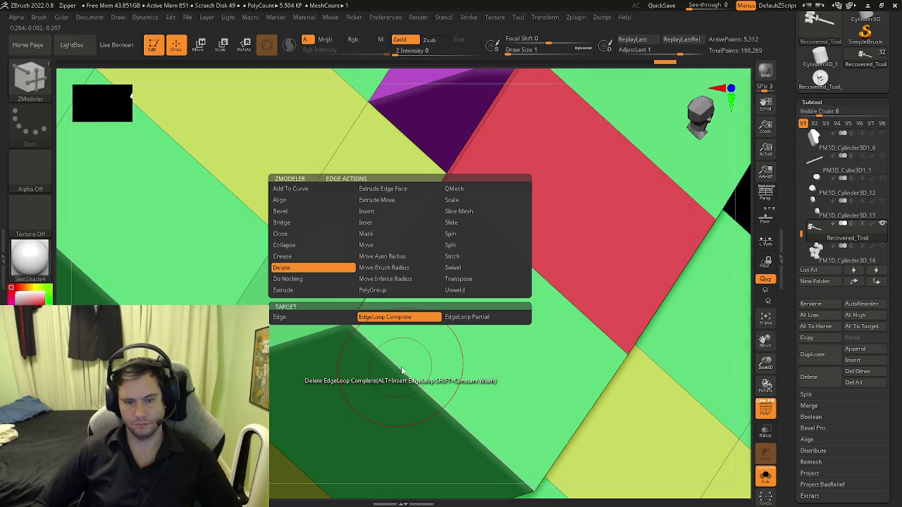
click(454, 188)
mouse_move(483, 167)
right_down()
mouse_move(431, 275)
mouse_move(487, 242)
mouse_move(549, 278)
mouse_move(591, 281)
mouse_move(497, 268)
right_up()
key(w)
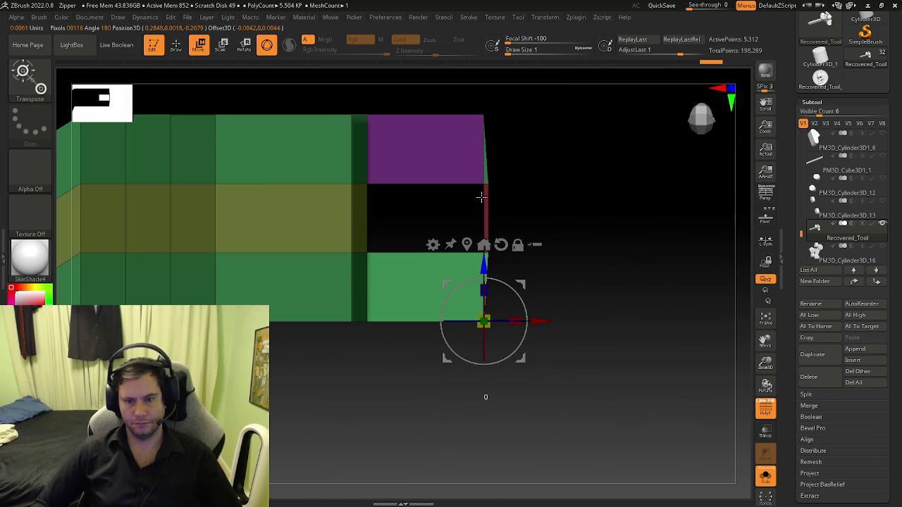
Step: Raise the green face's bottom edge into a slant with Transpose
drag(483, 264, 475, 84)
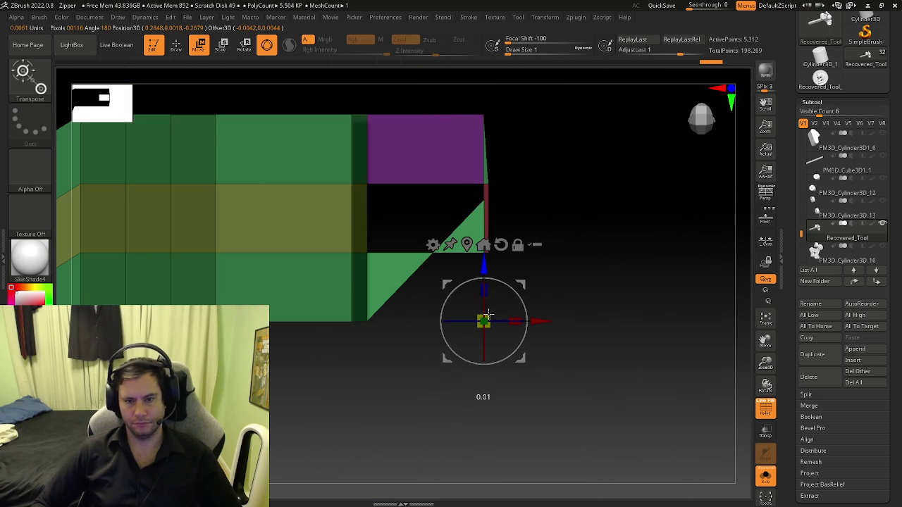
drag(487, 286, 486, 398)
key(ctrl+z)
key(ctrl+z)
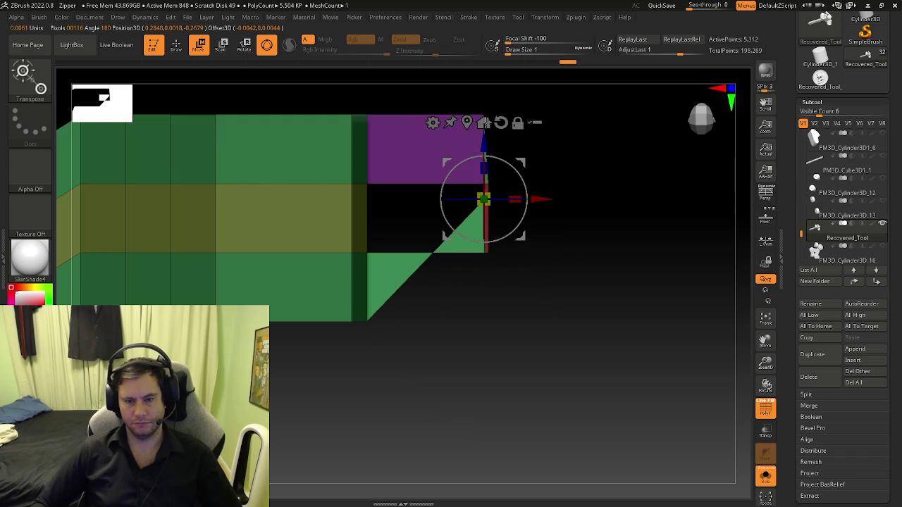
mouse_move(504, 225)
right_down()
mouse_move(602, 296)
mouse_move(423, 262)
mouse_move(503, 250)
right_up()
drag(501, 262, 481, 173)
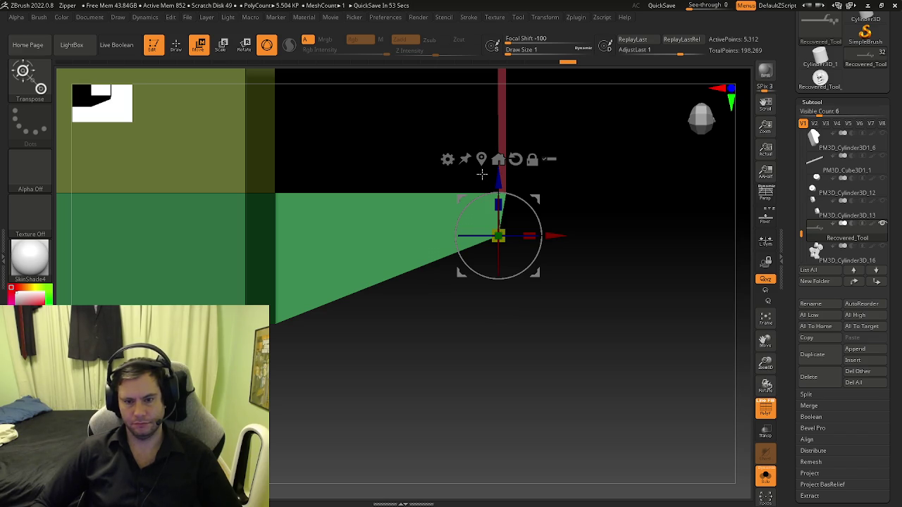
Step: Lower the pink block's right corner slightly in a straight-on view
key(q)
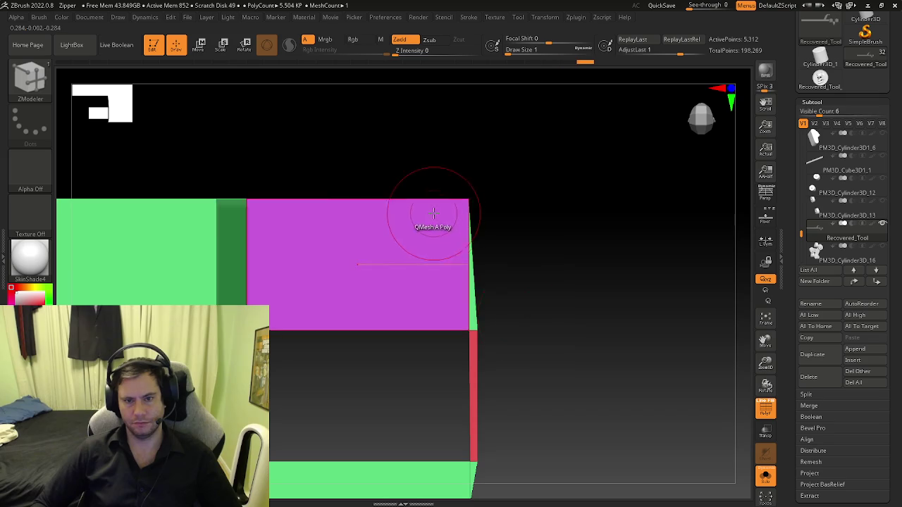
right_drag(433, 212, 446, 199)
key(w)
shift+right_drag(477, 157, 484, 236)
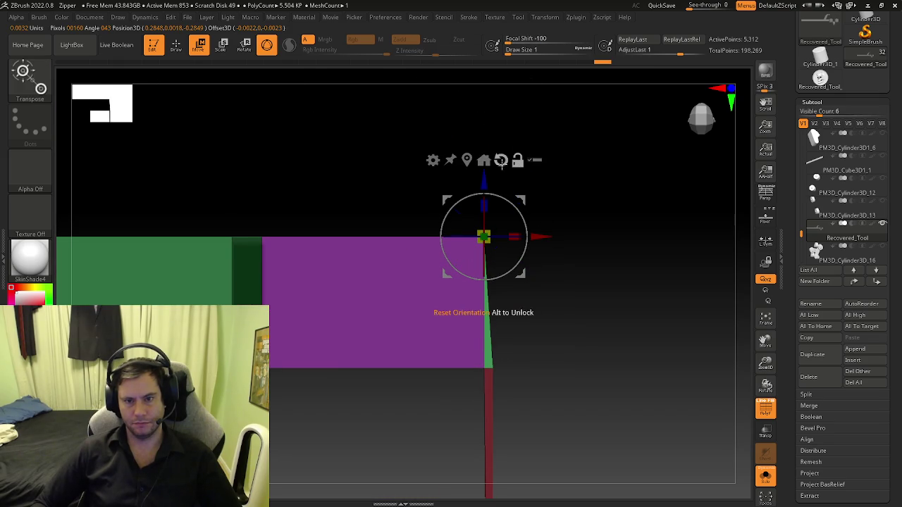
alt+right_drag(553, 238, 497, 186)
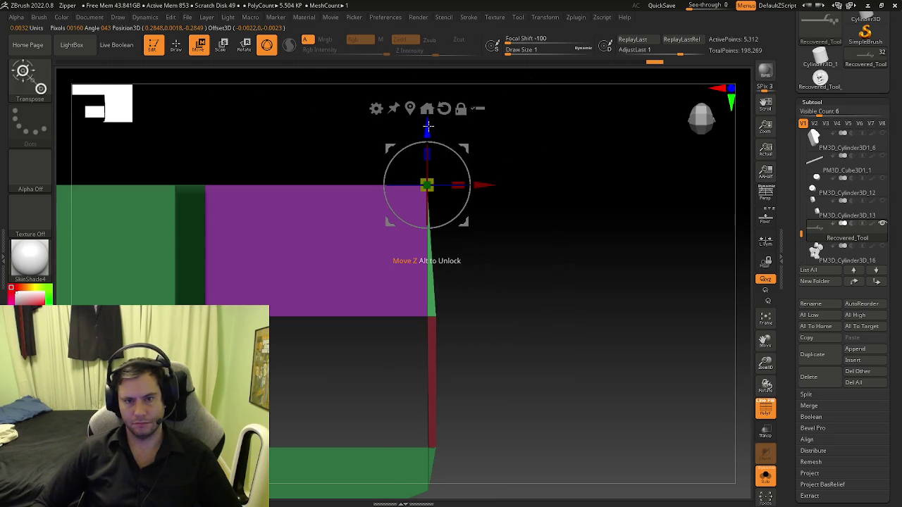
drag(427, 126, 427, 215)
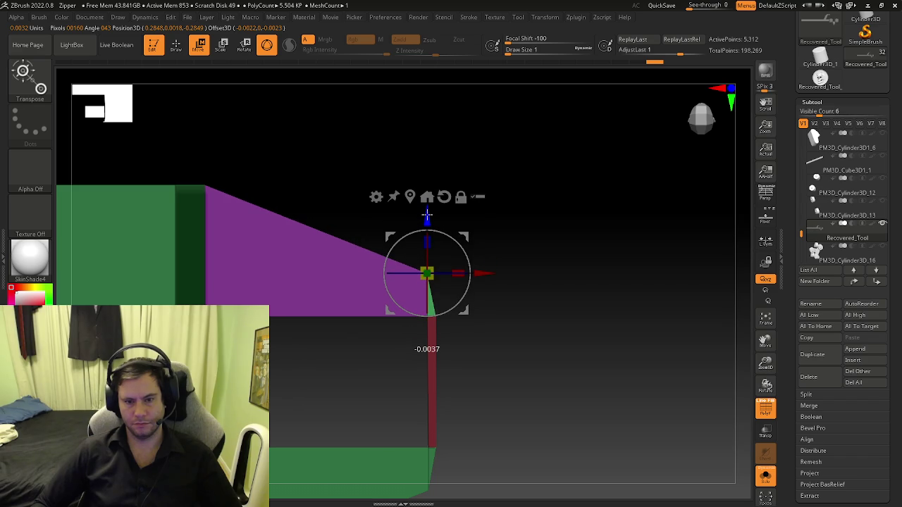
Step: Pull the red end face outward with ZModeler's Transpose A Poly action
key(q)
mouse_move(503, 296)
mouse_down()
mouse_move(447, 254)
mouse_move(484, 301)
mouse_move(455, 289)
mouse_move(493, 331)
mouse_move(443, 268)
mouse_move(427, 314)
mouse_up()
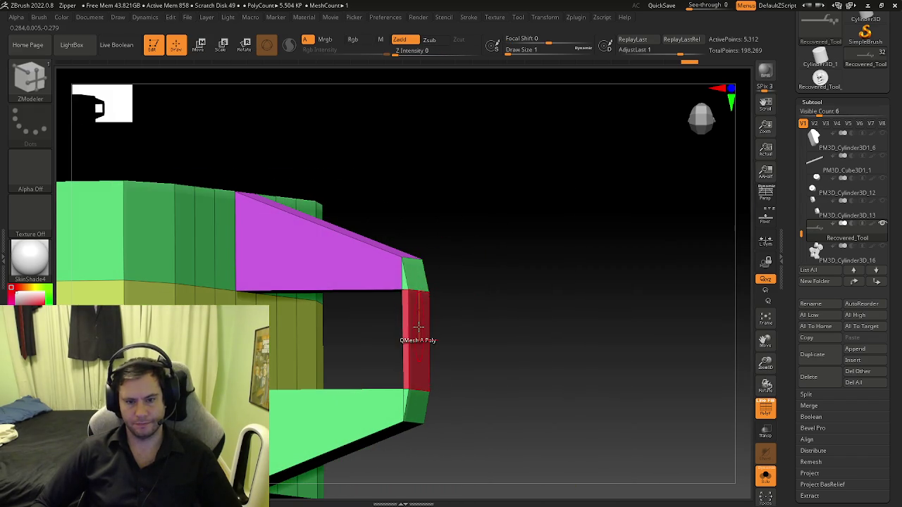
key(space)
click(491, 182)
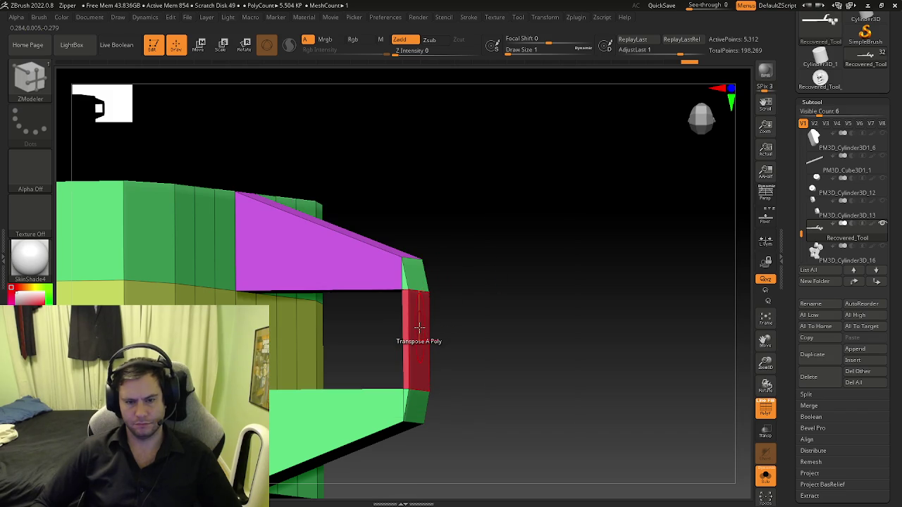
right_drag(412, 324, 417, 322)
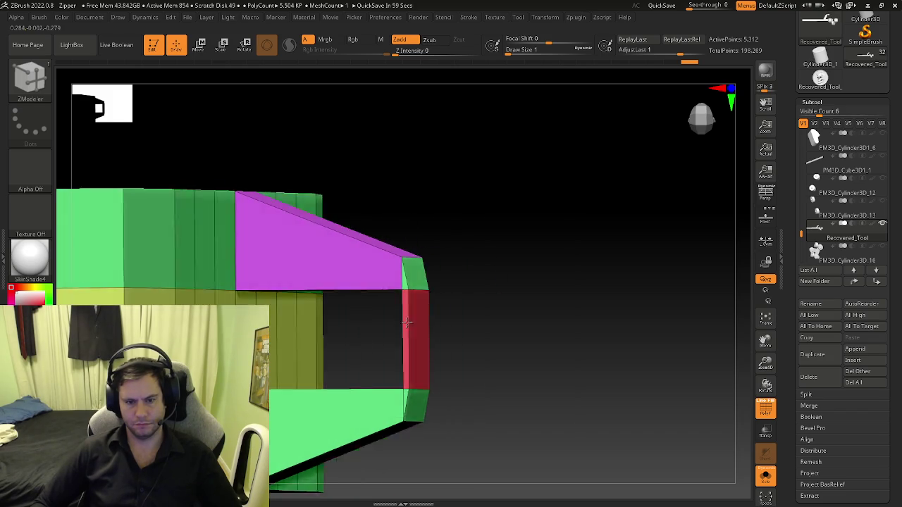
drag(417, 322, 496, 338)
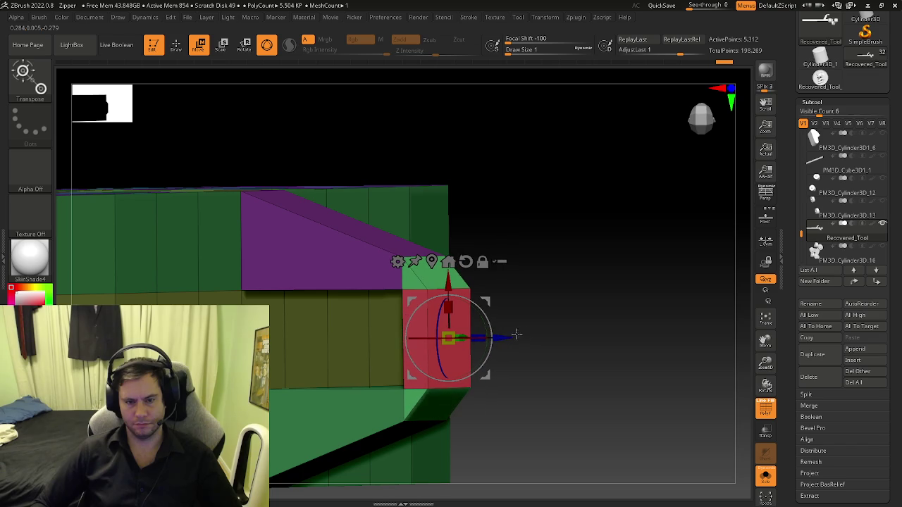
right_drag(526, 335, 609, 387)
drag(497, 338, 512, 336)
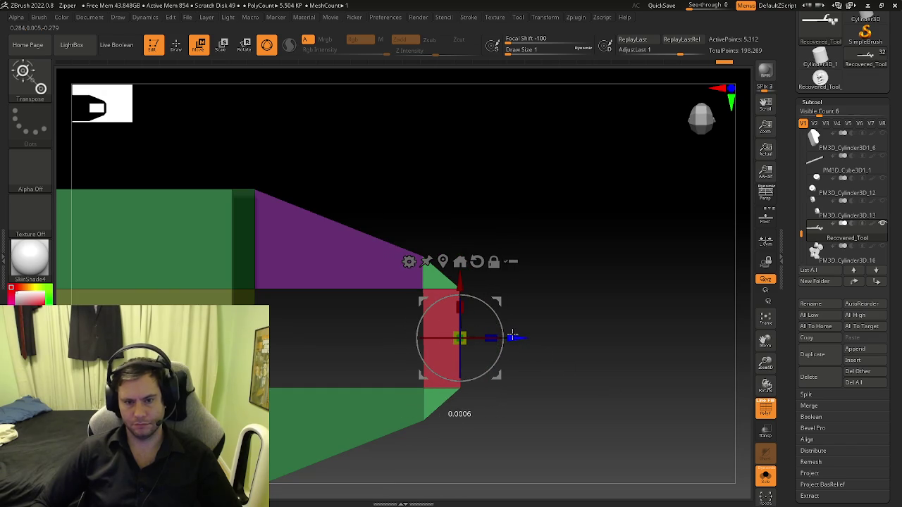
key(q)
Step: Exit Solo and inspect the seat part among the wheels and rod
ctrl+click(540, 328)
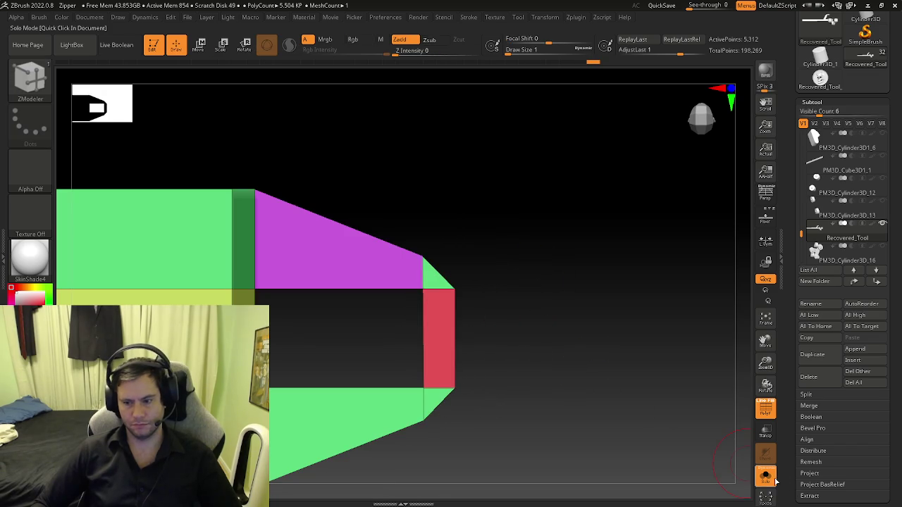
click(765, 476)
key(shift+f)
mouse_move(486, 311)
right_down()
mouse_move(421, 348)
mouse_move(280, 285)
mouse_move(387, 350)
right_up()
key(shift+f)
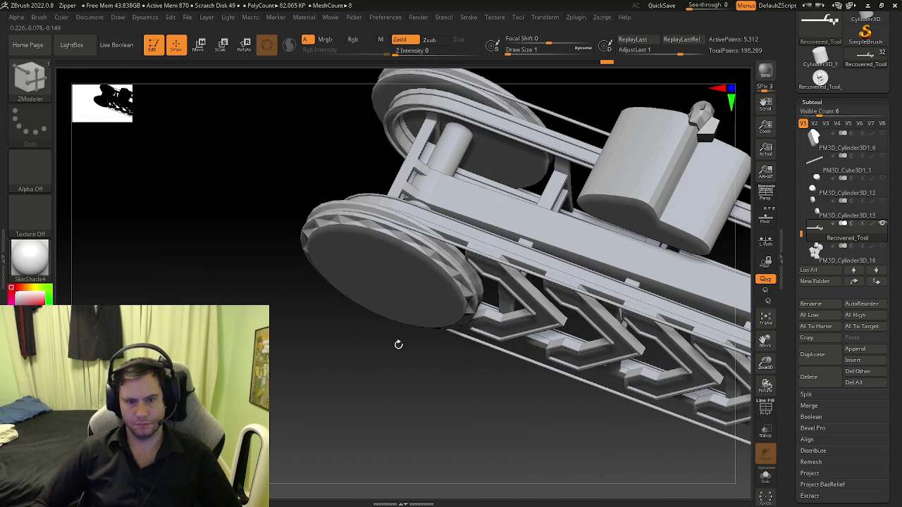
mouse_move(491, 327)
right_down()
mouse_move(432, 352)
mouse_move(488, 300)
mouse_move(446, 299)
right_up()
mouse_move(376, 294)
right_down()
mouse_move(545, 307)
mouse_move(458, 271)
mouse_move(514, 298)
mouse_move(322, 269)
mouse_move(292, 240)
mouse_move(280, 283)
mouse_move(523, 278)
mouse_move(454, 334)
mouse_move(521, 249)
mouse_move(507, 236)
mouse_move(493, 236)
mouse_move(521, 242)
mouse_move(500, 312)
mouse_move(582, 318)
mouse_move(599, 336)
mouse_move(522, 337)
mouse_move(368, 255)
right_up()
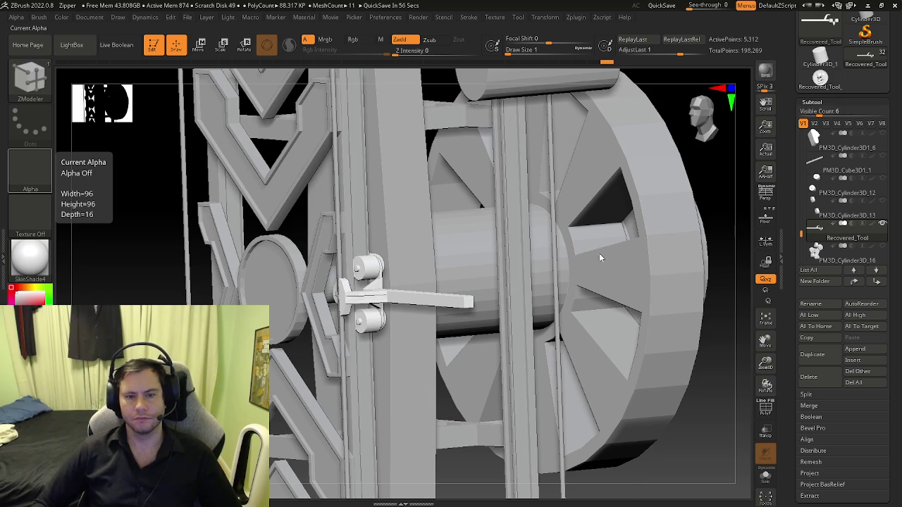
right_drag(608, 255, 557, 5)
right_drag(362, 252, 577, 14)
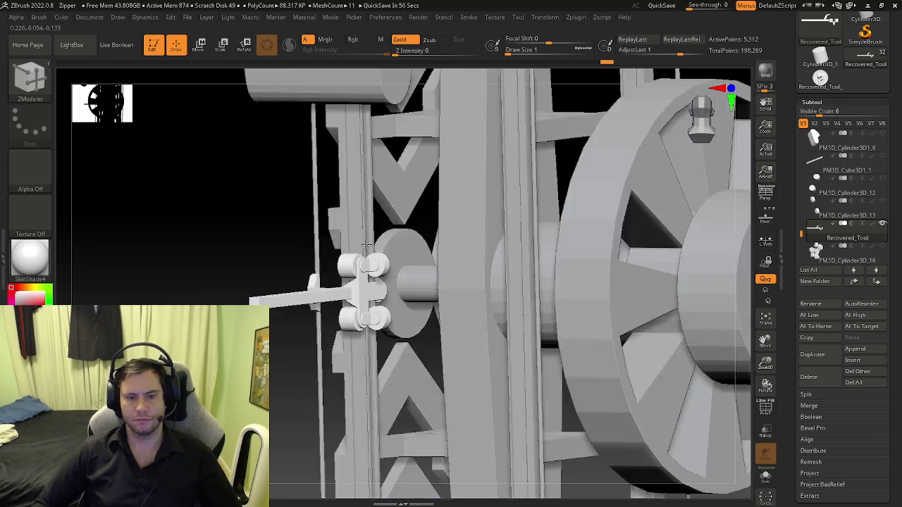
Step: Mirror the lever bracket across Z via SubTool Master, merged into one subtool (10,624 points)
click(576, 16)
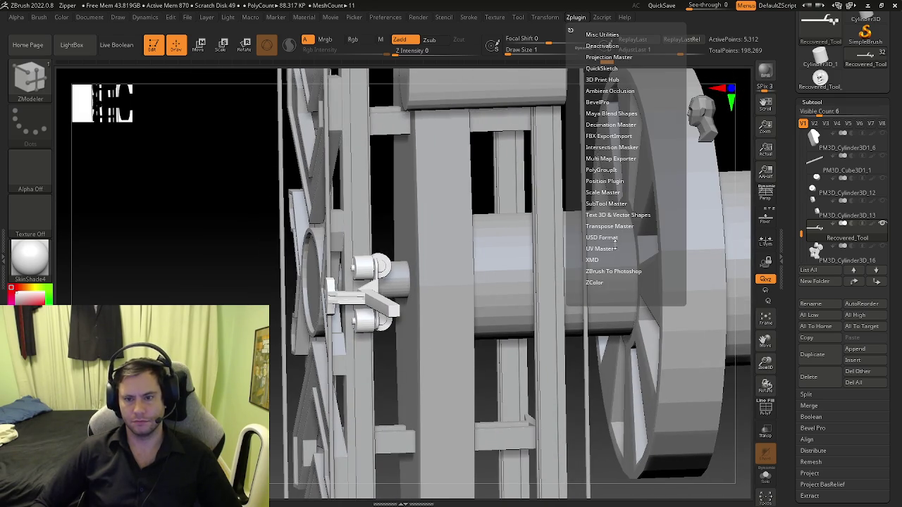
click(595, 204)
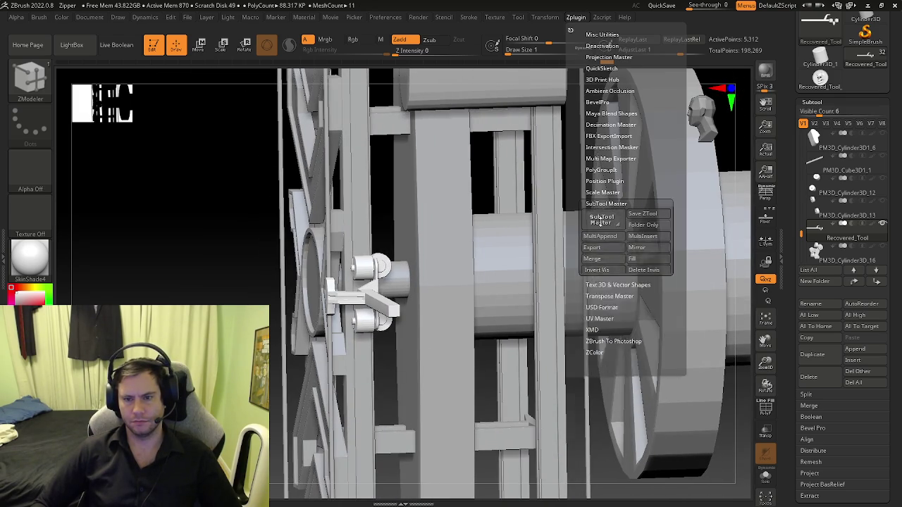
click(636, 247)
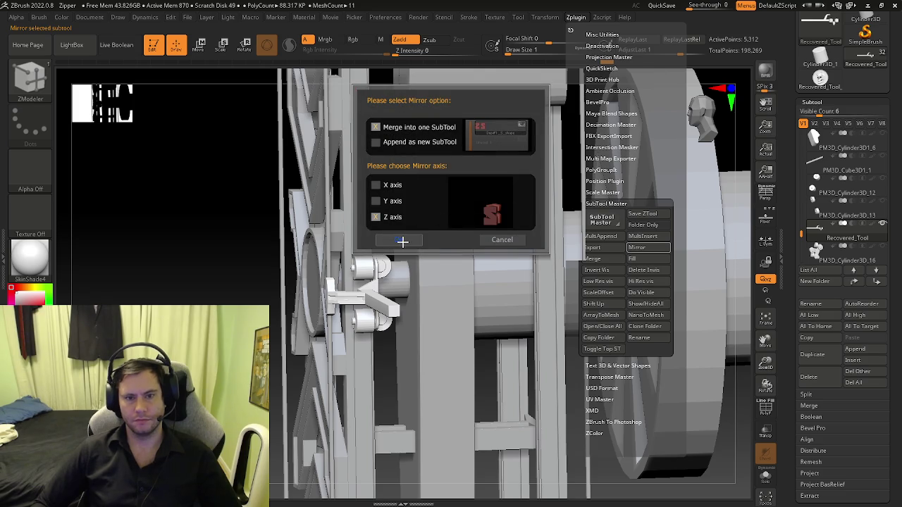
click(402, 242)
mouse_move(402, 242)
right_down()
mouse_move(389, 289)
mouse_move(458, 296)
mouse_move(467, 288)
mouse_move(507, 304)
mouse_move(480, 320)
mouse_move(519, 288)
mouse_move(402, 284)
mouse_move(412, 280)
right_up()
key(shift+f)
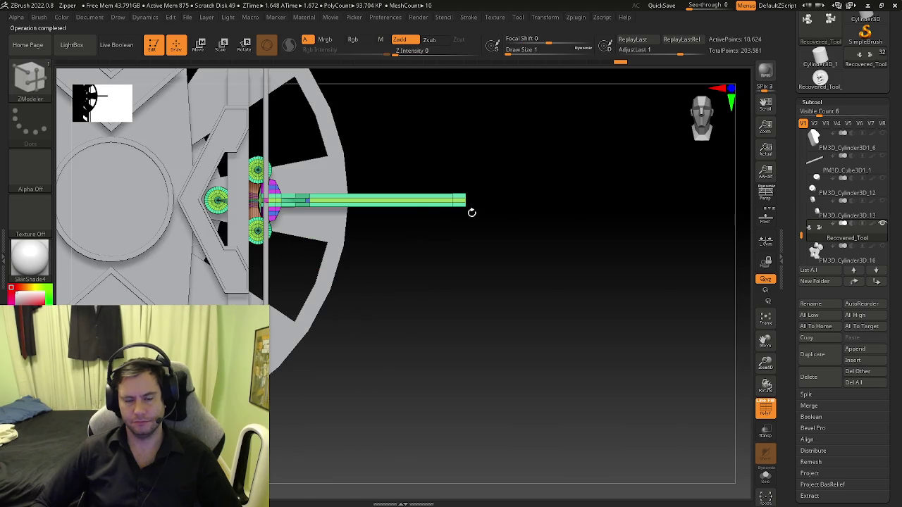
Step: Hide the upper roller bracket so only the lower bracket shows, back in ZModeler
right_drag(463, 199, 471, 285)
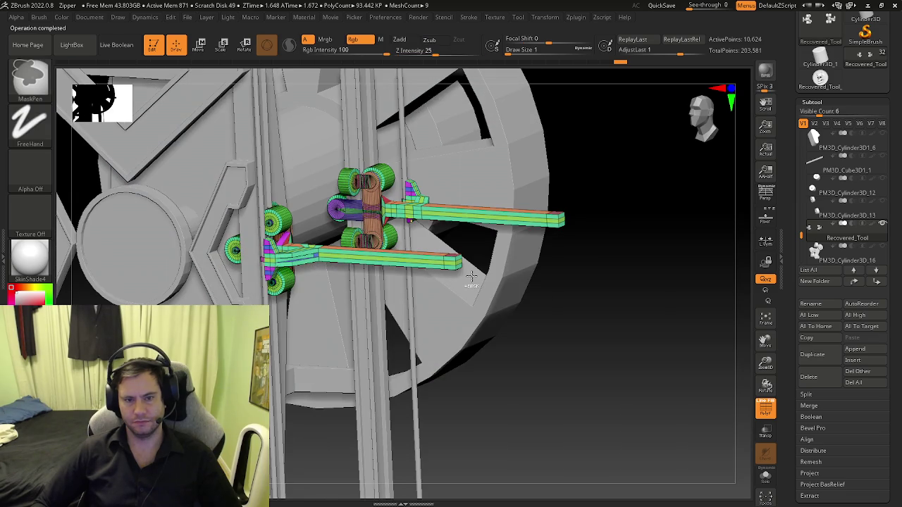
ctrl+shift+click(459, 264)
key(b)
key(z)
key(m)
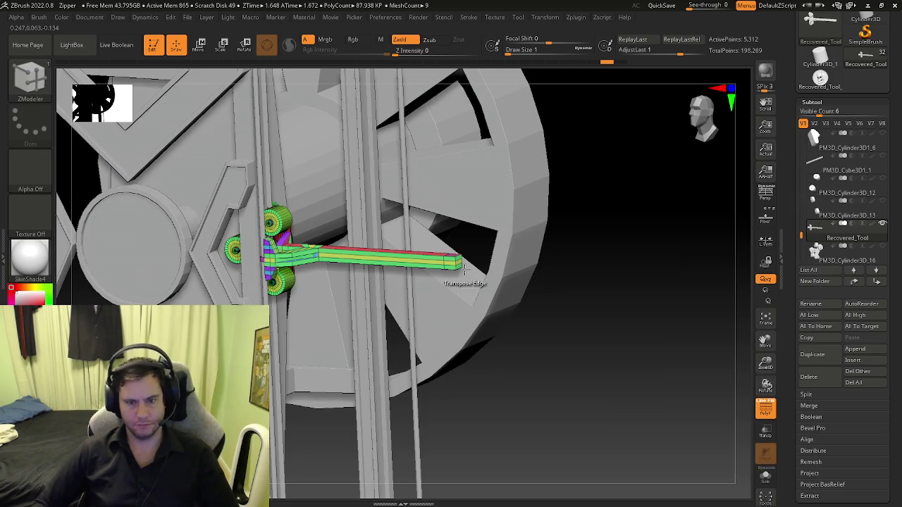
mouse_move(460, 263)
right_down()
mouse_move(491, 233)
mouse_move(449, 250)
mouse_move(454, 258)
right_up()
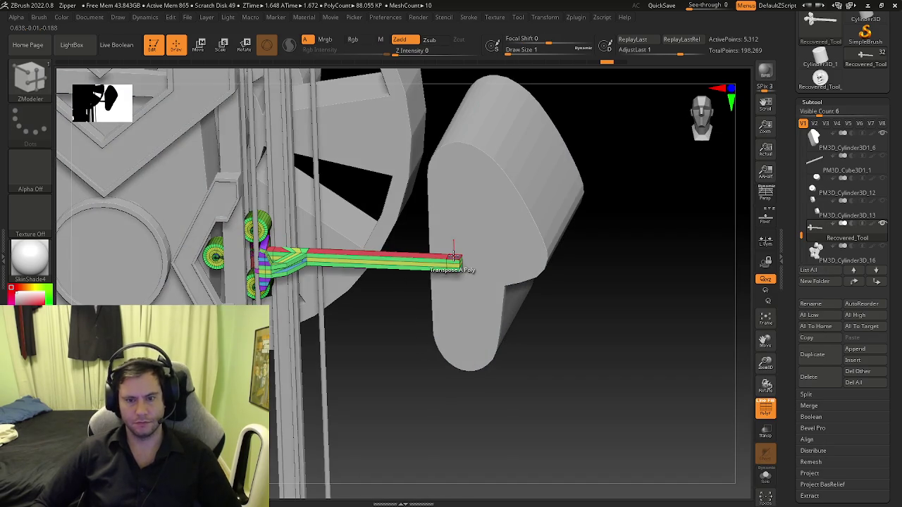
Step: Extrude the lever arm's tip polygon upward into a red post
key(space)
click(337, 189)
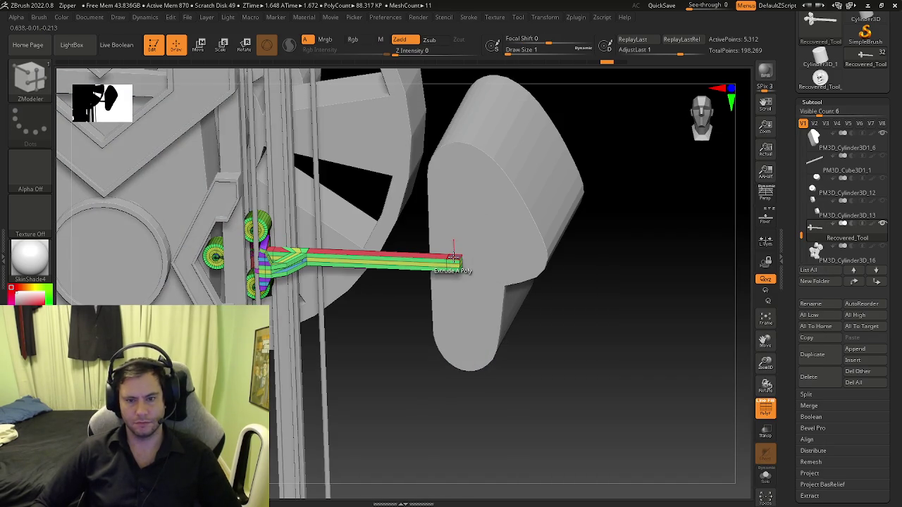
drag(434, 132, 534, 190)
shift+drag(496, 234, 471, 237)
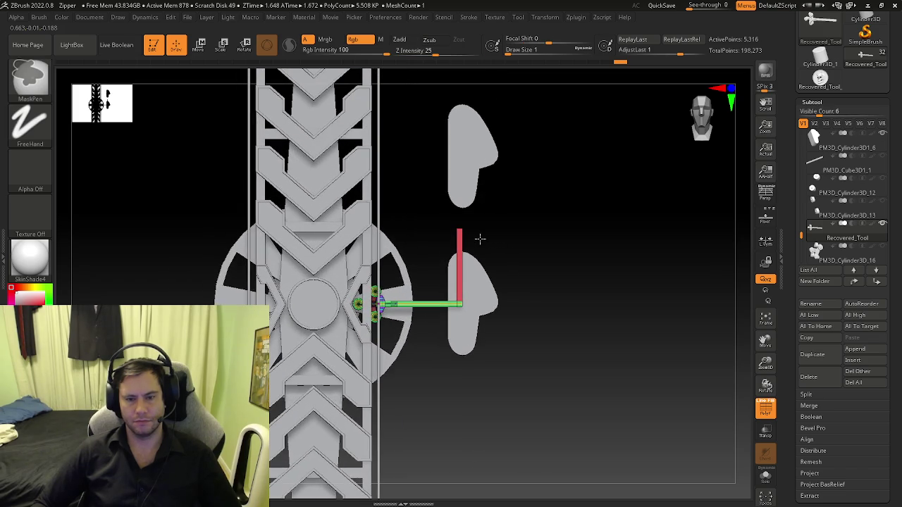
ctrl+right_drag(467, 237, 525, 236)
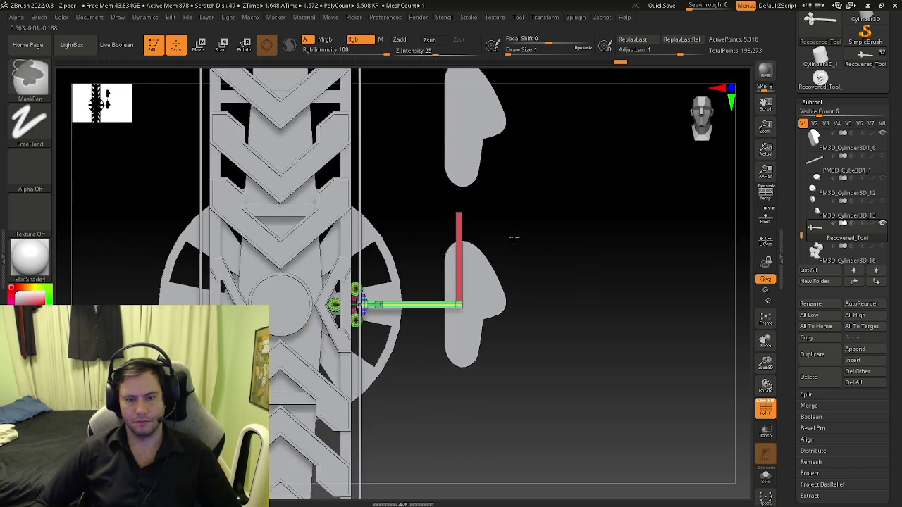
mouse_move(525, 236)
right_down()
mouse_move(524, 251)
mouse_move(493, 232)
mouse_move(424, 229)
mouse_move(486, 229)
mouse_move(441, 229)
right_up()
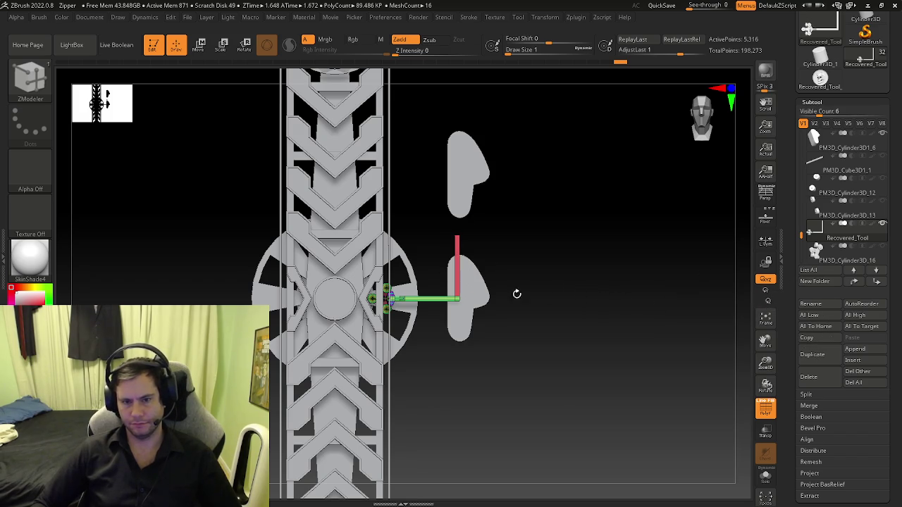
Step: Check the post beside the seat shell and duplicate the lever arm subtool
scroll(508, 298, up, 3)
mouse_move(614, 314)
mouse_down()
mouse_move(493, 292)
mouse_move(531, 294)
mouse_up()
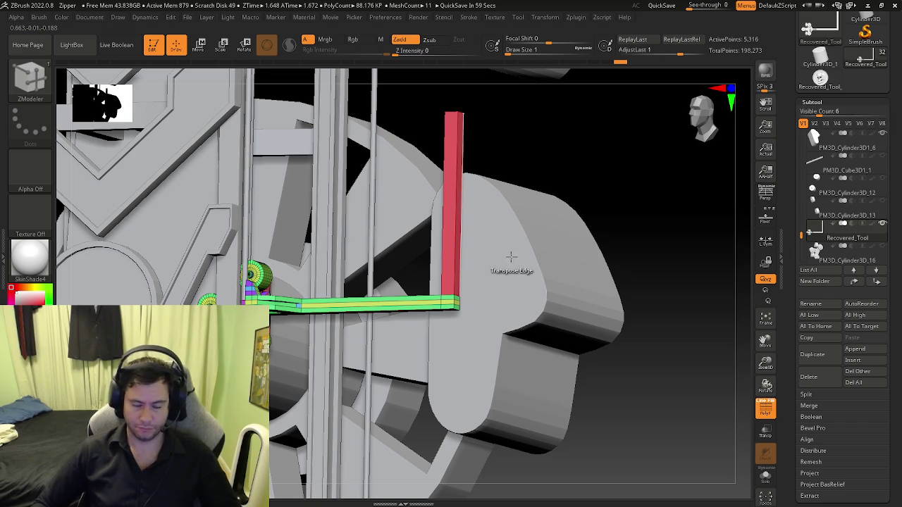
shift+drag(509, 256, 499, 258)
ctrl+right_drag(510, 260, 439, 257)
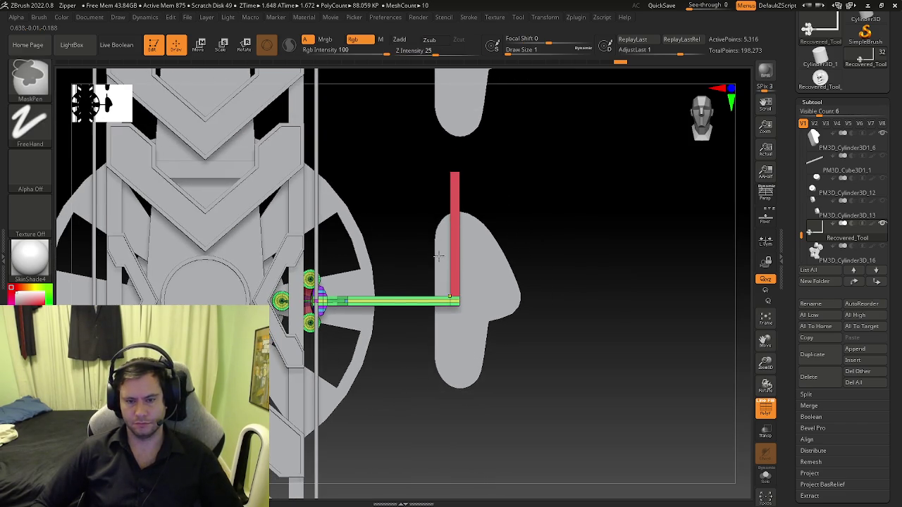
click(807, 356)
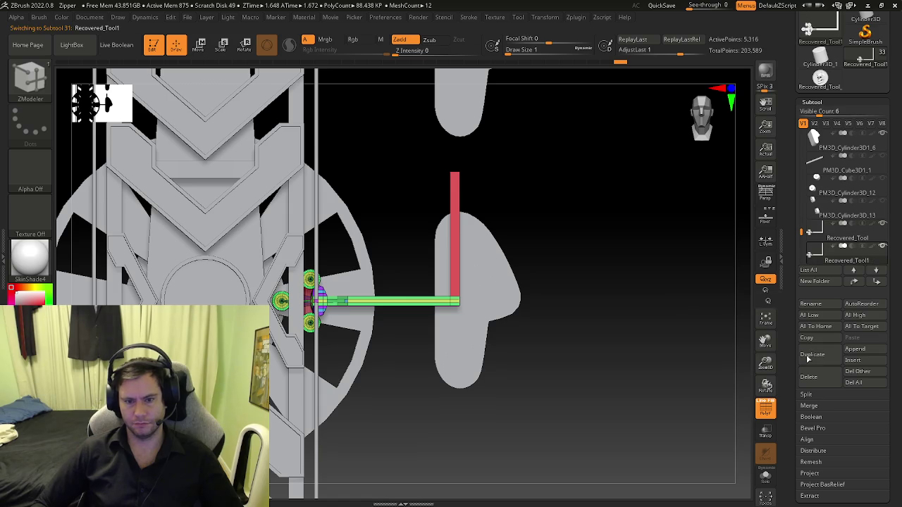
Step: Lift Recovered_Tool1 along Y with the Move gizmo and align its end with the post top
key(w)
drag(313, 356, 311, 219)
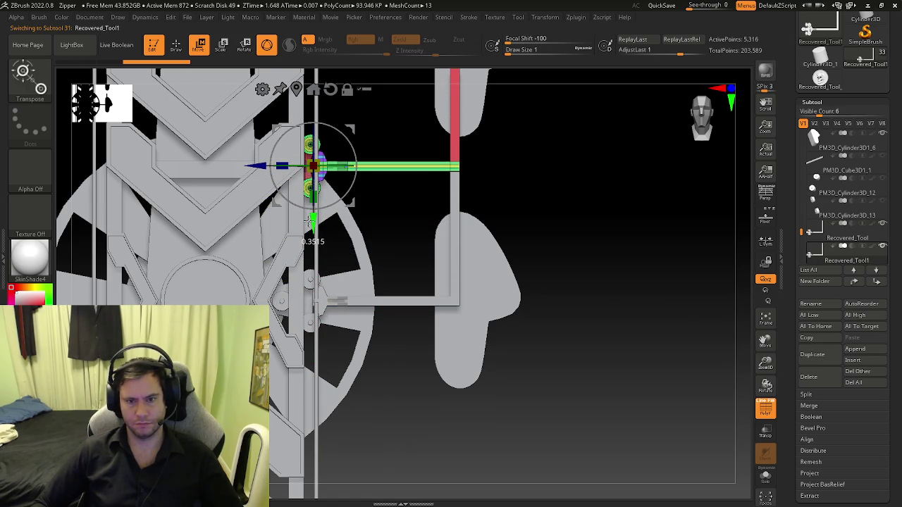
mouse_move(420, 176)
alt+mouse_down()
mouse_move(441, 248)
mouse_move(395, 249)
mouse_move(467, 224)
alt+mouse_up()
drag(118, 246, 119, 251)
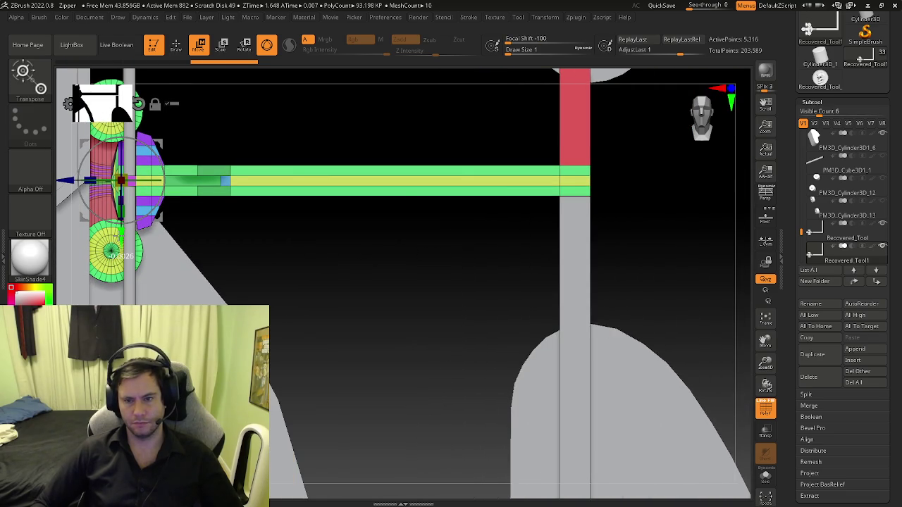
mouse_move(548, 197)
alt+mouse_down()
mouse_move(731, 232)
mouse_move(432, 203)
alt+mouse_up()
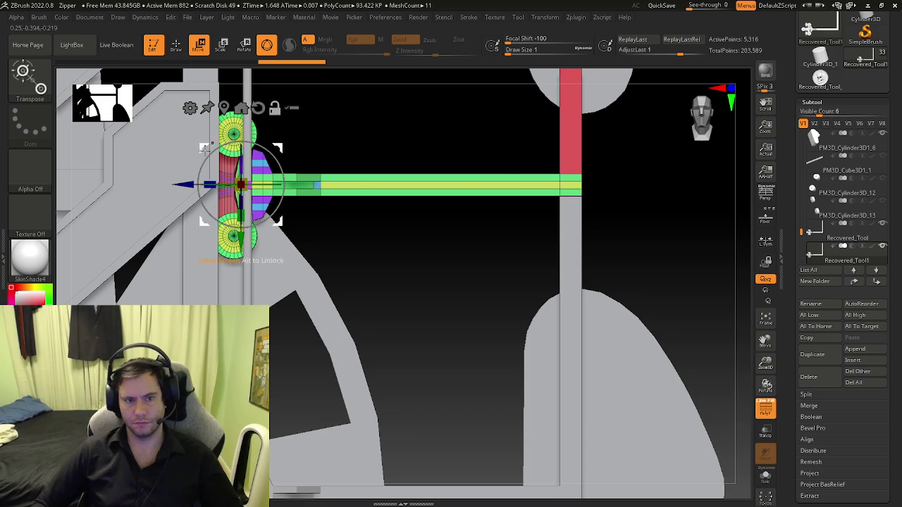
click(566, 184)
alt+drag(645, 199, 651, 233)
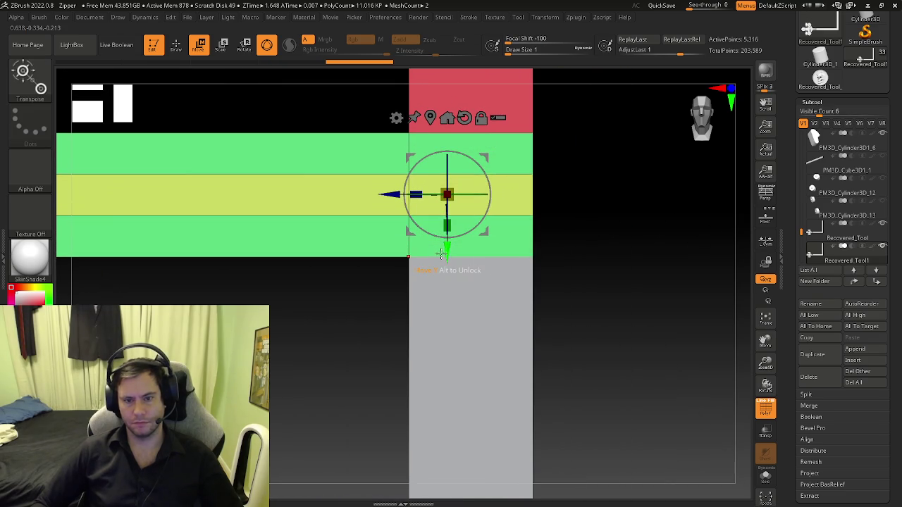
drag(445, 252, 445, 251)
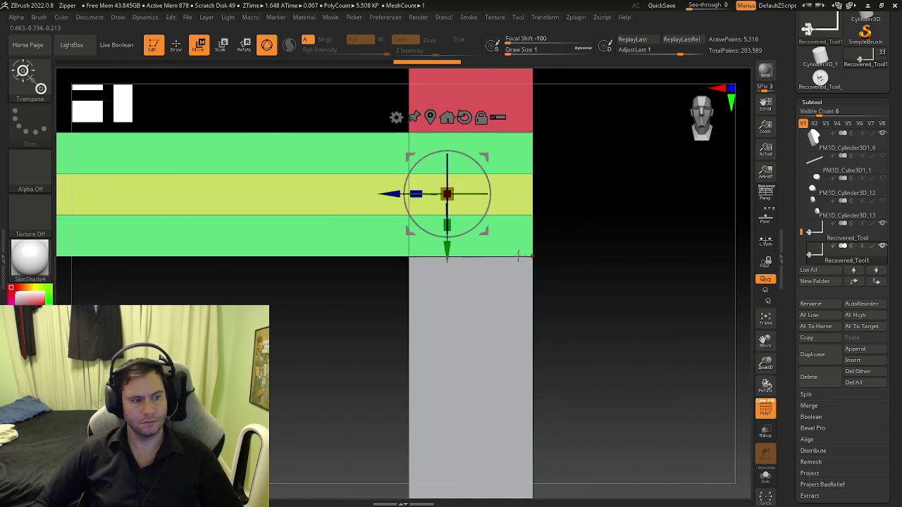
key(q)
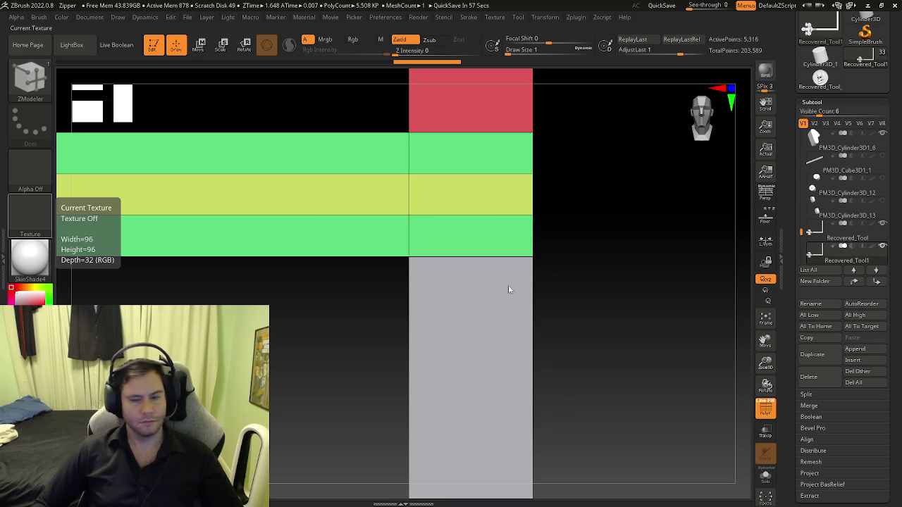
scroll(420, 261, down, 5)
scroll(512, 294, down, 2)
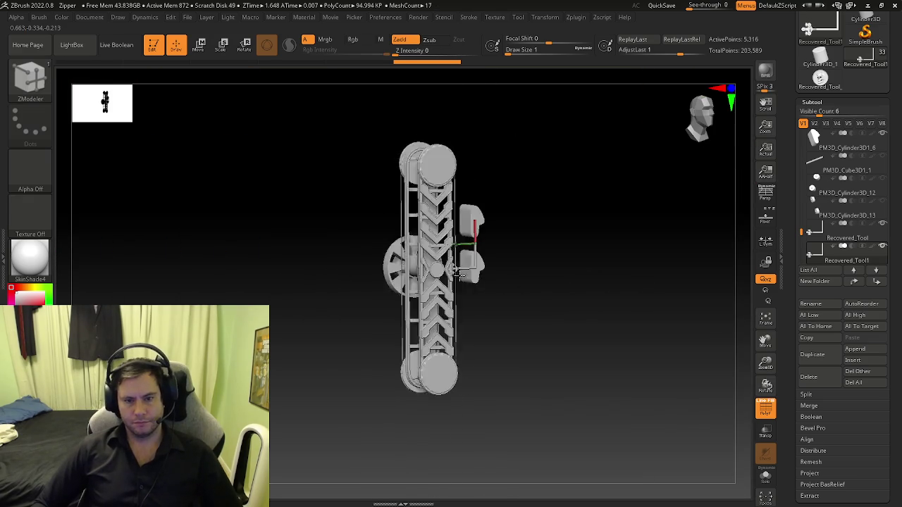
Step: Turn on Transp to reveal hidden parts and view along the bracket bars
drag(457, 272, 513, 268)
scroll(439, 262, up, 2)
scroll(468, 281, up, 3)
scroll(407, 250, up, 2)
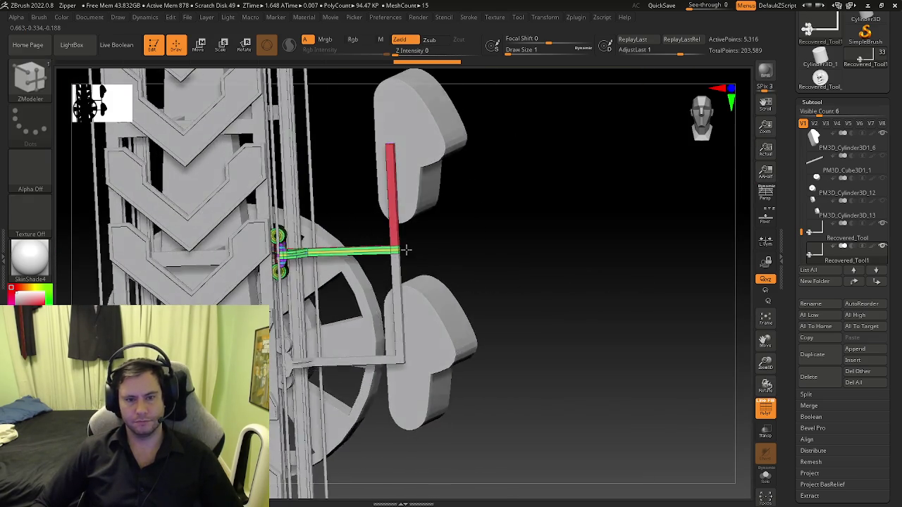
scroll(443, 266, up, 1)
scroll(479, 278, up, 3)
mouse_move(479, 277)
mouse_down()
mouse_move(403, 261)
mouse_move(408, 244)
mouse_move(443, 256)
mouse_up()
key(shift+f)
key(shift+f)
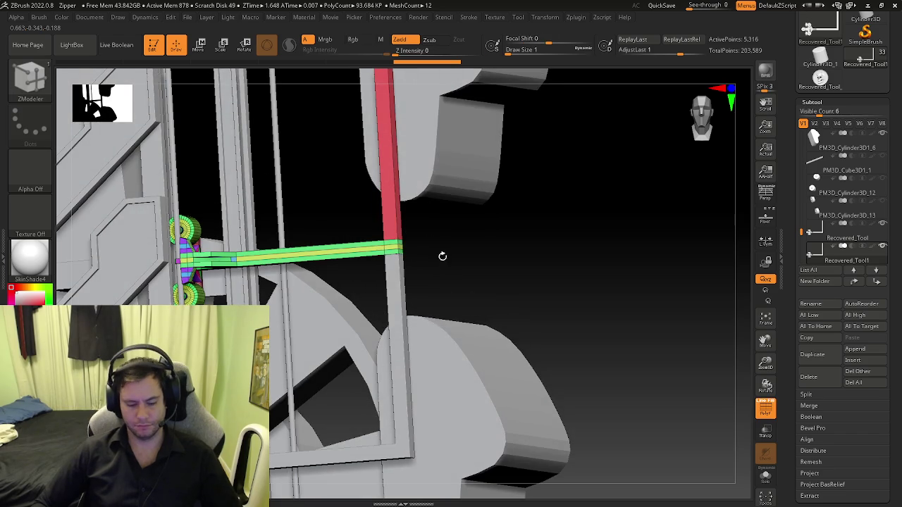
click(765, 430)
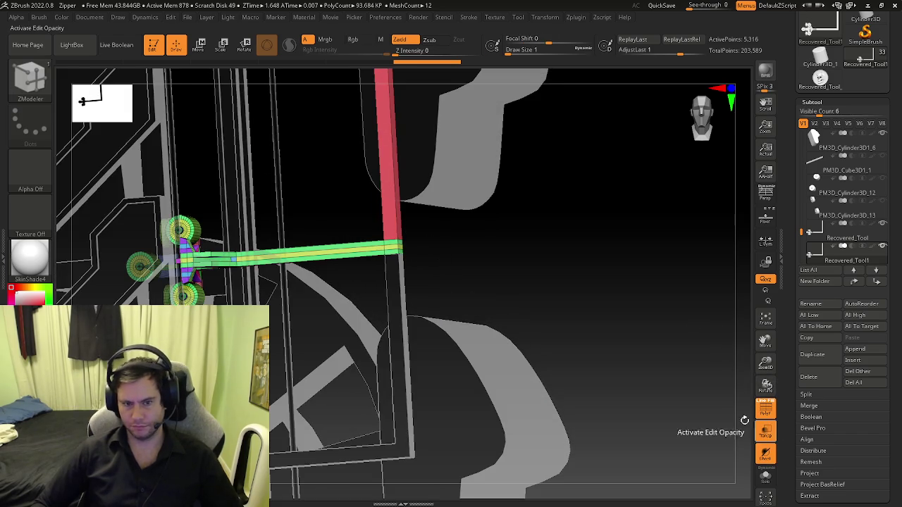
scroll(392, 267, up, 3)
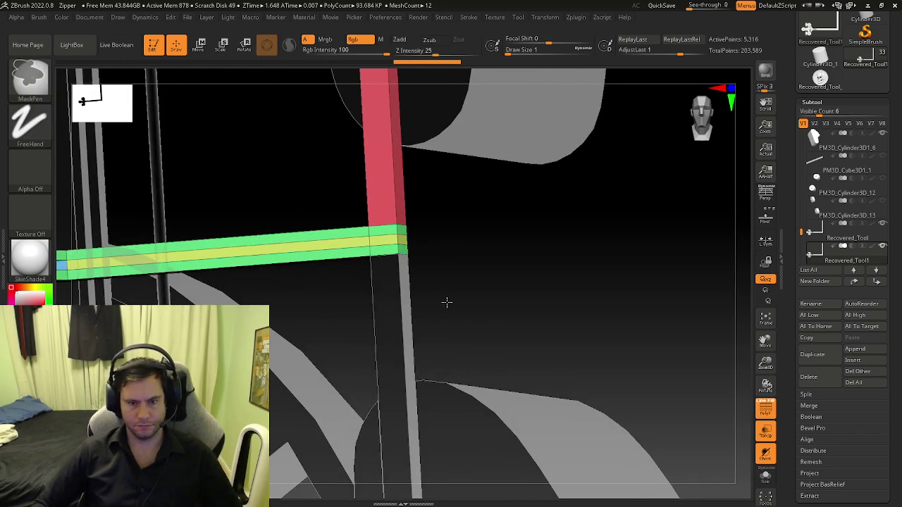
mouse_move(399, 228)
mouse_down()
mouse_move(399, 214)
mouse_move(395, 222)
mouse_up()
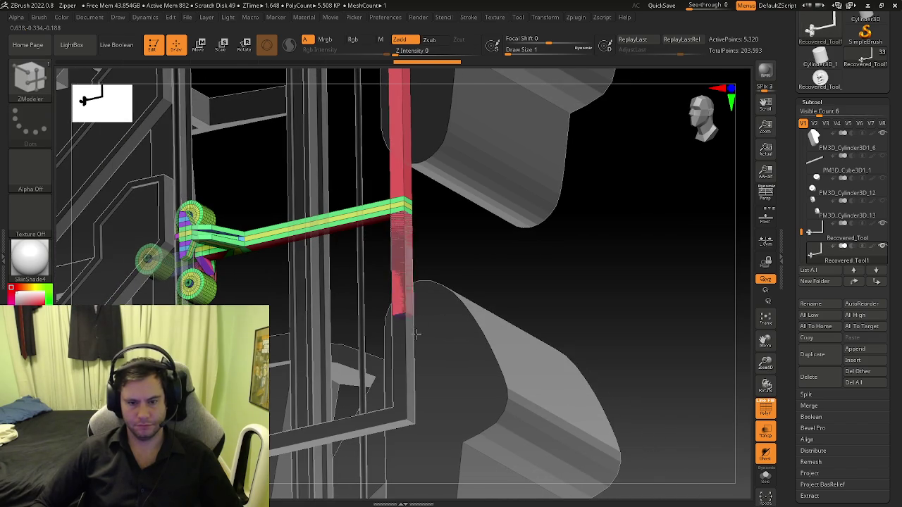
Step: Extend the vertical post downward and apply Transpose to its end face
mouse_move(411, 415)
mouse_down()
mouse_move(410, 431)
mouse_move(443, 383)
mouse_up()
alt+drag(469, 424, 451, 338)
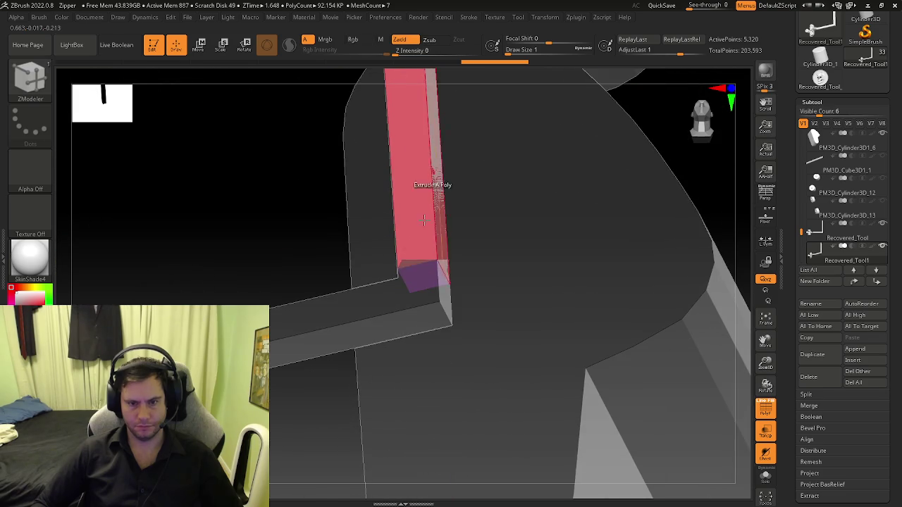
key(space)
click(494, 180)
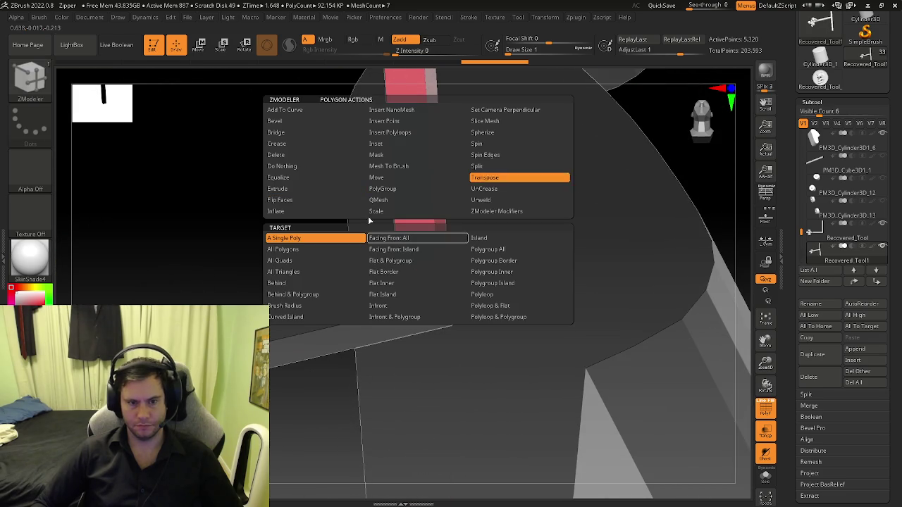
click(423, 276)
mouse_move(426, 242)
shift+mouse_down()
mouse_move(493, 366)
mouse_move(429, 334)
mouse_move(423, 346)
shift+mouse_up()
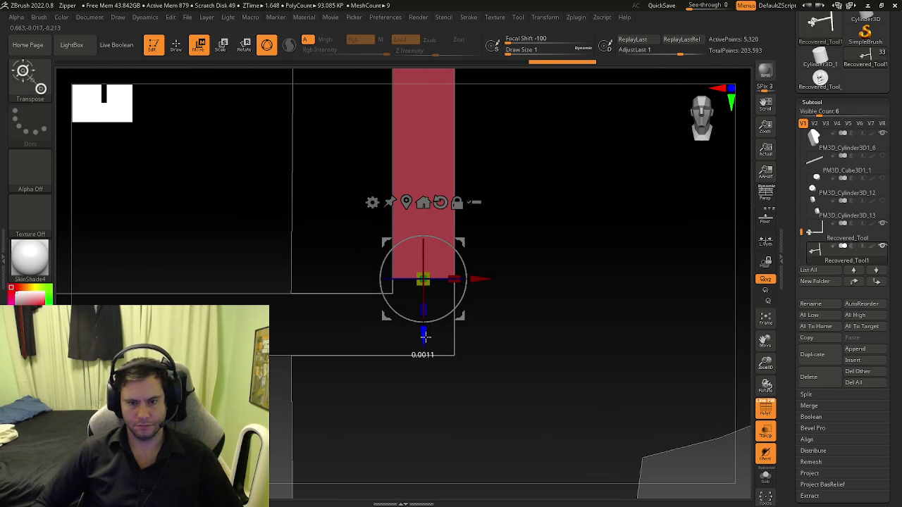
Step: Undo the trial adjustments to the bottom face, restoring the extended post
key(ctrl+z)
key(ctrl+z)
key(ctrl+z)
key(ctrl+z)
key(ctrl+z)
drag(423, 350, 422, 351)
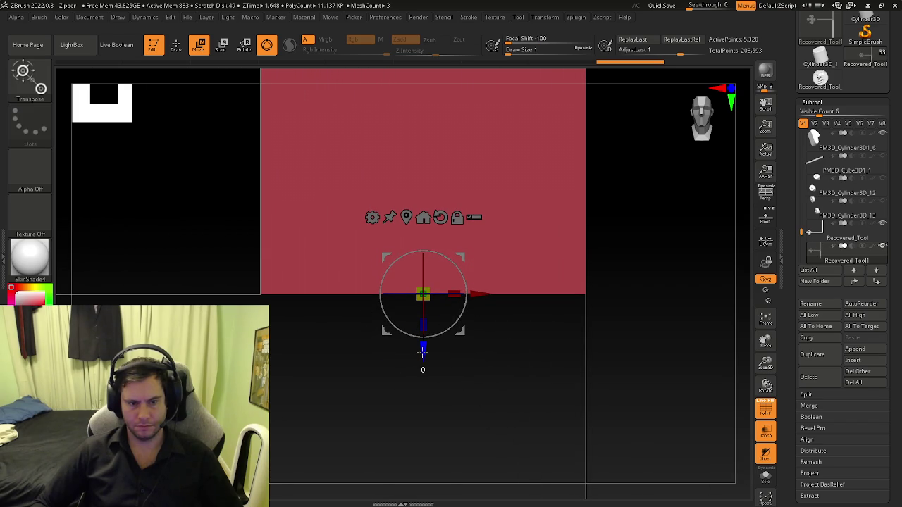
key(ctrl+z)
key(ctrl+z)
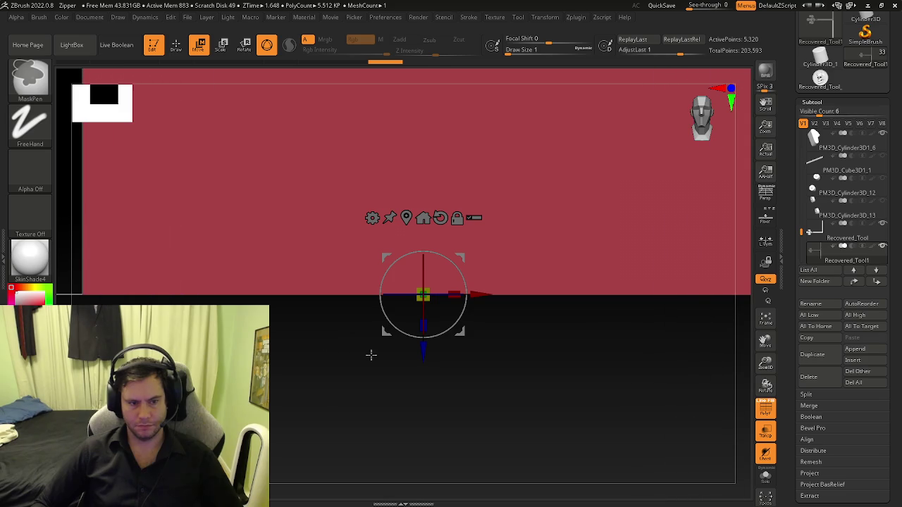
key(ctrl+z)
key(ctrl+z)
key(ctrl+z)
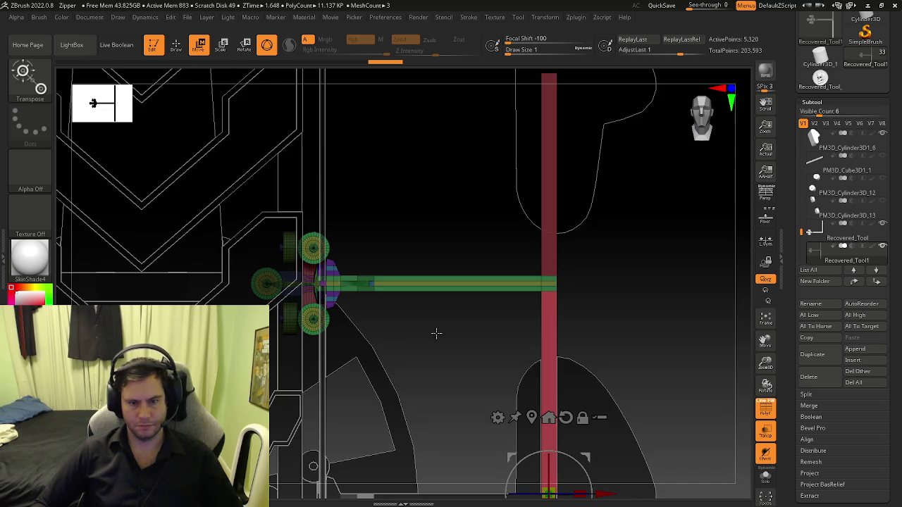
key(ctrl+z)
key(ctrl+z)
key(ctrl+z)
key(ctrl+z)
key(ctrl+z)
key(ctrl+z)
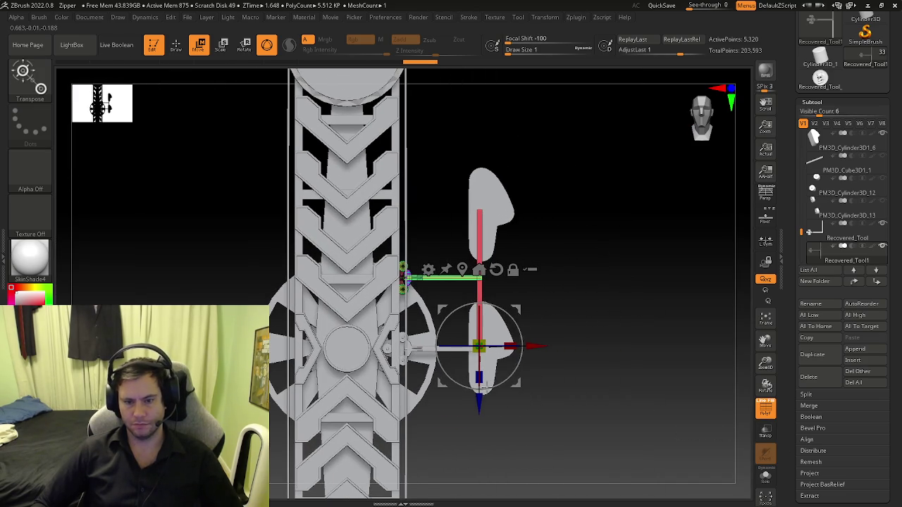
Step: Raise the upper seat's support arm along the vertical axis with the Move gizmo
mouse_move(479, 402)
mouse_down()
mouse_move(479, 311)
mouse_move(476, 343)
mouse_up()
mouse_move(479, 345)
ctrl+right_down()
mouse_move(566, 261)
mouse_move(589, 272)
ctrl+right_up()
key(q)
mouse_move(505, 252)
ctrl+right_down()
mouse_move(491, 274)
mouse_move(513, 337)
ctrl+right_up()
key(w)
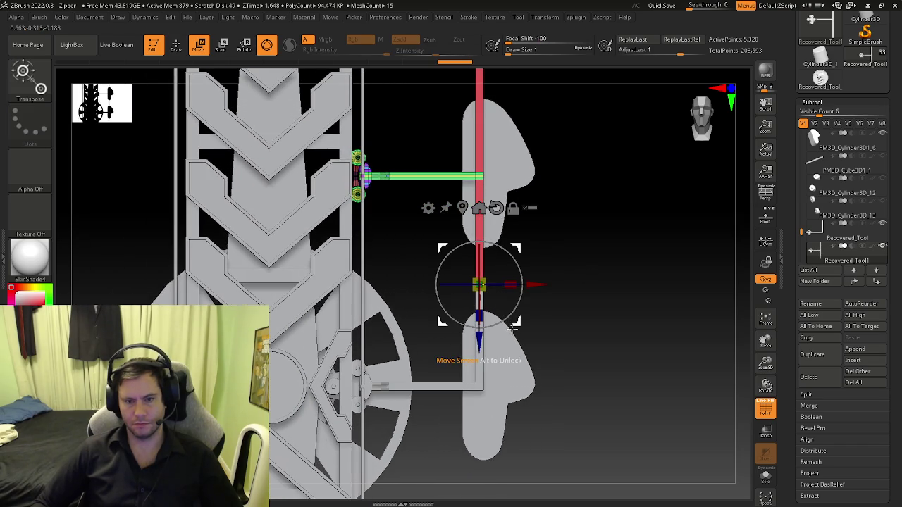
drag(478, 345, 477, 339)
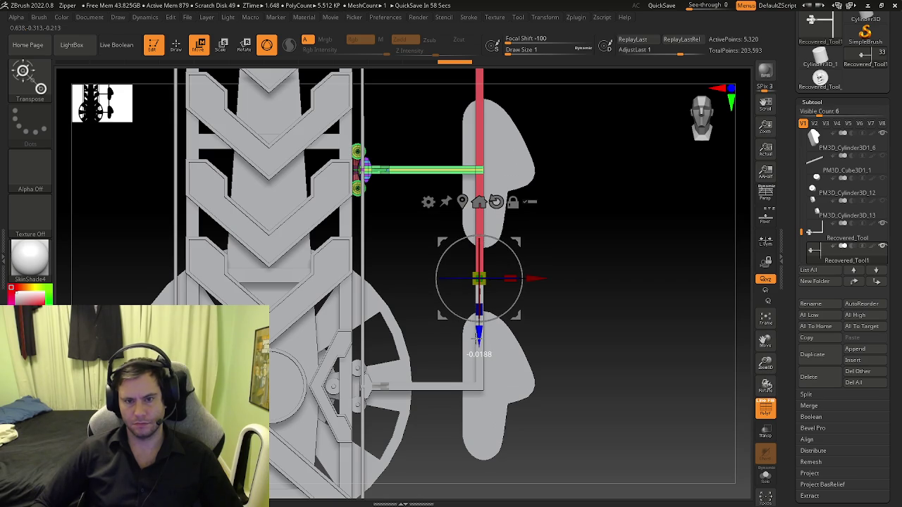
key(q)
Step: Turn on Transp, return to a straight front view, and lift the arm slightly further
click(765, 429)
ctrl+right_drag(505, 275, 408, 295)
mouse_move(409, 295)
mouse_down()
mouse_move(490, 312)
mouse_move(390, 297)
mouse_move(493, 306)
mouse_up()
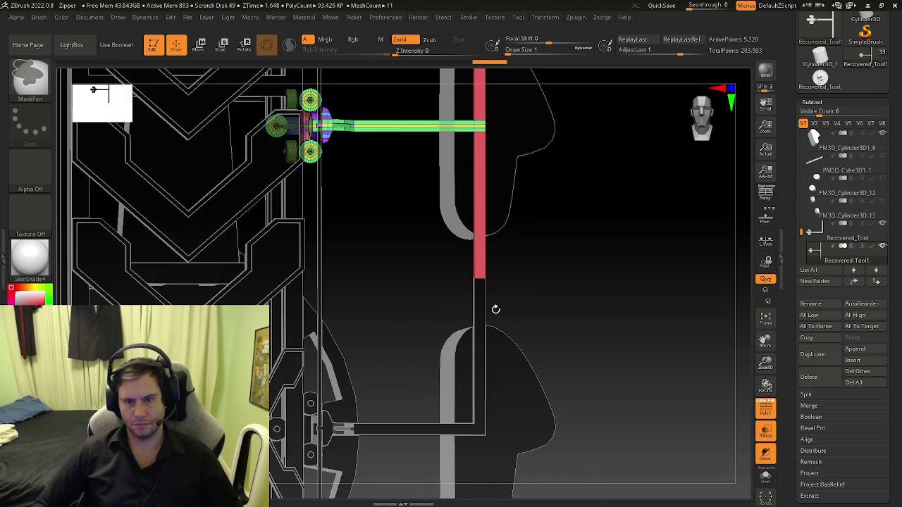
mouse_move(551, 303)
ctrl+right_down()
mouse_move(431, 280)
mouse_move(461, 297)
mouse_move(519, 292)
mouse_move(535, 338)
mouse_move(531, 321)
ctrl+right_up()
key(w)
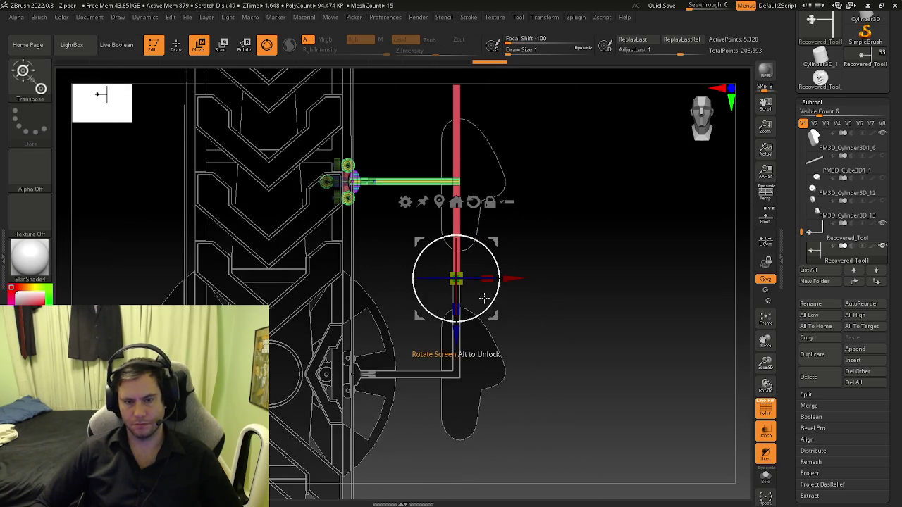
drag(458, 332, 456, 323)
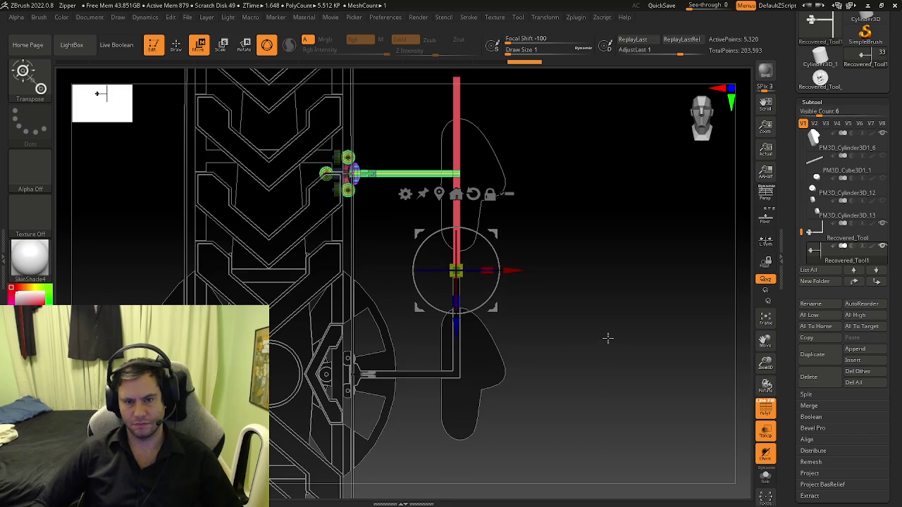
key(q)
Step: Zoom around the red post, show the model solid again, and clear the mask
mouse_move(475, 286)
ctrl+right_down()
mouse_move(547, 310)
mouse_move(447, 284)
mouse_move(540, 307)
mouse_move(463, 298)
ctrl+right_up()
key(b)
key(z)
key(m)
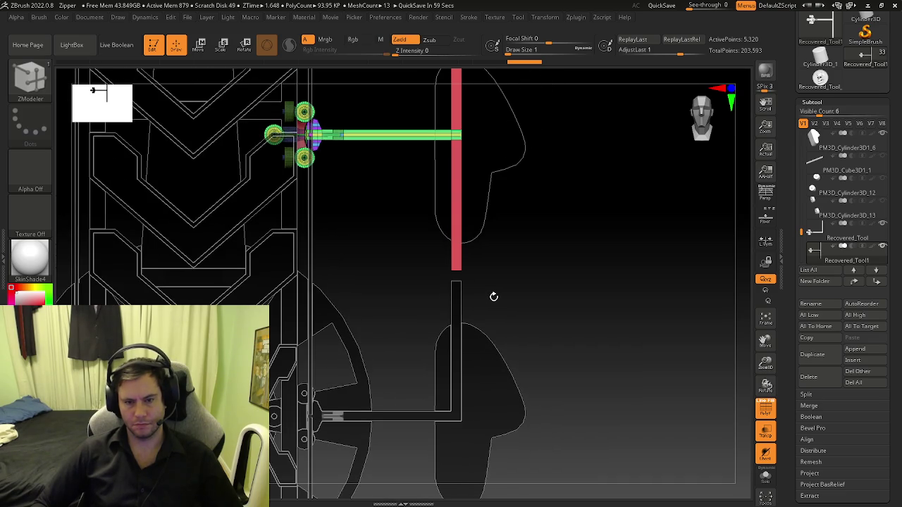
key(w)
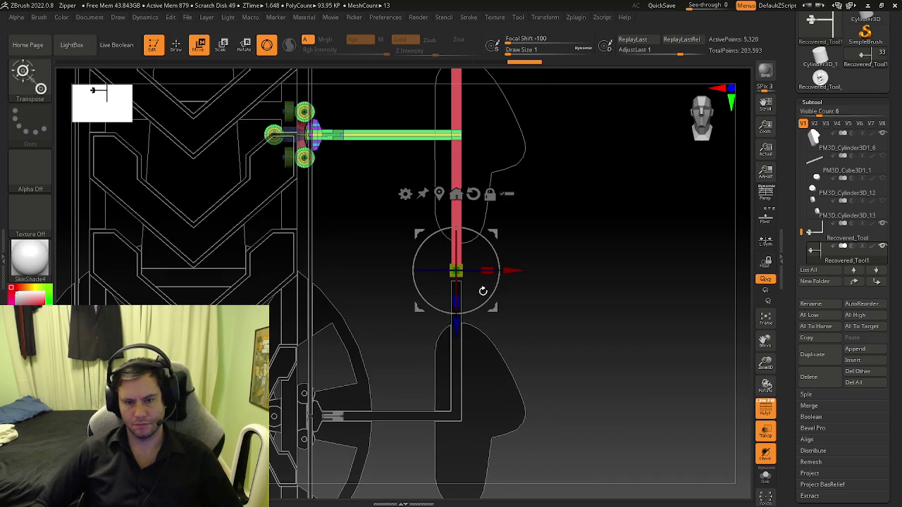
key(ctrl+shift+t)
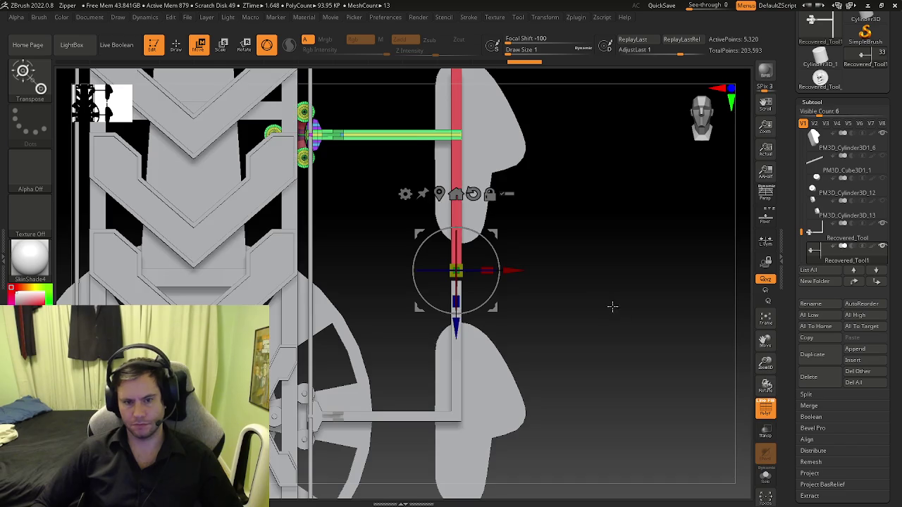
key(q)
drag(545, 217, 528, 258)
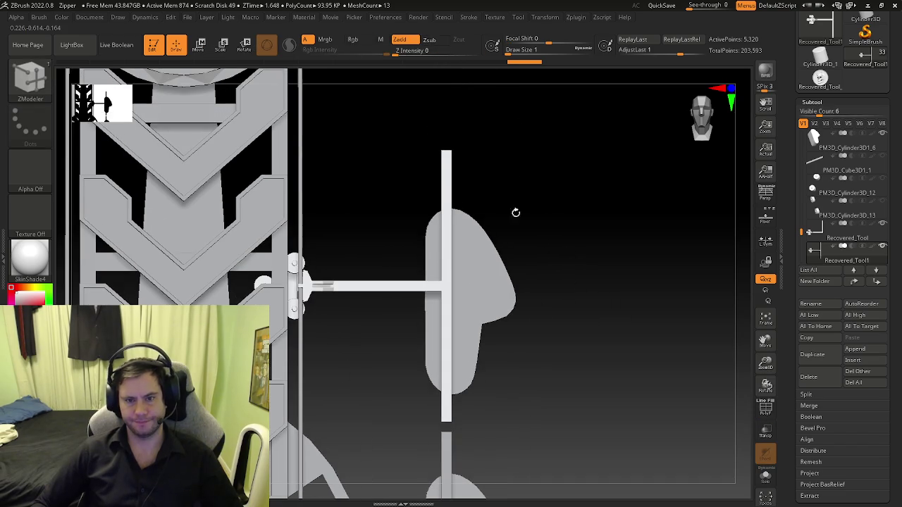
Step: Delete the stray polygon on the bar with ZModeler's Delete polygon action
key(b)
key(z)
key(m)
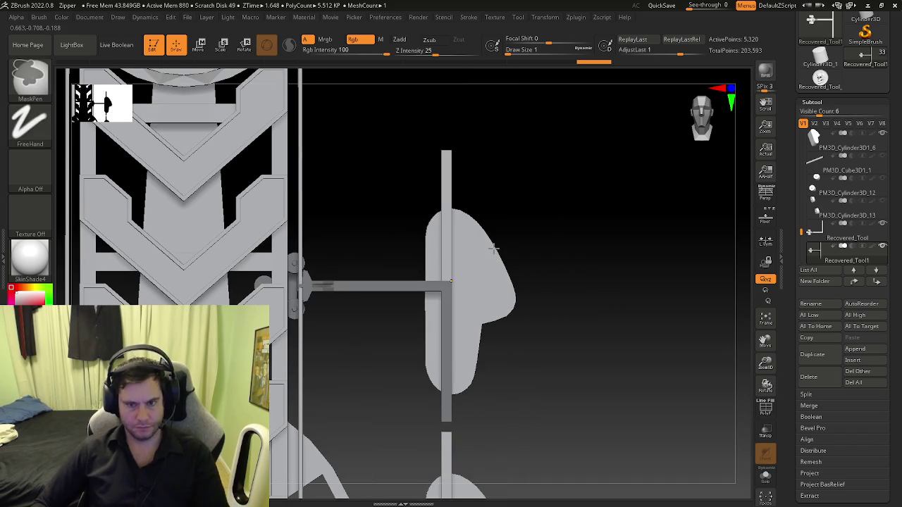
key(b)
key(z)
key(m)
key(space)
click(328, 155)
click(367, 250)
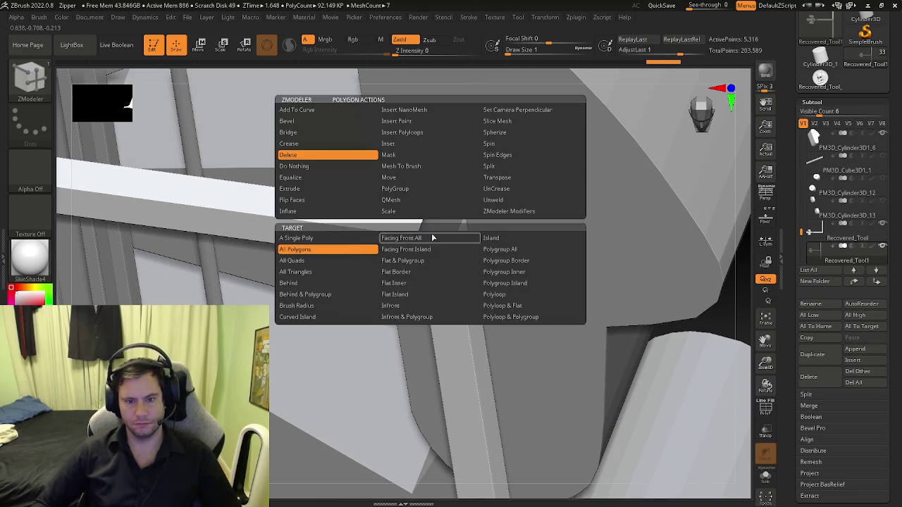
key(space)
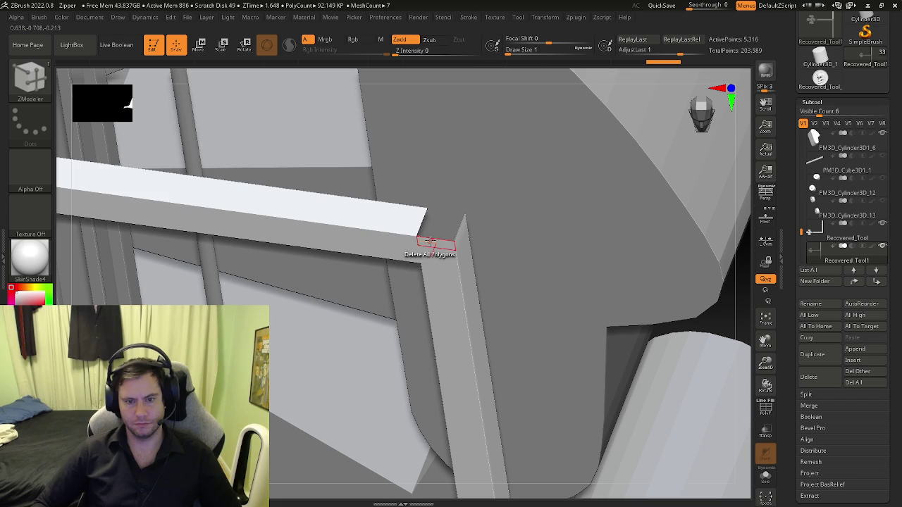
Step: Bridge the corner edges into a right angle, turn off Solo, and select the lower arm
key(space)
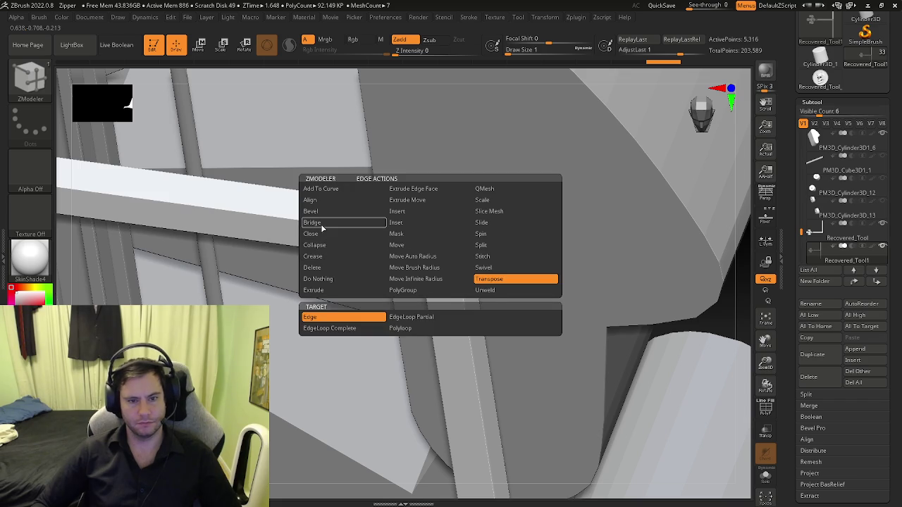
click(321, 224)
mouse_move(444, 213)
right_down()
mouse_move(461, 262)
mouse_move(524, 240)
right_up()
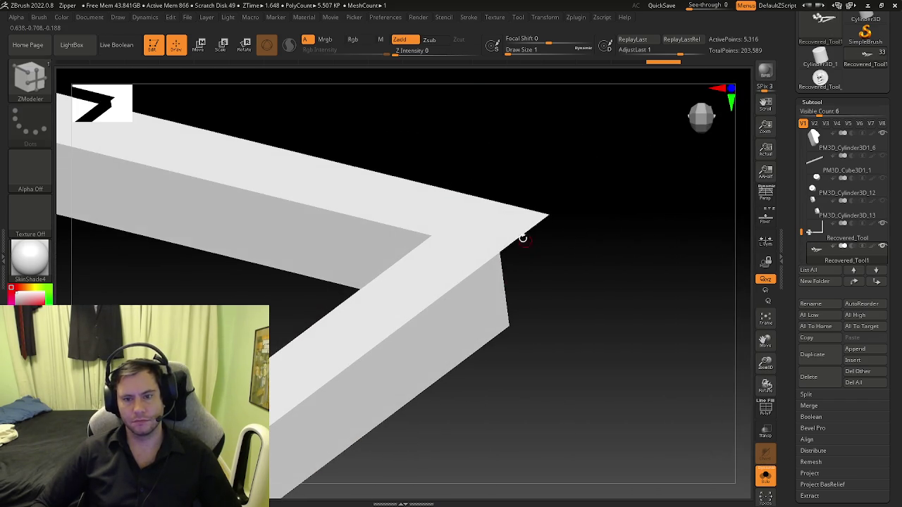
mouse_move(519, 233)
right_down()
mouse_move(475, 197)
mouse_move(578, 269)
right_up()
key(alt+s)
alt+click(533, 303)
mouse_move(647, 313)
alt+right_down()
mouse_move(557, 292)
mouse_move(462, 332)
mouse_move(254, 296)
mouse_move(543, 345)
mouse_move(463, 302)
mouse_move(529, 312)
mouse_move(514, 310)
alt+right_up()
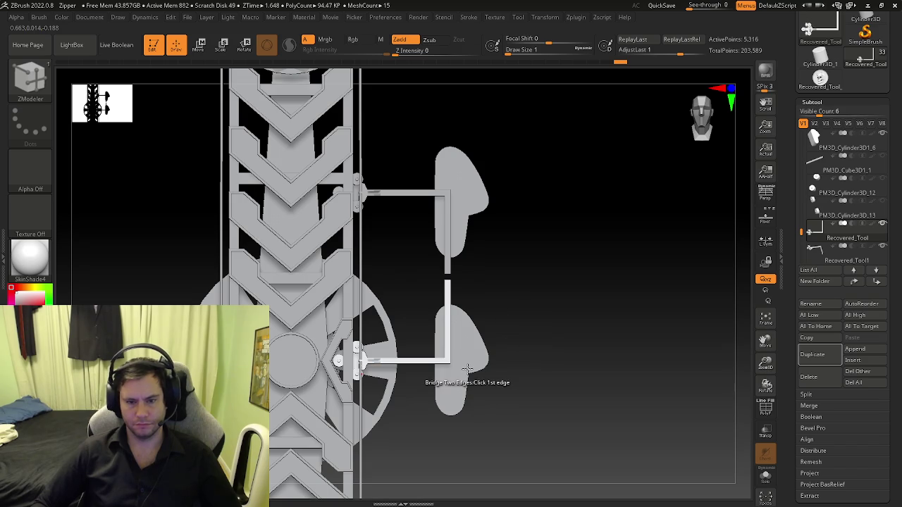
mouse_move(468, 332)
right_down()
mouse_move(437, 381)
mouse_move(509, 332)
right_up()
Step: Centre the gizmo on PM3D_Cylinder3D1_6, leave Move mode, and orbit to a side view of the seat shell
key(w)
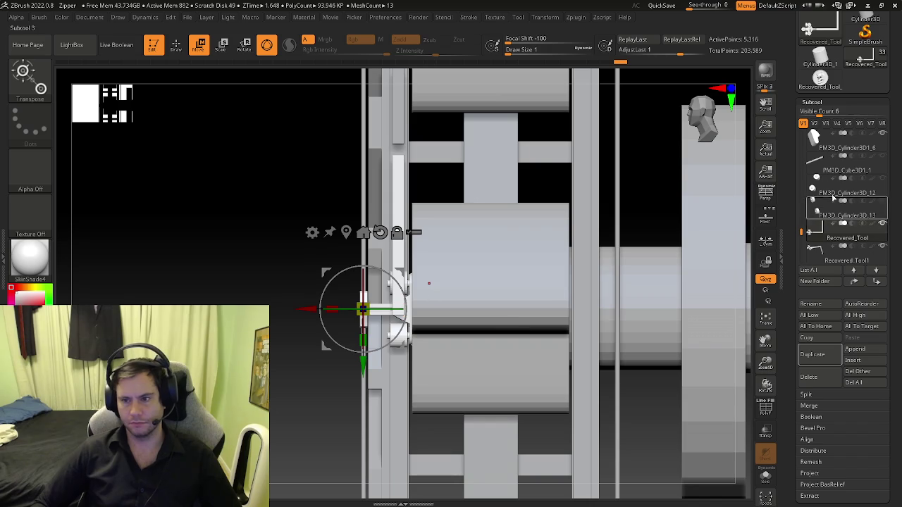
click(813, 136)
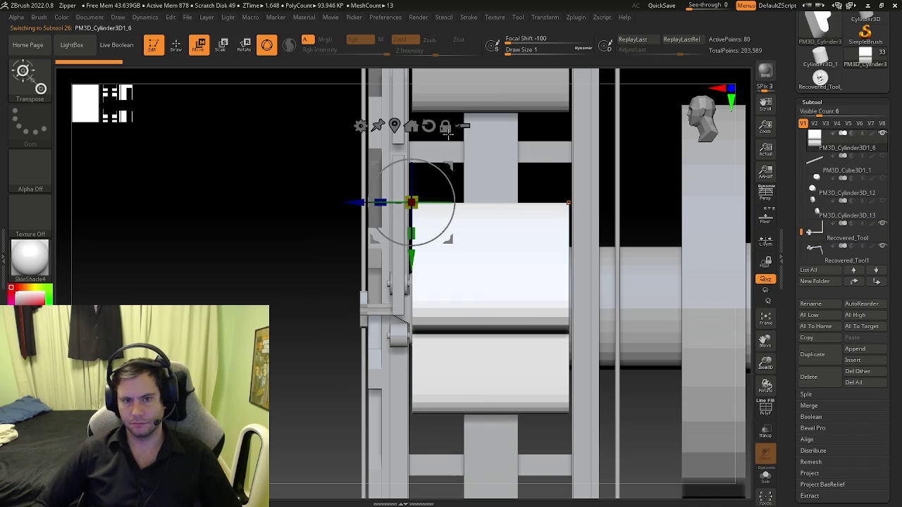
click(411, 126)
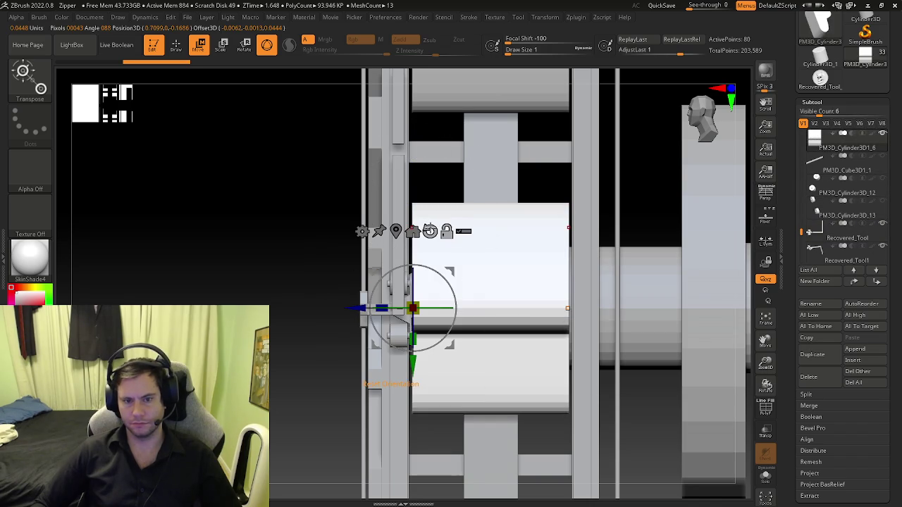
click(408, 231)
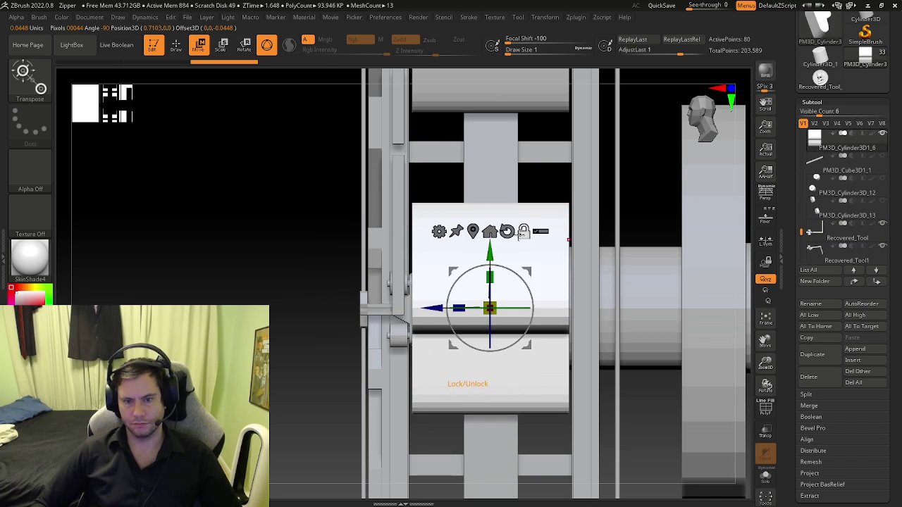
drag(568, 279, 427, 313)
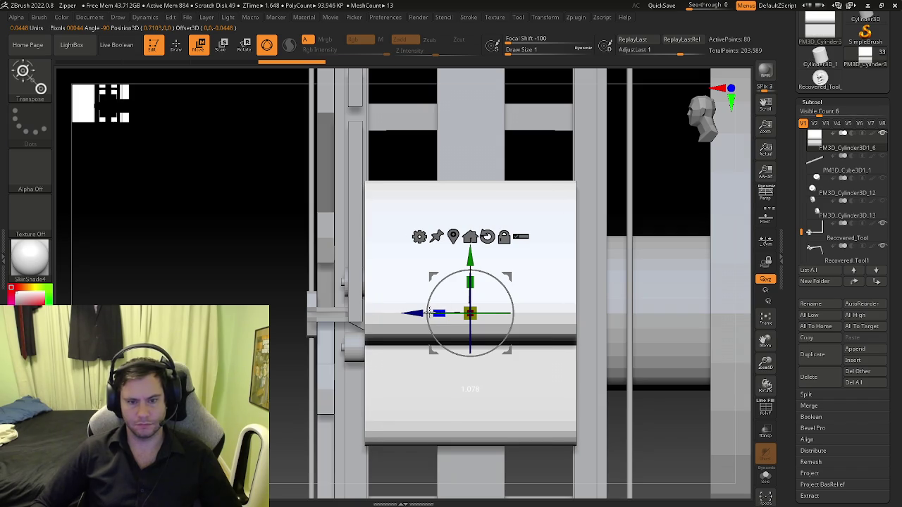
key(q)
mouse_move(402, 301)
right_down()
mouse_move(350, 335)
mouse_move(387, 298)
mouse_move(416, 286)
mouse_move(459, 326)
mouse_move(560, 295)
mouse_move(458, 282)
mouse_move(483, 326)
mouse_move(502, 324)
mouse_move(501, 299)
mouse_move(486, 310)
mouse_move(503, 318)
right_up()
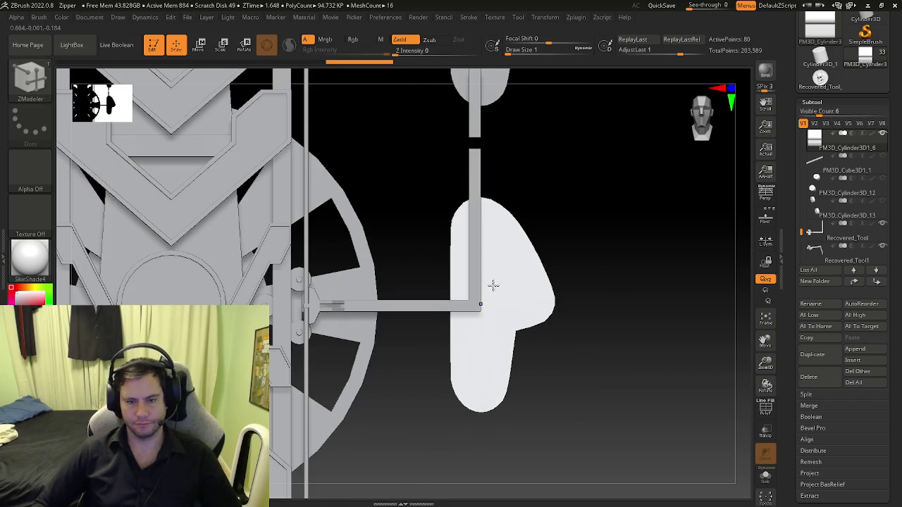
mouse_move(489, 274)
right_down()
mouse_move(509, 298)
mouse_move(479, 272)
mouse_move(523, 298)
mouse_move(519, 290)
right_up()
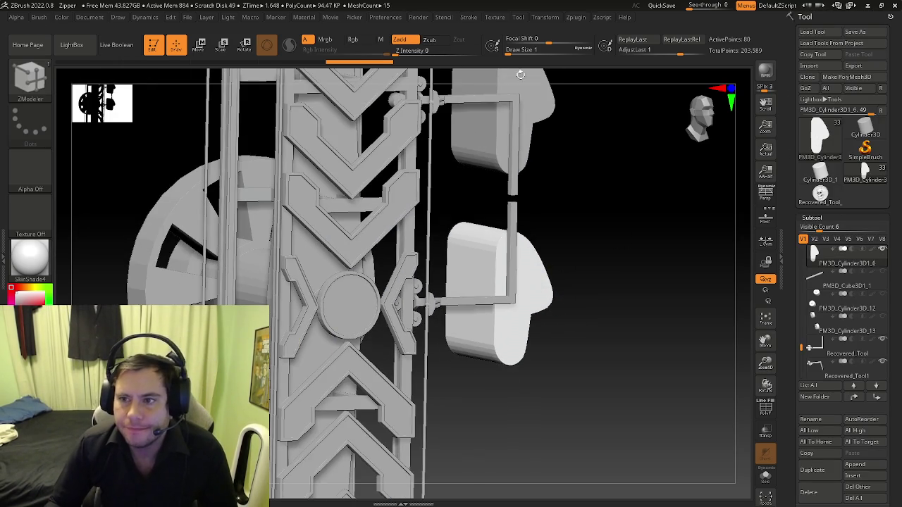
Step: Save the project as Zipper.zpr, replacing the existing file in the Circus projects folder
click(188, 18)
click(255, 36)
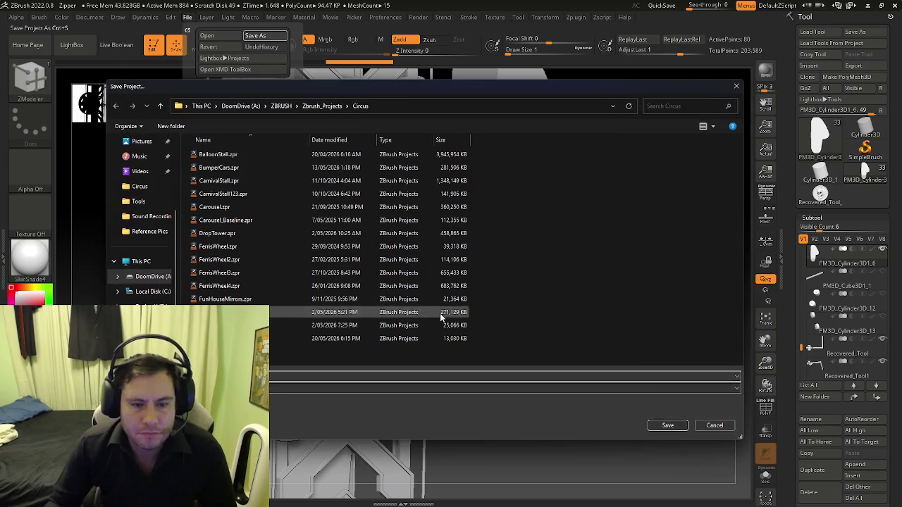
click(664, 425)
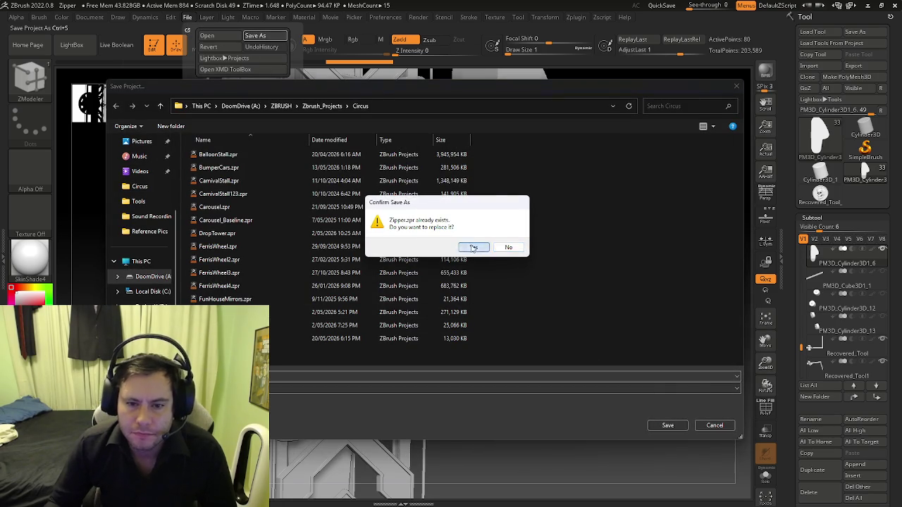
click(474, 248)
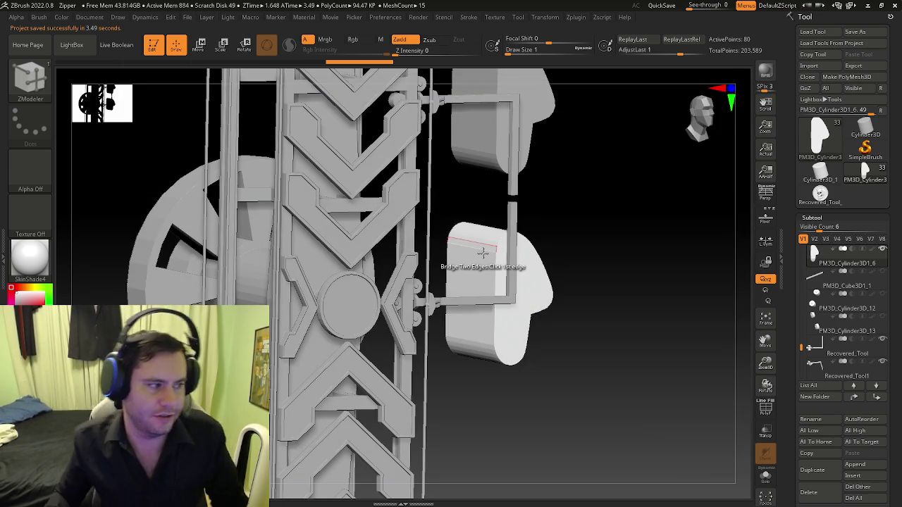
Step: Browse the mesh import dialog to BackupX (D:) > D > FBX Exports > Unreal Assets
click(808, 66)
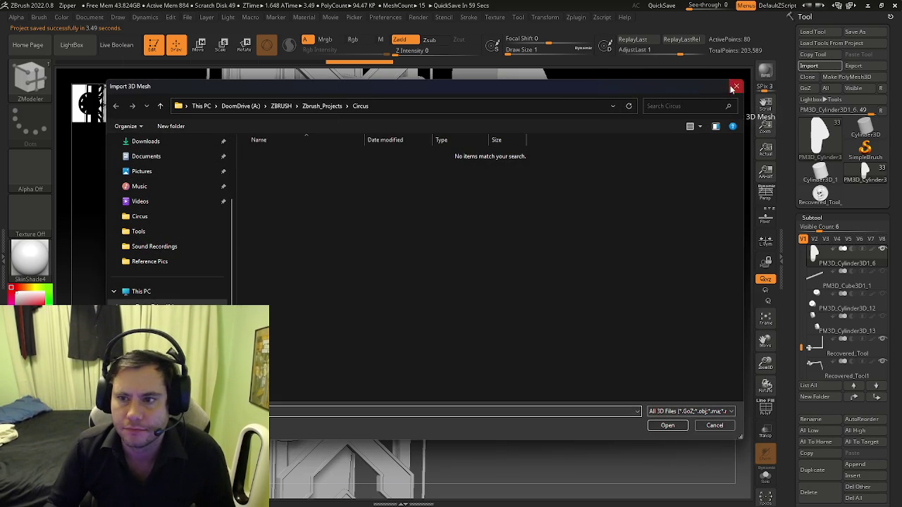
click(735, 86)
click(808, 65)
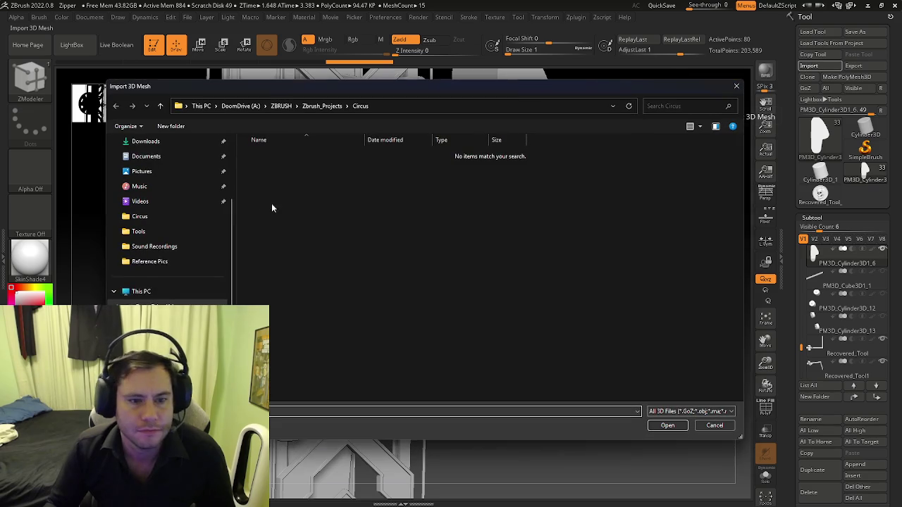
click(141, 304)
click(278, 221)
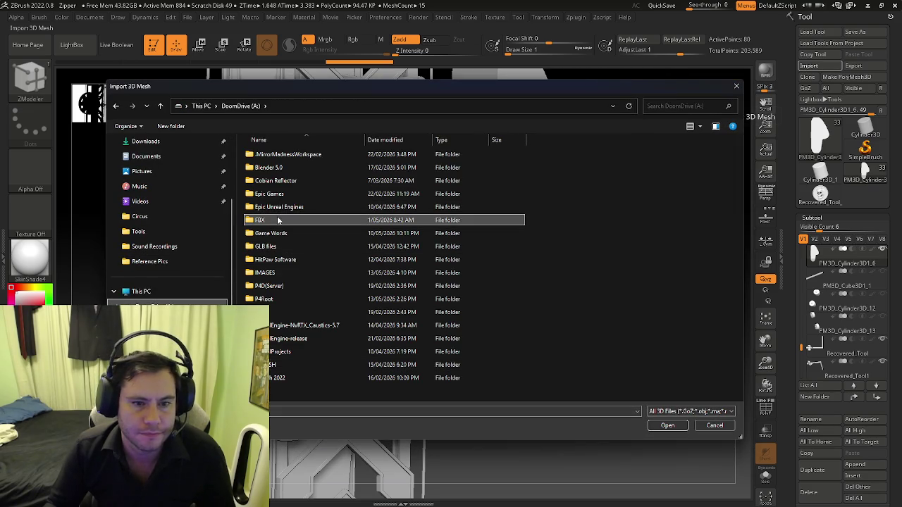
double_click(279, 221)
double_click(257, 157)
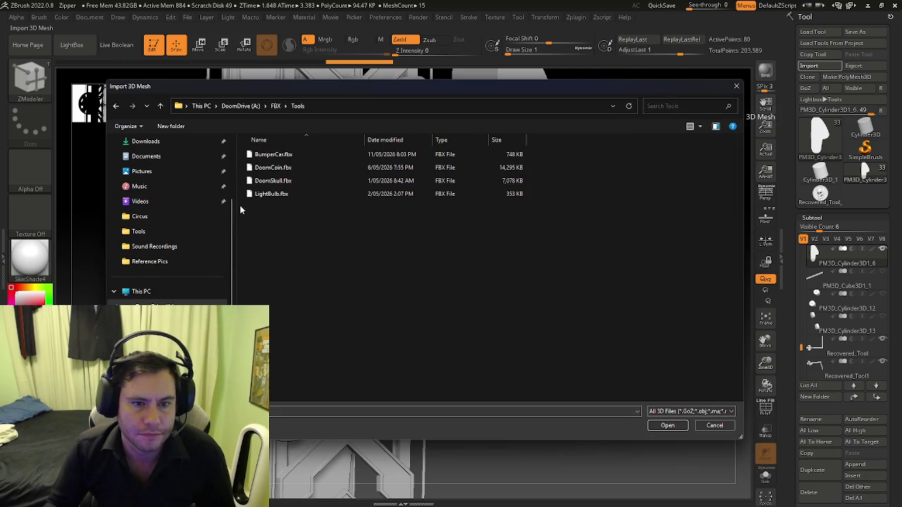
click(215, 304)
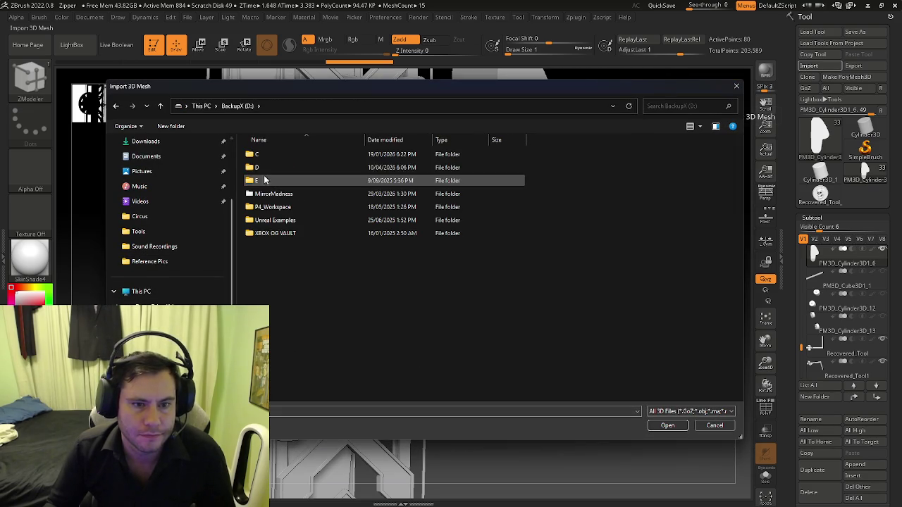
double_click(257, 167)
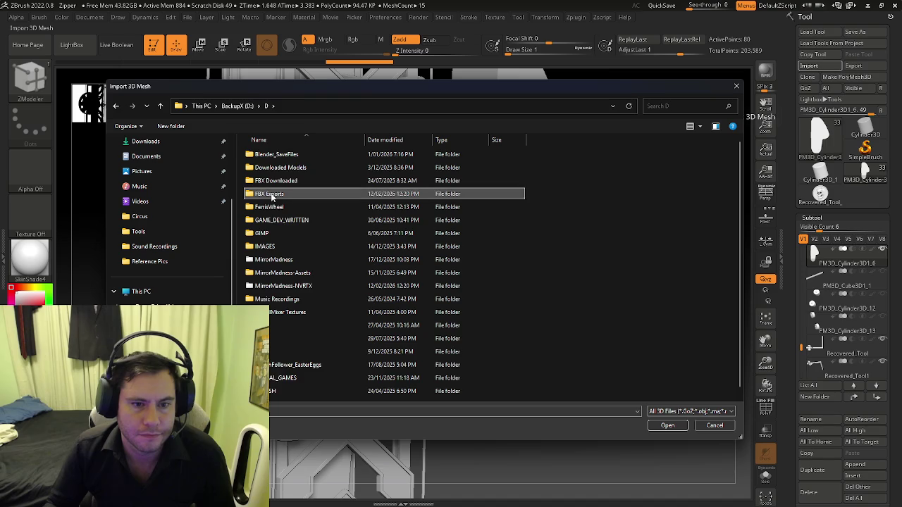
double_click(271, 194)
double_click(274, 233)
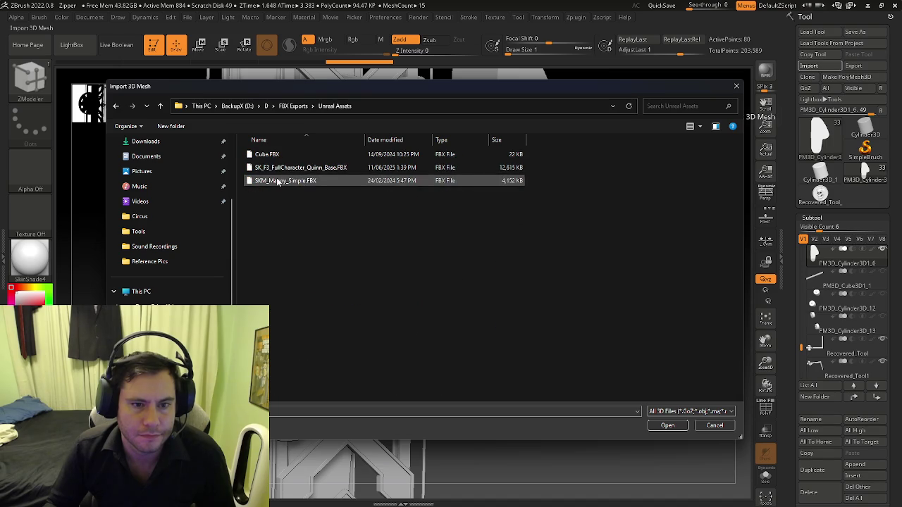
Step: Import SKM_Manny_Simple.FBX, skip the texture prompt, and paste it into Zipper as a subtool
click(666, 424)
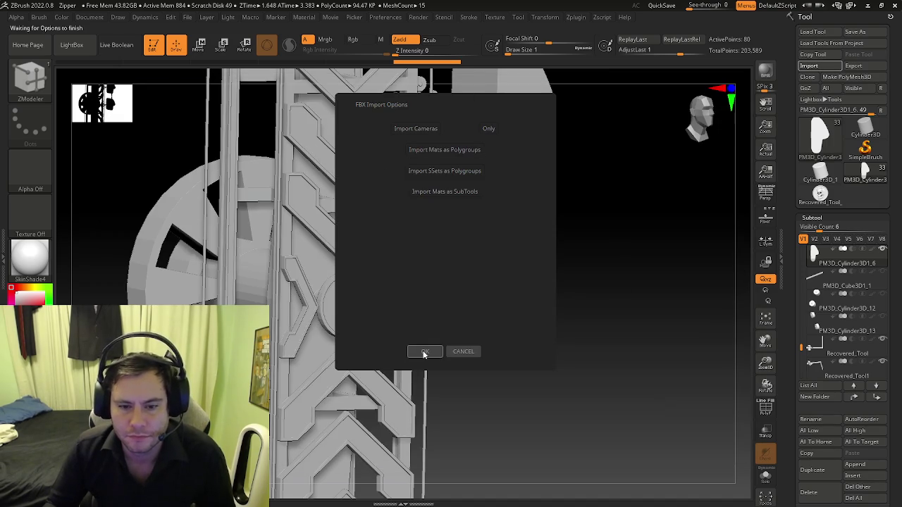
click(424, 352)
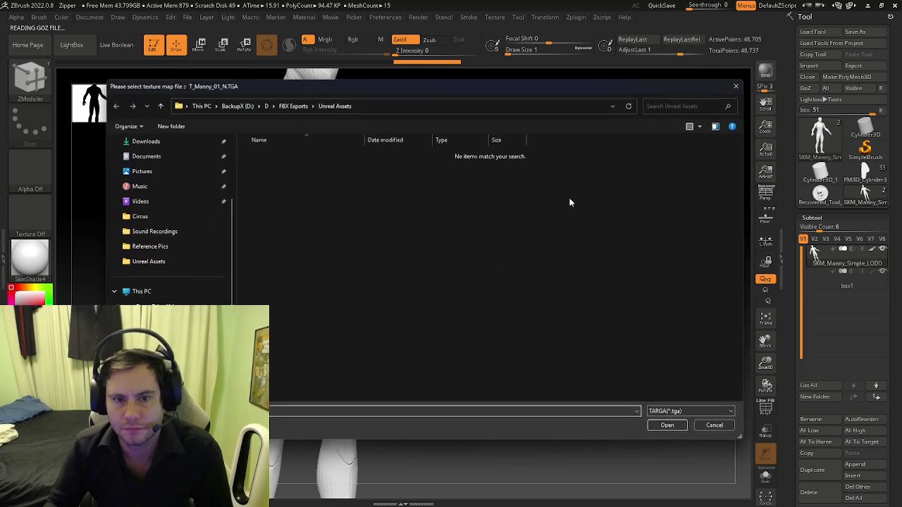
key(Escape)
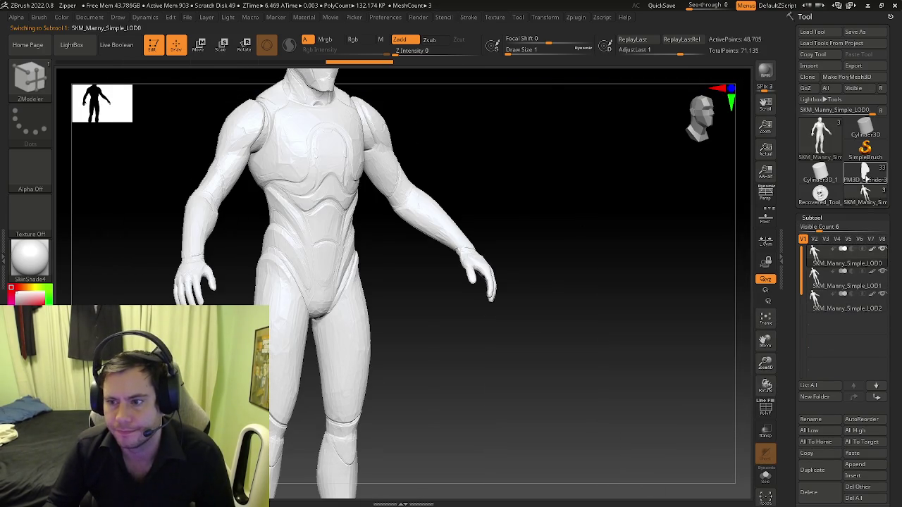
click(864, 180)
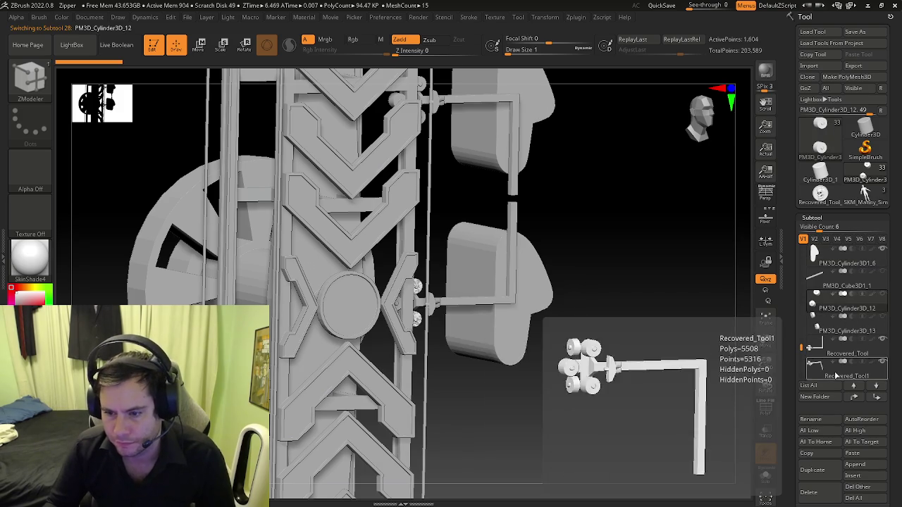
click(834, 278)
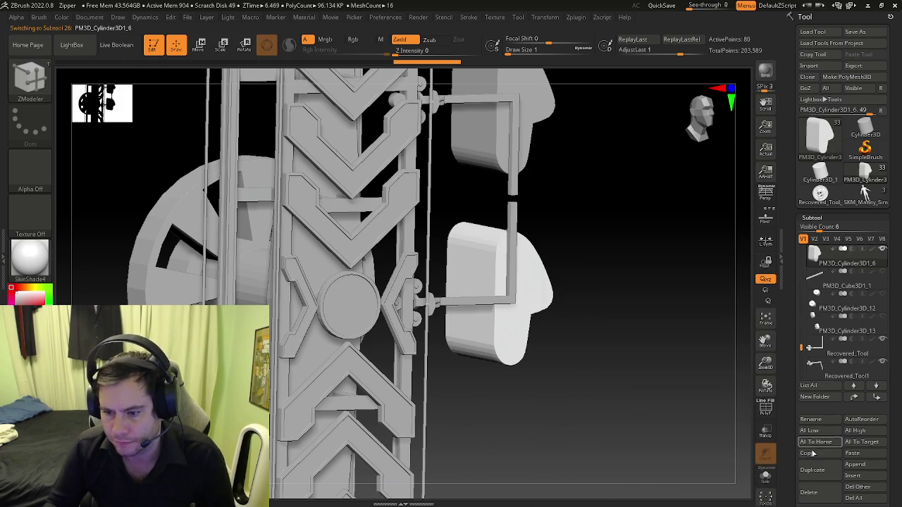
click(851, 453)
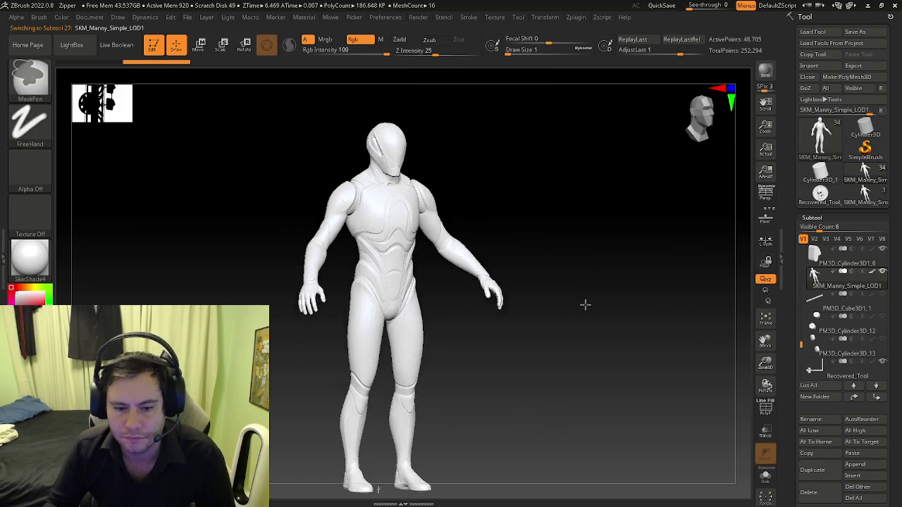
shift+drag(510, 241, 523, 224)
Step: Scale the Manny mannequin down to rider size, stepping through undo and redo to settle it
key(f)
key(w)
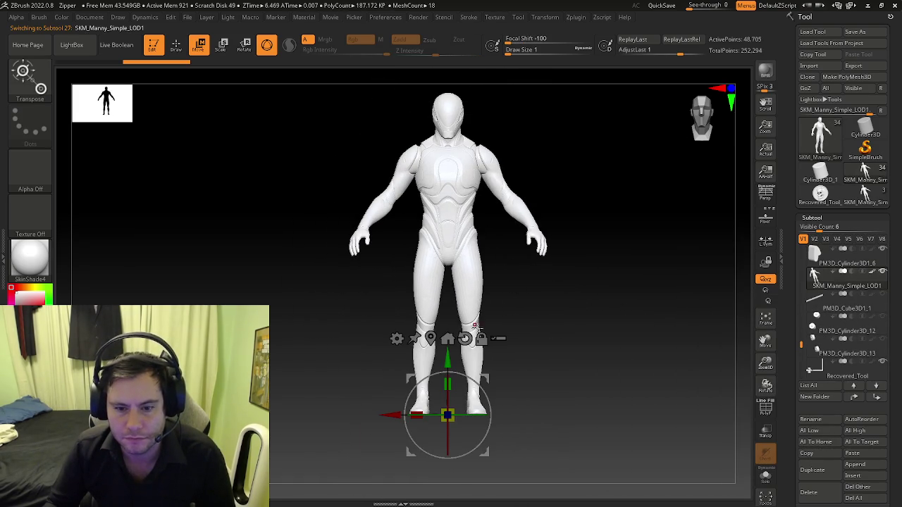
click(431, 338)
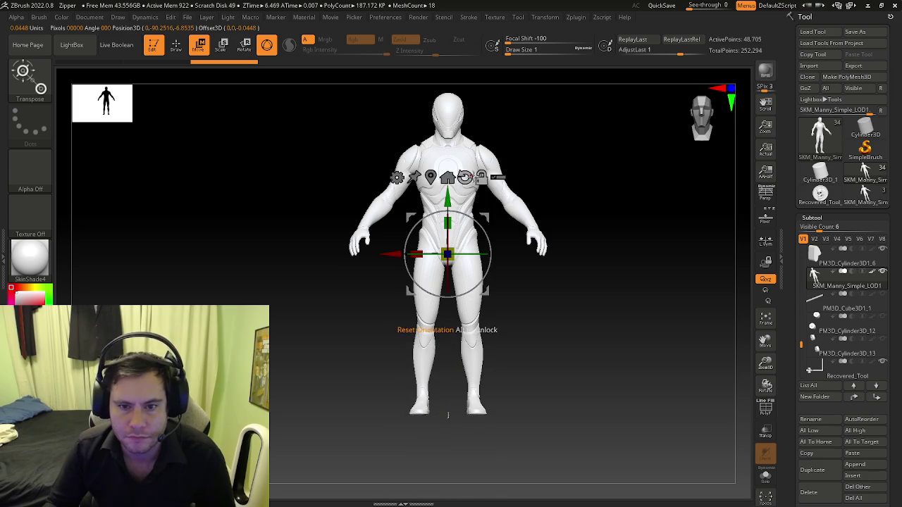
drag(452, 244, 448, 251)
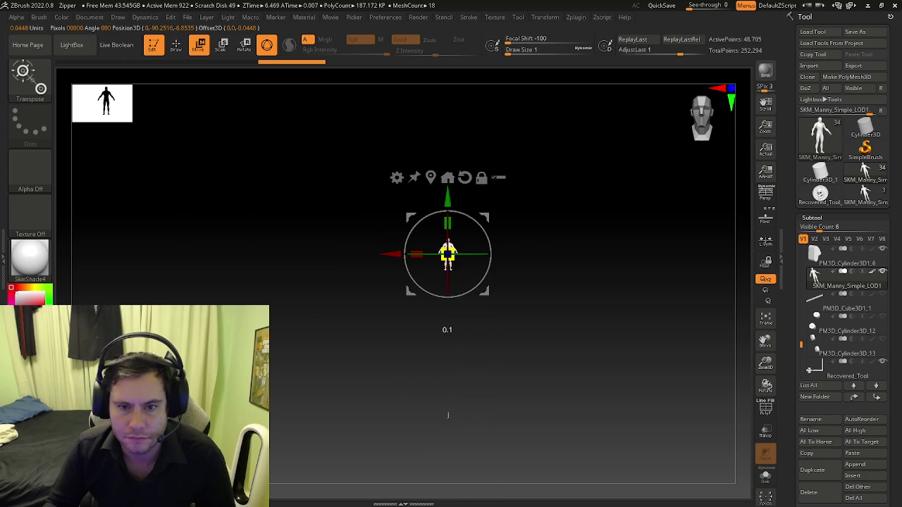
key(ctrl+z)
key(ctrl+z)
key(ctrl+z)
key(ctrl+z)
key(ctrl+z)
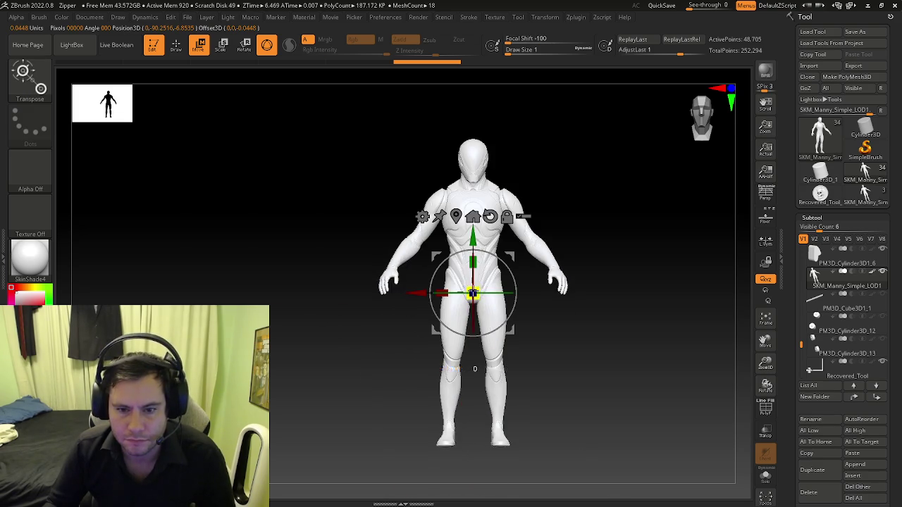
key(ctrl+shift+z)
key(ctrl+shift+z)
key(ctrl+shift+z)
key(ctrl+shift+z)
drag(446, 347, 446, 440)
key(ctrl+z)
key(ctrl+z)
key(ctrl+z)
key(ctrl+z)
key(ctrl+z)
key(ctrl+z)
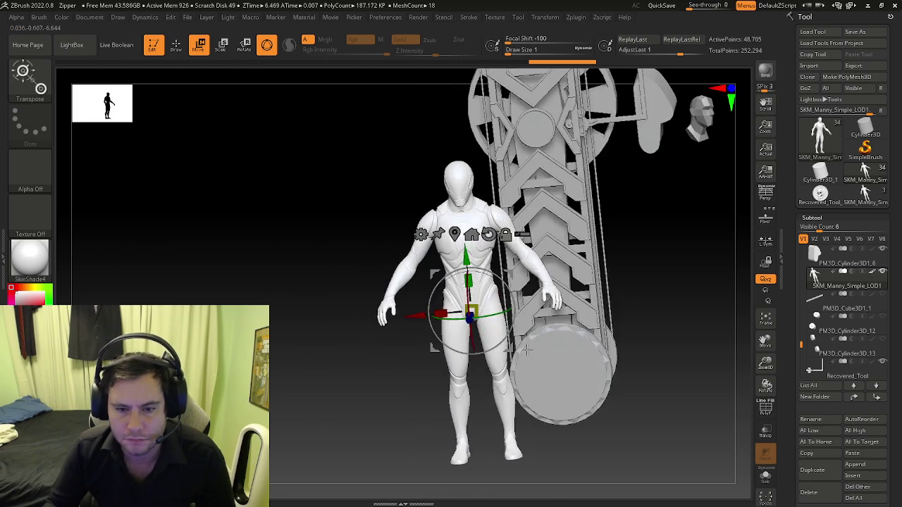
key(ctrl+z)
key(ctrl+z)
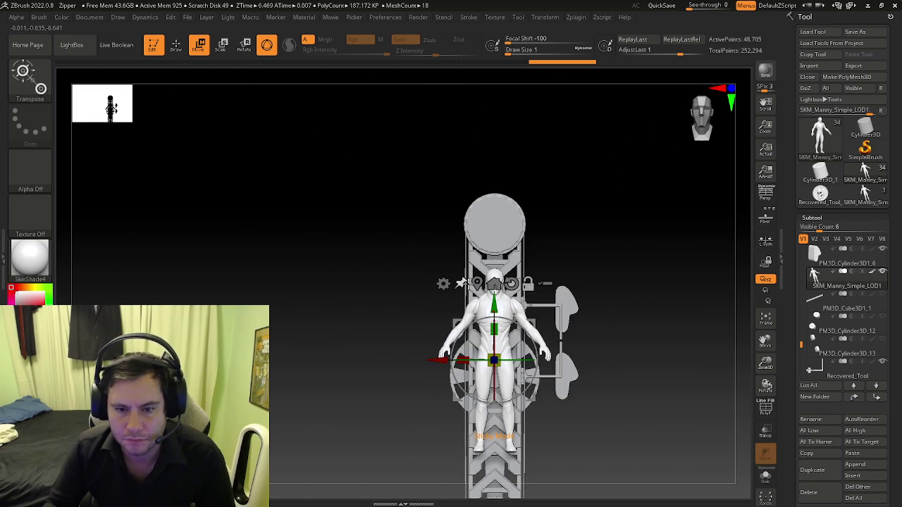
key(ctrl+shift+z)
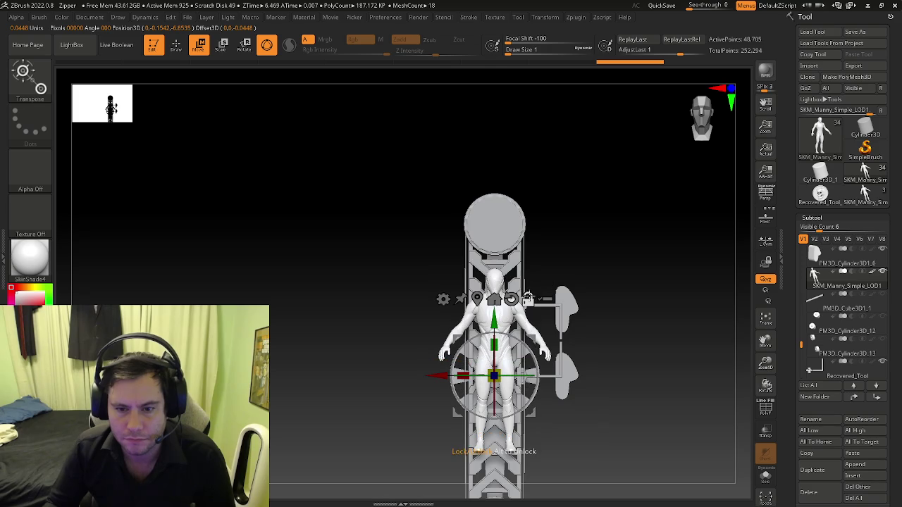
key(ctrl+z)
key(ctrl+shift+z)
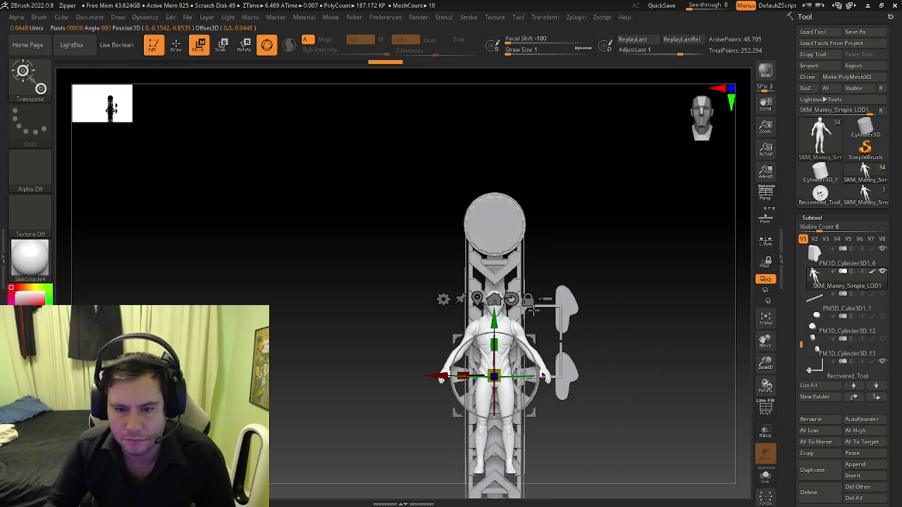
key(ctrl+z)
key(ctrl+z)
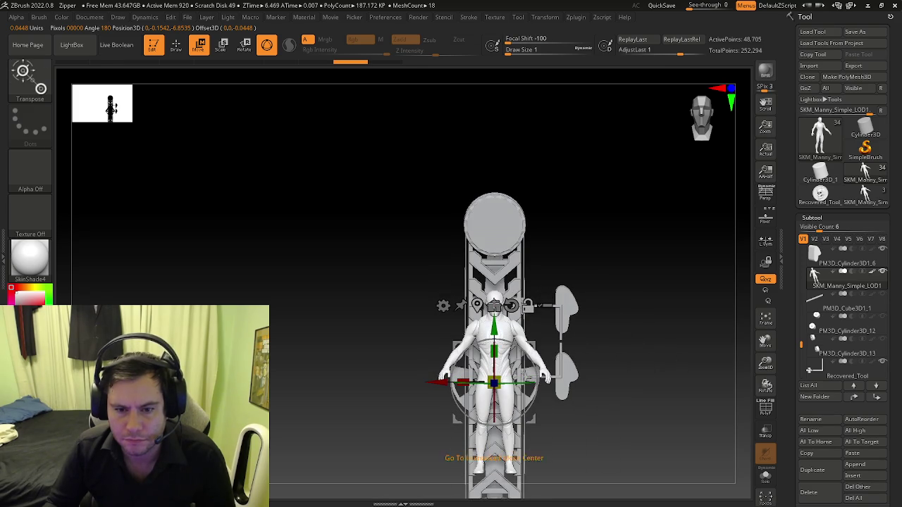
key(ctrl+shift+z)
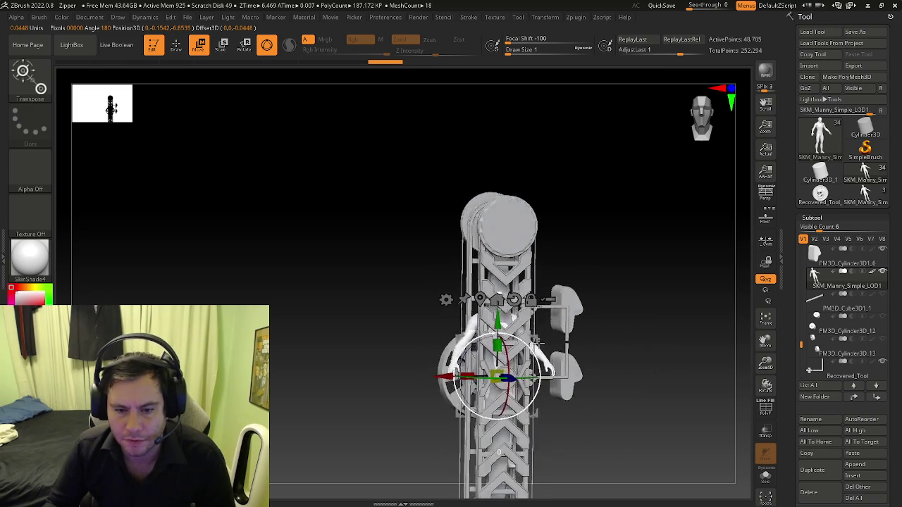
key(ctrl+shift+z)
key(ctrl+shift+z)
key(ctrl+shift+z)
Step: Orbit to a near-front view of the mannequin and turn on Transp for the ride
shift+drag(574, 264, 572, 280)
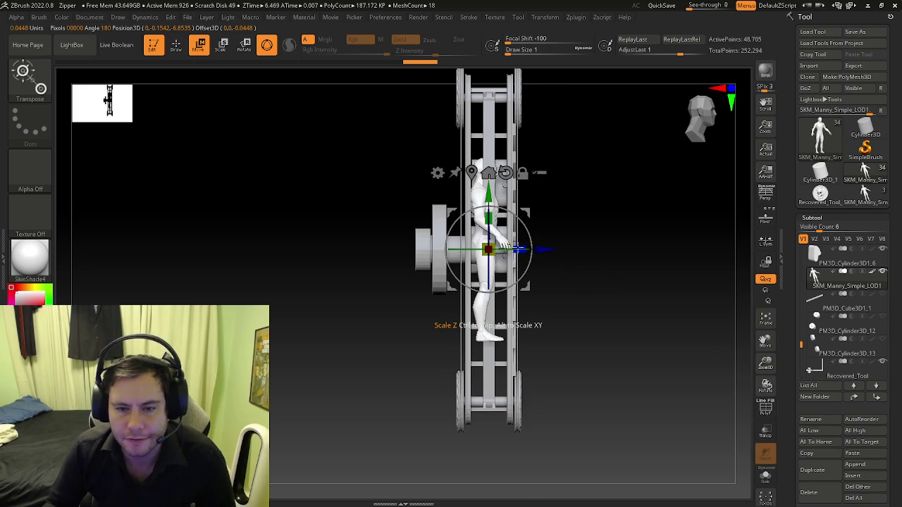
scroll(504, 246, up, 3)
key(ctrl+shift+z)
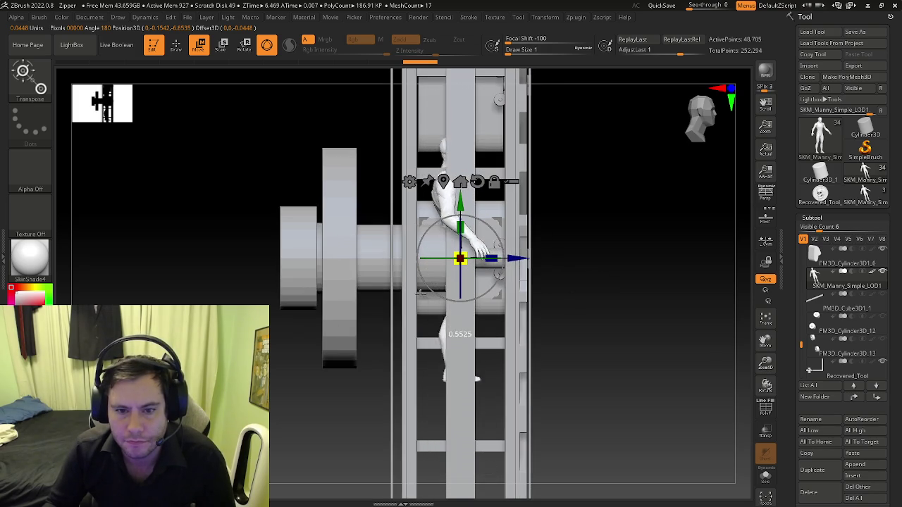
key(ctrl+shift+z)
key(ctrl+shift+z)
mouse_move(427, 336)
mouse_down()
mouse_move(379, 273)
mouse_move(501, 255)
mouse_up()
shift+drag(570, 265, 445, 286)
mouse_move(443, 285)
right_down()
mouse_move(461, 303)
mouse_move(536, 287)
right_up()
click(765, 430)
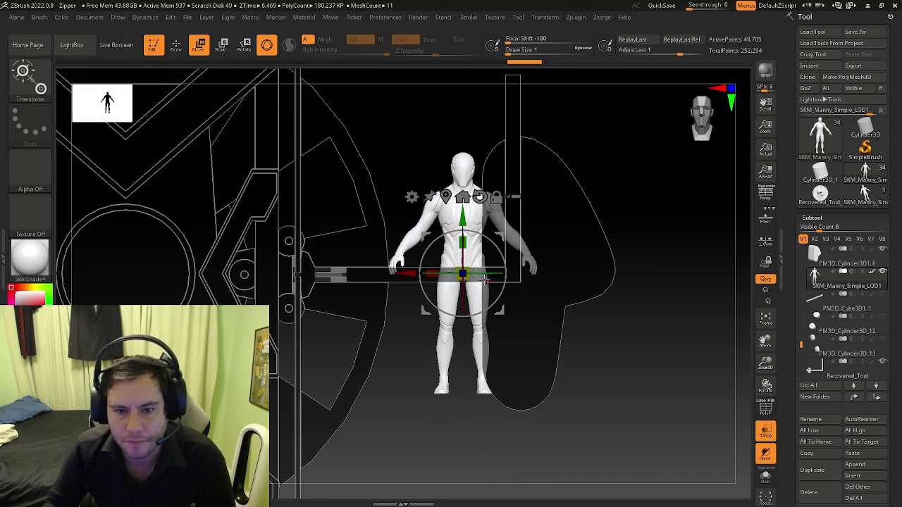
Step: Rotate the Manny mannequin 90 degrees to a side-on profile
drag(479, 269, 405, 296)
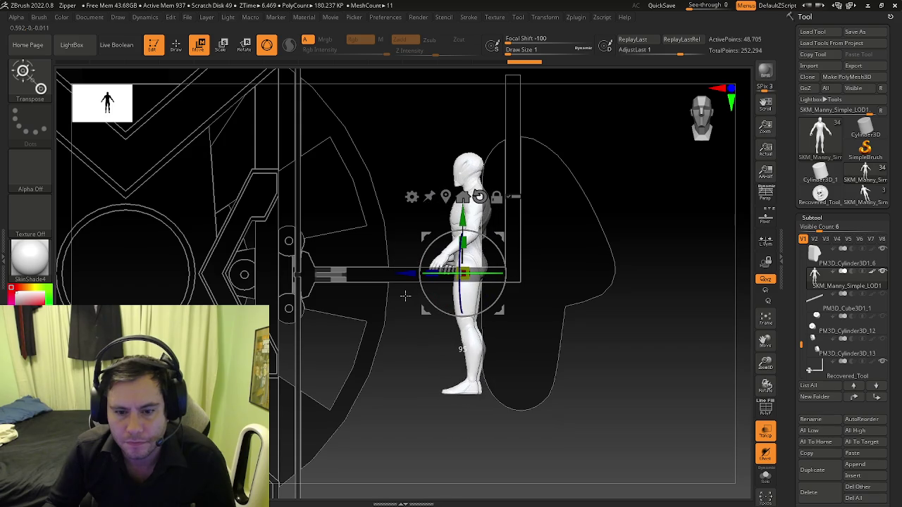
drag(407, 296, 457, 275)
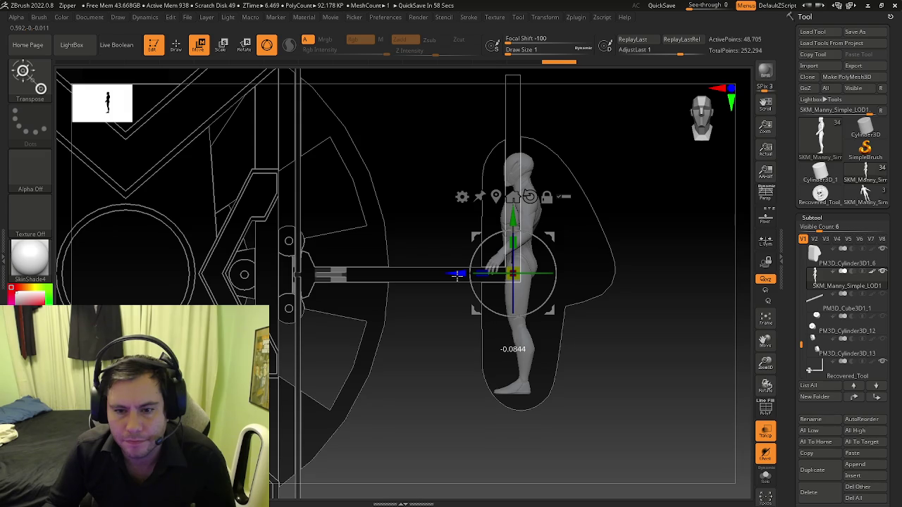
shift+right_drag(457, 274, 526, 284)
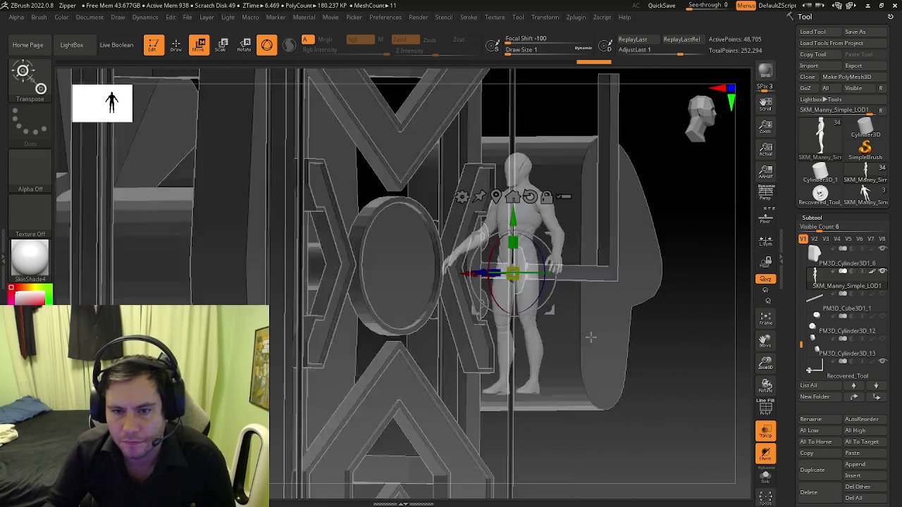
shift+right_drag(648, 331, 553, 352)
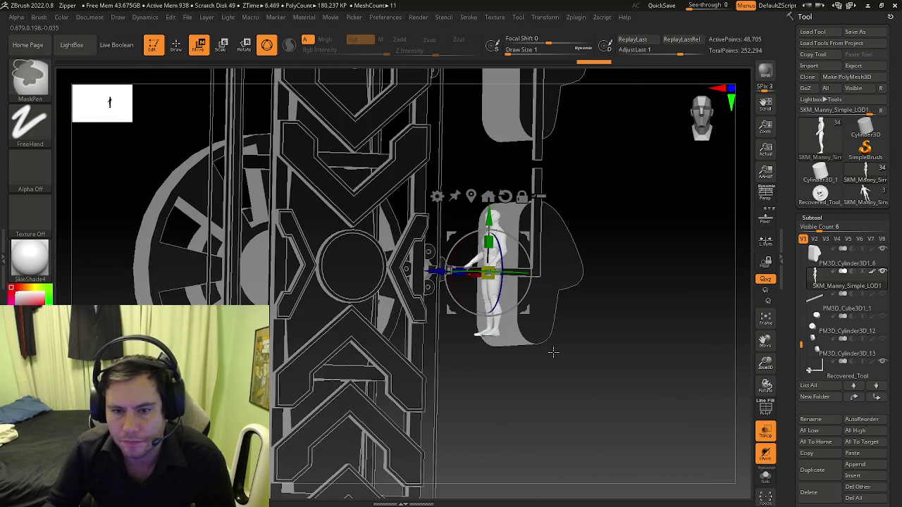
Step: Unlock the gizmo, snap the mannequin to the world origin with Mesh To Axis, and enable Solo
ctrl+click(553, 352)
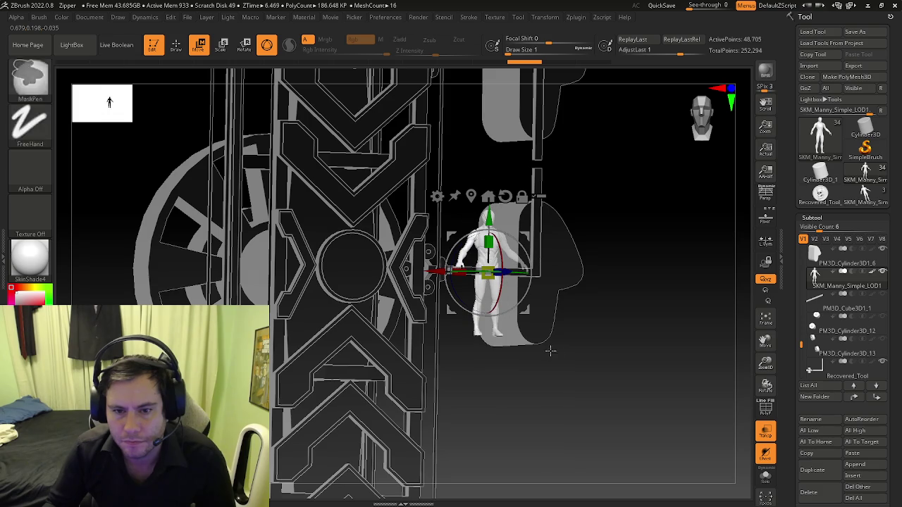
click(521, 198)
click(487, 197)
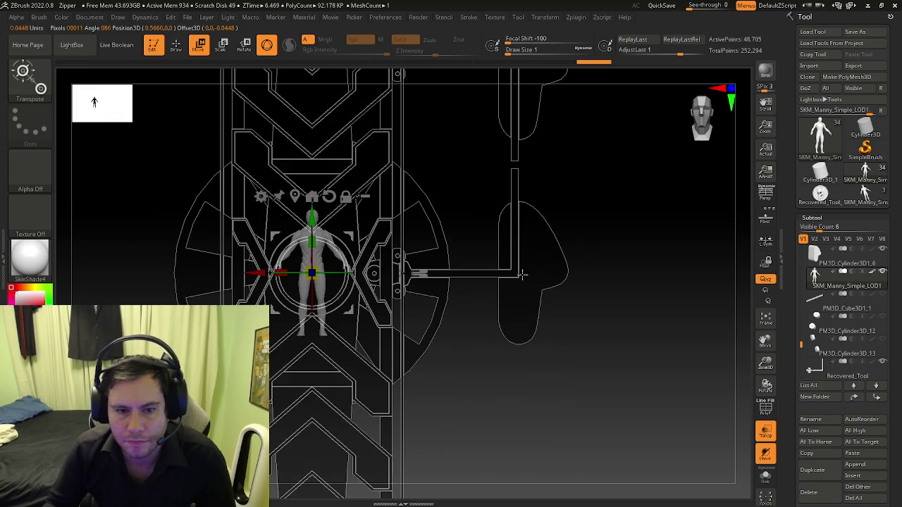
click(766, 477)
Step: Frame the mannequin and box-mask over its arms and upper body
key(q)
key(f)
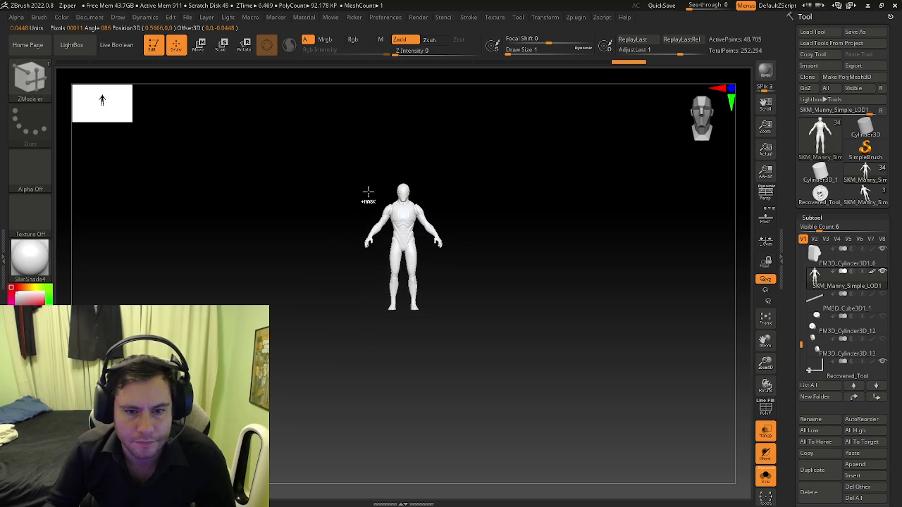
scroll(632, 176, down, 3)
ctrl+shift+drag(580, 133, 463, 274)
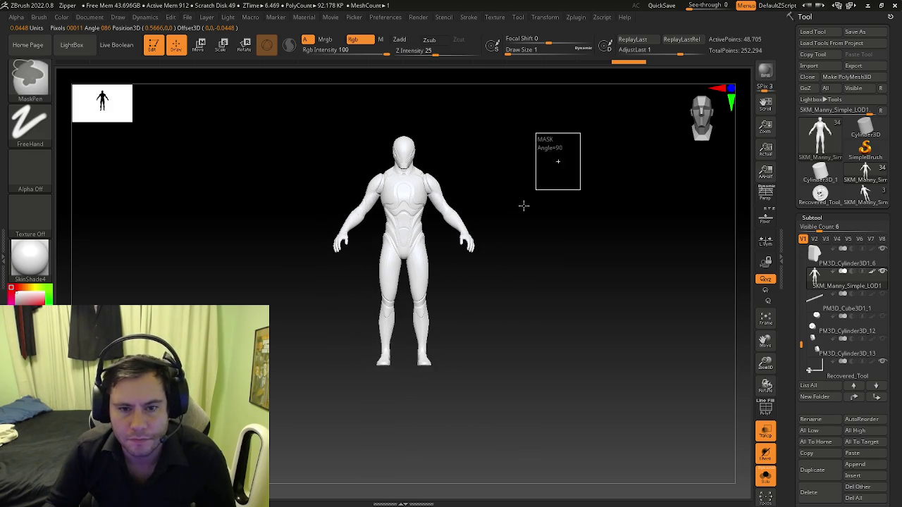
ctrl+drag(618, 133, 455, 297)
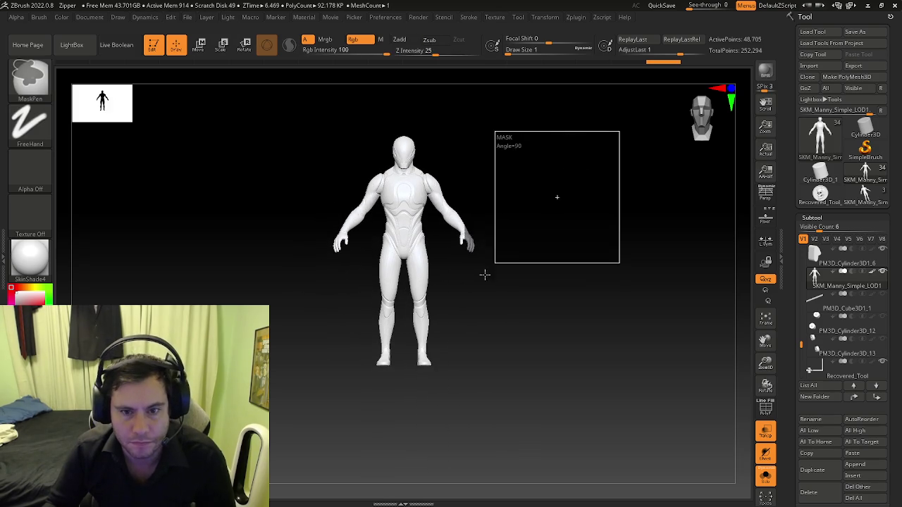
ctrl+drag(434, 242, 435, 242)
scroll(441, 276, up, 5)
ctrl+drag(507, 226, 415, 364)
Step: Add box masks over the upper arms and shoulders, then invert the mask with Ctrl+I
key(b)
key(z)
key(m)
key(space)
mouse_move(568, 186)
ctrl+mouse_down()
mouse_move(398, 390)
mouse_move(407, 384)
ctrl+mouse_up()
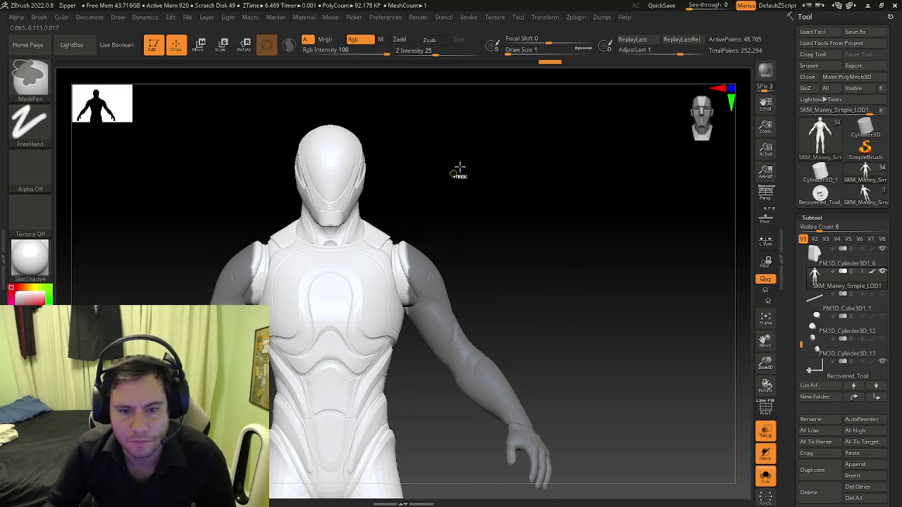
ctrl+drag(462, 164, 398, 302)
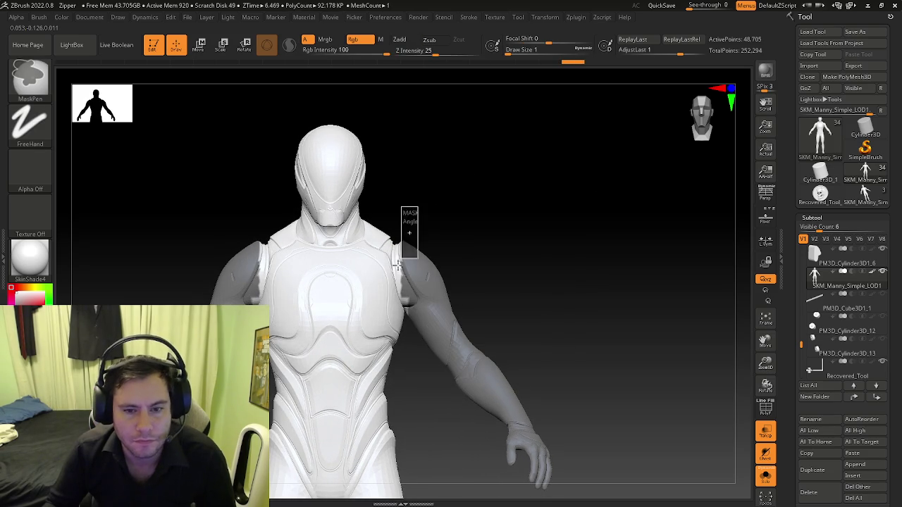
right_drag(405, 270, 399, 262)
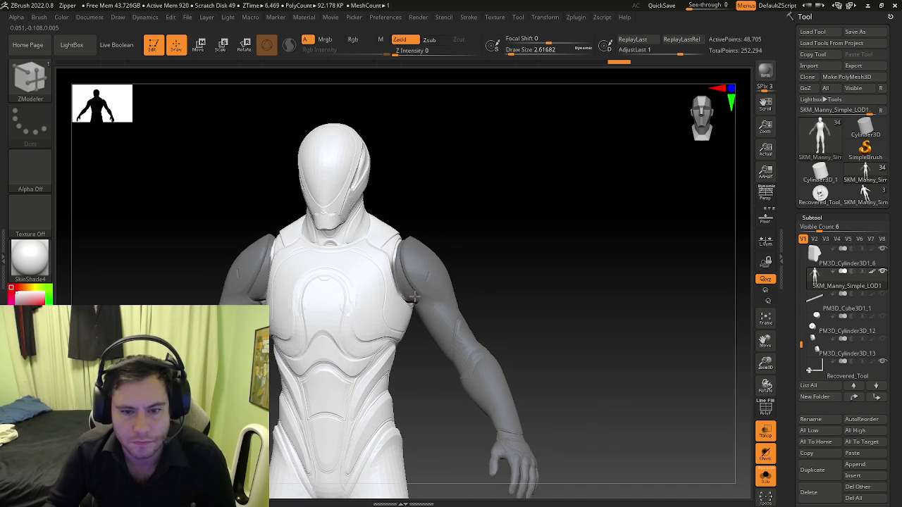
right_drag(410, 299, 490, 252)
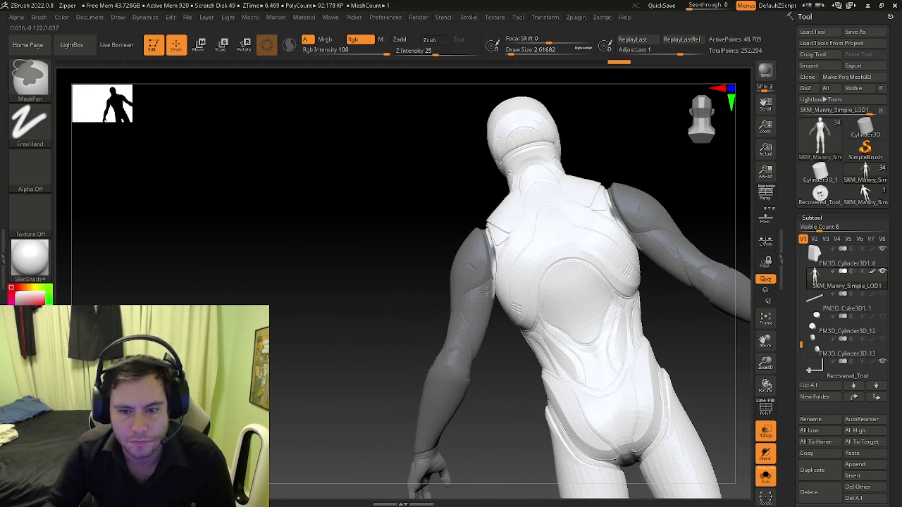
key(ctrl+i)
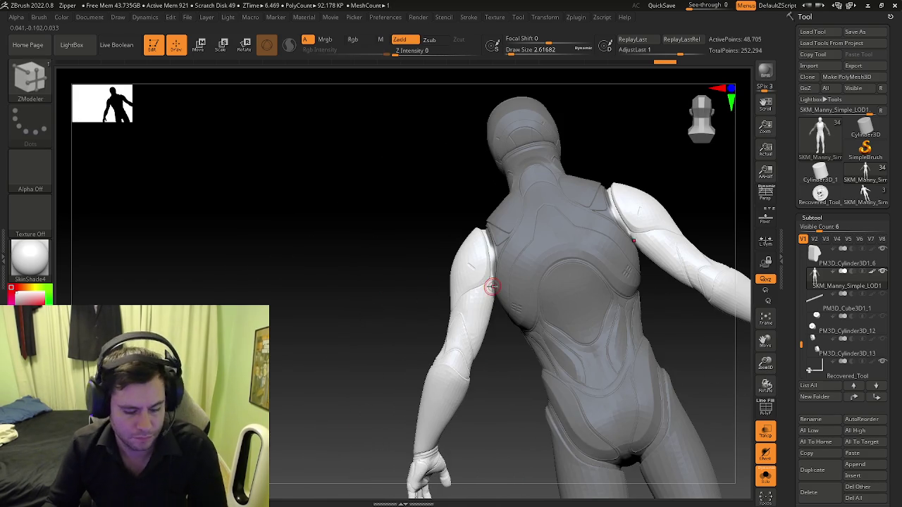
Step: Place the Move gizmo's pivot at the mannequin's shoulder, checking it from several angles
key(w)
click(451, 370)
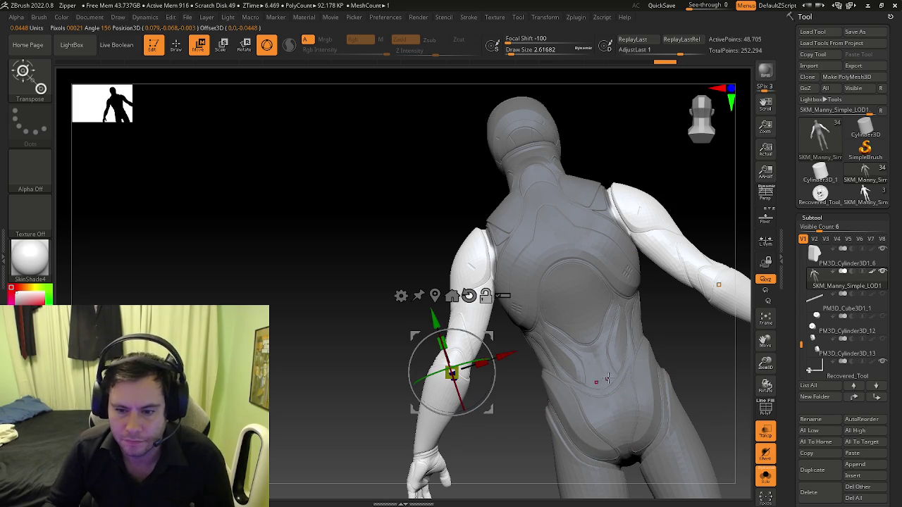
mouse_move(505, 356)
alt+mouse_down()
mouse_move(510, 226)
mouse_move(610, 216)
mouse_move(618, 240)
mouse_move(591, 227)
alt+mouse_up()
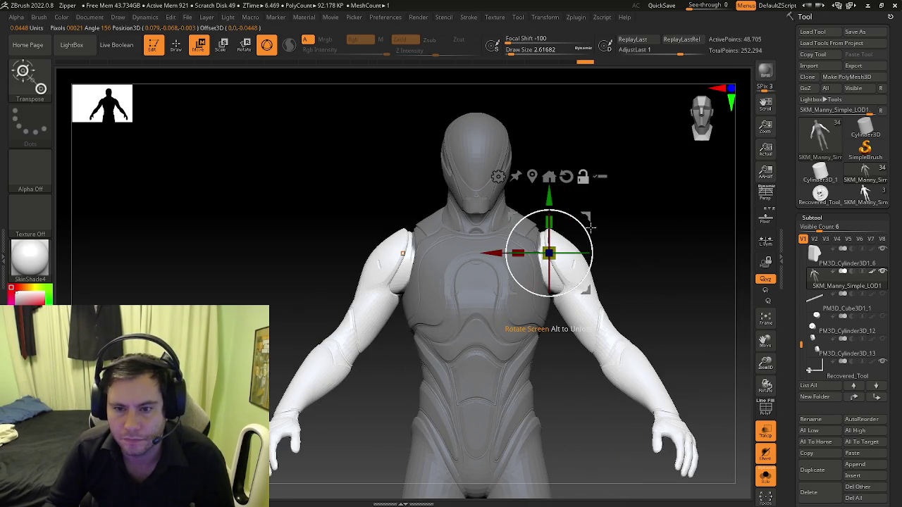
drag(504, 253, 498, 253)
drag(620, 227, 661, 246)
drag(478, 268, 525, 264)
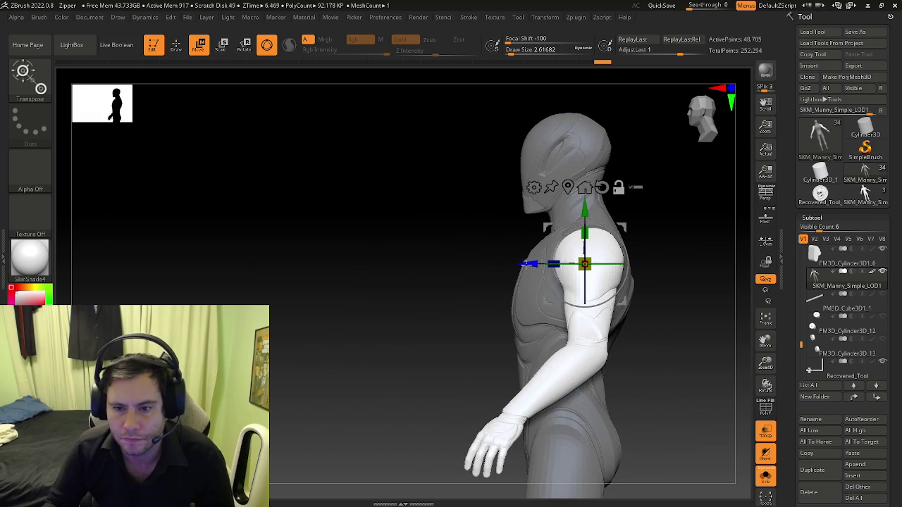
mouse_move(655, 243)
mouse_down()
mouse_move(689, 245)
mouse_move(611, 186)
mouse_up()
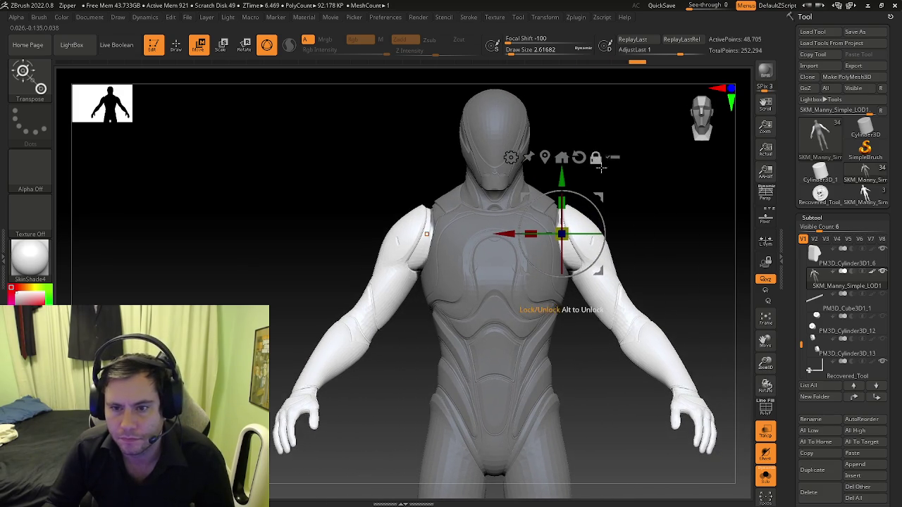
mouse_move(605, 223)
mouse_down()
mouse_move(610, 281)
mouse_move(583, 286)
mouse_up()
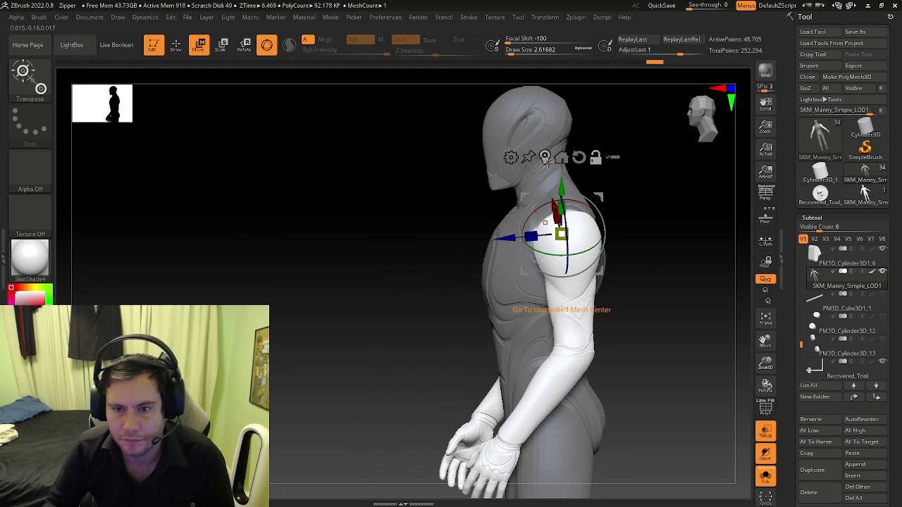
drag(655, 239, 594, 240)
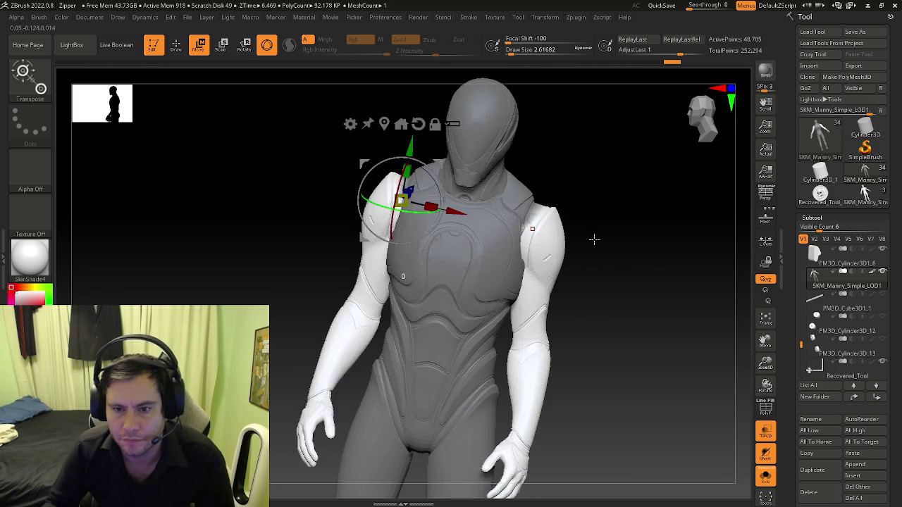
Step: Rotate the unmasked arms forward at the shoulders so they reach straight out
drag(538, 213, 551, 177)
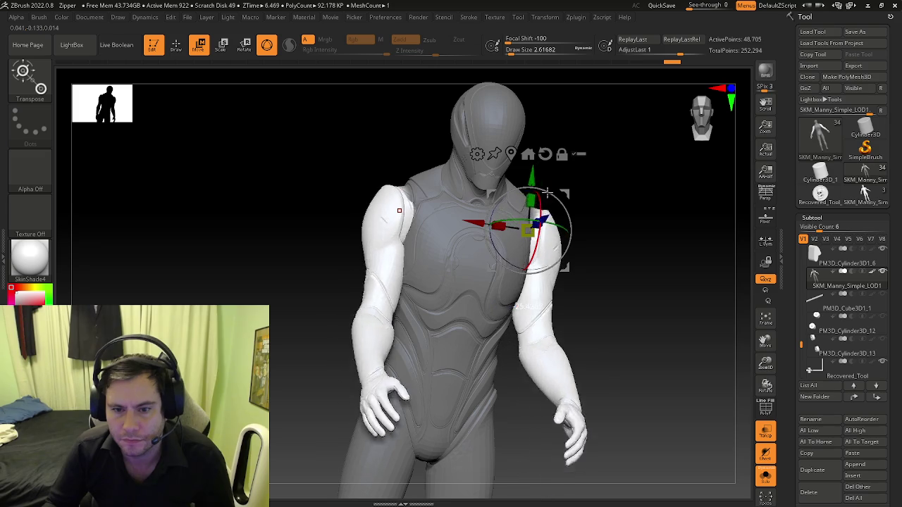
drag(598, 248, 544, 233)
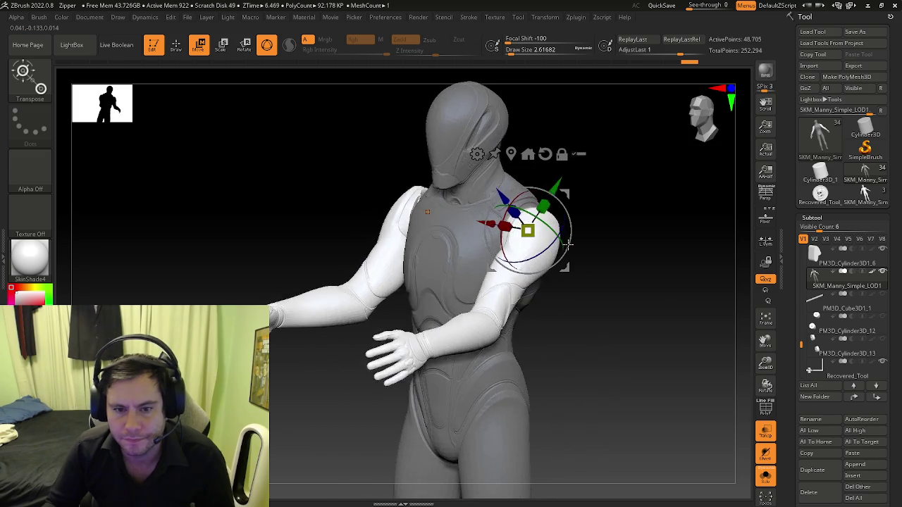
mouse_move(608, 308)
mouse_down()
mouse_move(592, 320)
mouse_move(661, 322)
mouse_move(624, 316)
mouse_up()
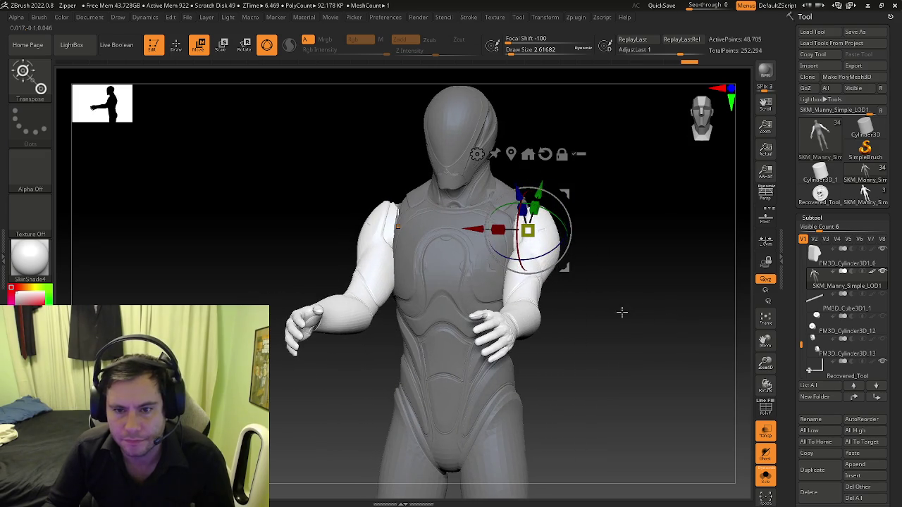
drag(519, 246, 519, 241)
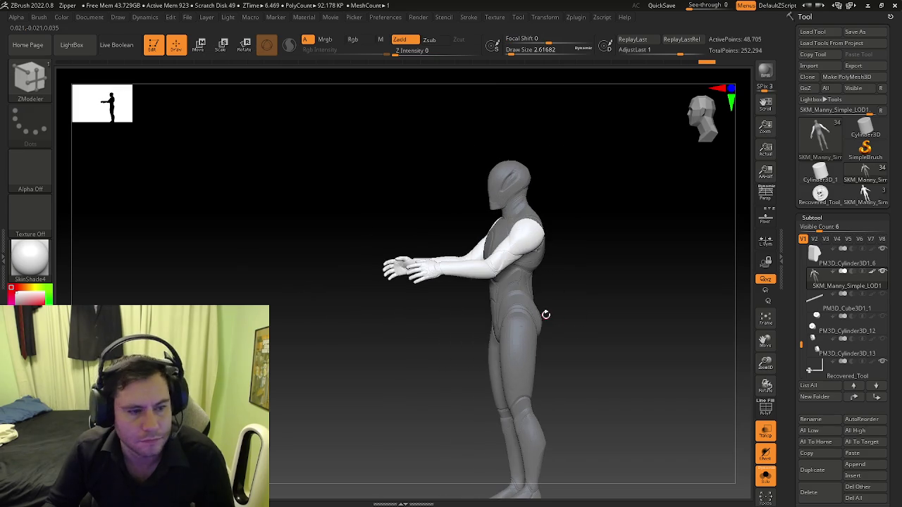
mouse_move(581, 306)
mouse_down()
mouse_move(543, 306)
mouse_move(557, 300)
mouse_move(546, 309)
mouse_up()
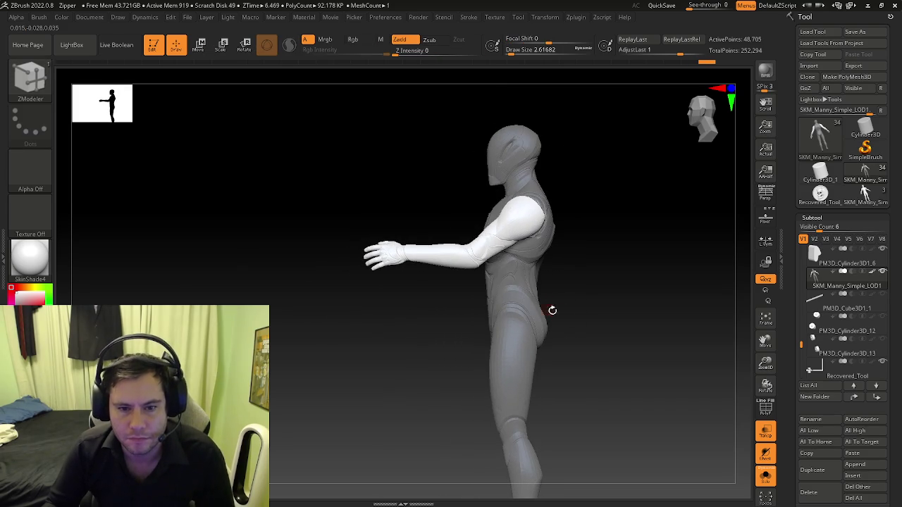
alt+drag(599, 317, 561, 307)
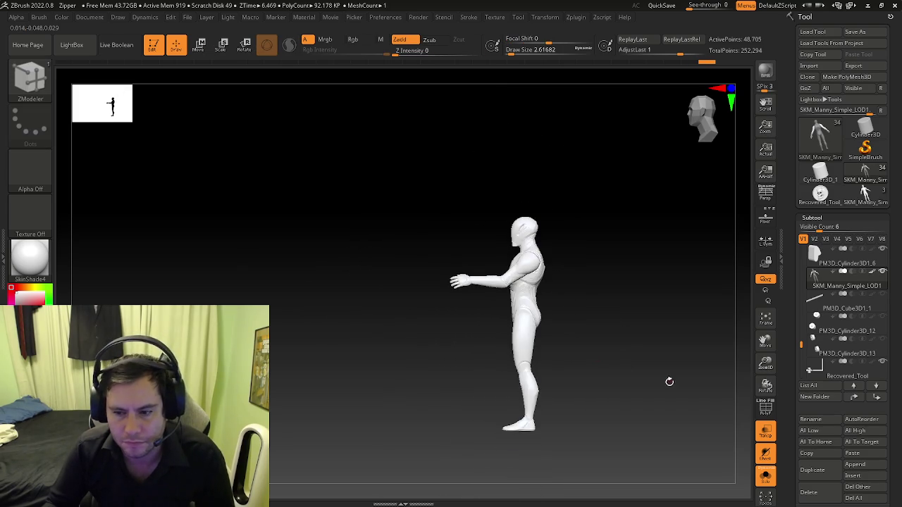
drag(668, 382, 703, 392)
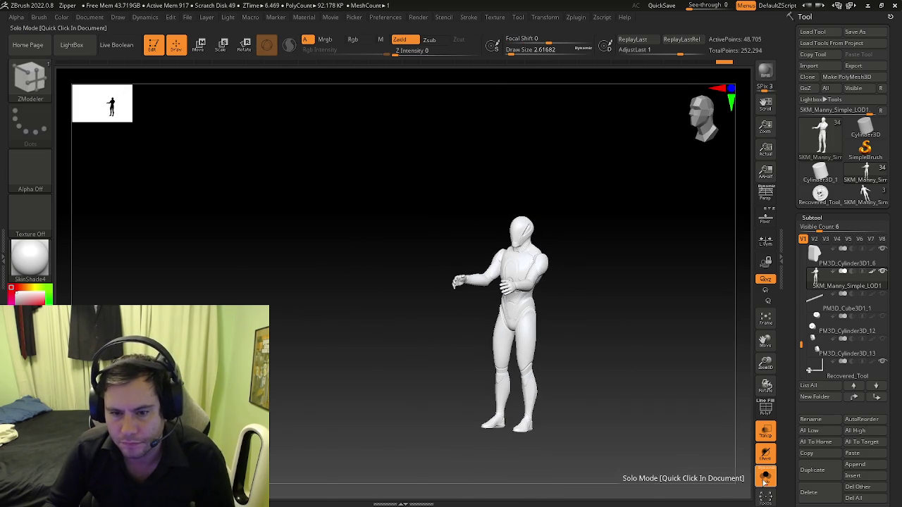
Step: Turn Solo off and slide Manny from the ride's centre into the right-hand seat shell
click(765, 478)
shift+drag(493, 353, 521, 373)
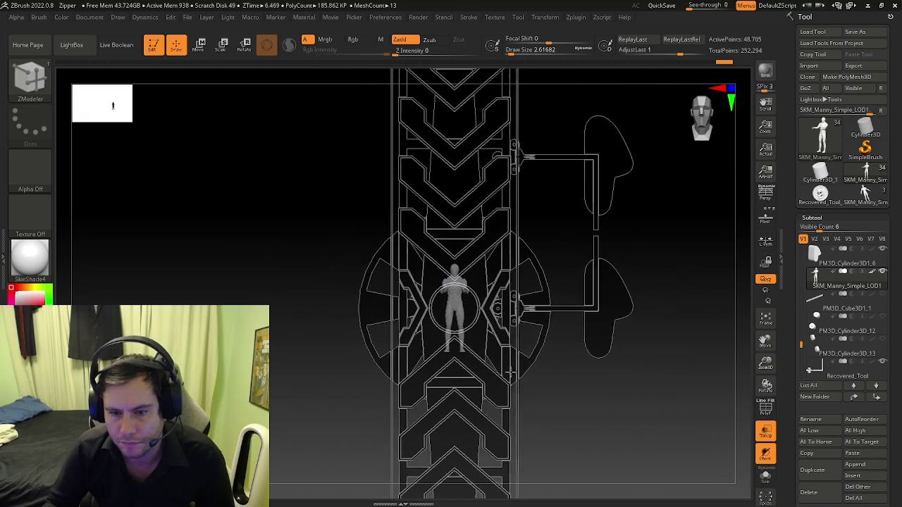
key(w)
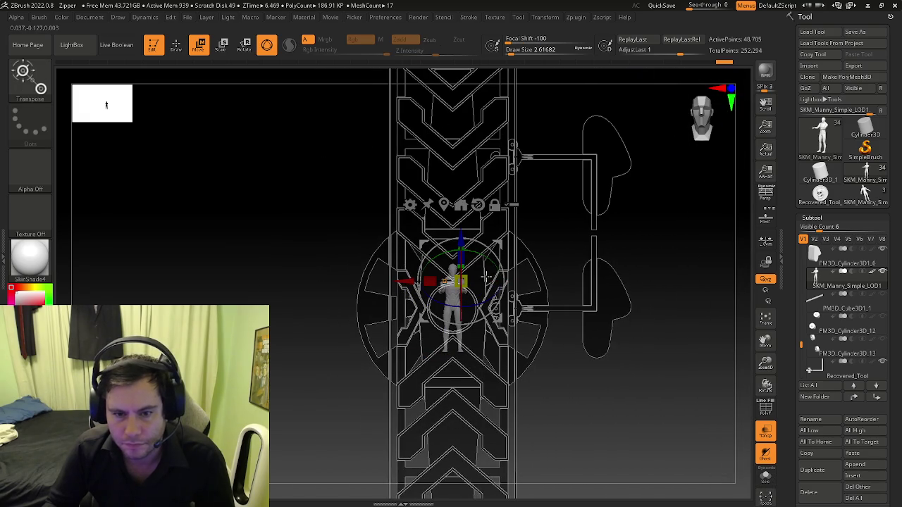
drag(408, 280, 546, 282)
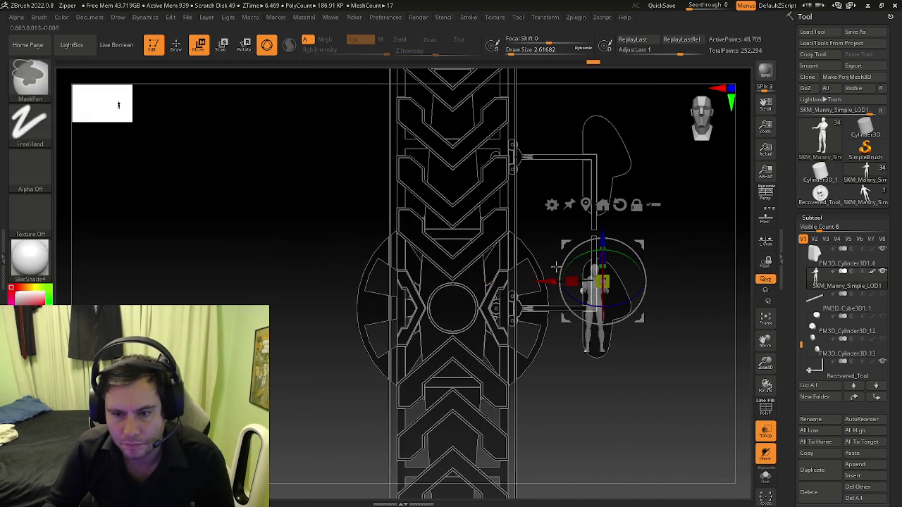
ctrl+right_drag(602, 296, 640, 320)
Step: Reset the gizmo orientation, rotate Manny 90° to face sideways, then isolate it again
click(579, 204)
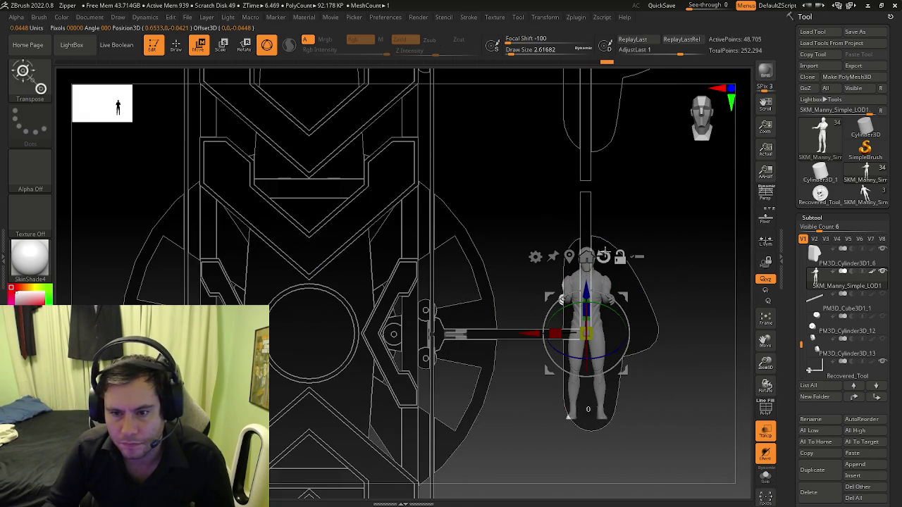
click(603, 257)
mouse_move(602, 324)
mouse_down()
mouse_move(524, 334)
mouse_move(550, 334)
mouse_up()
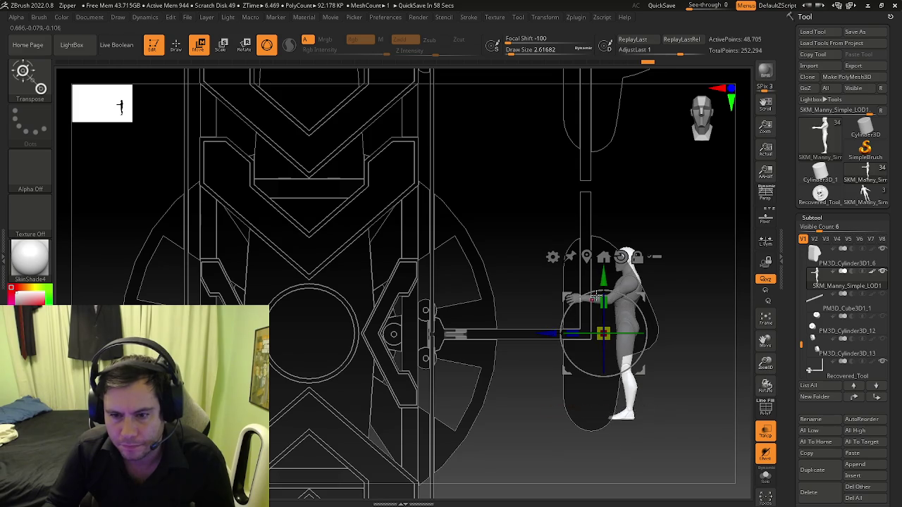
mouse_move(612, 287)
mouse_down()
mouse_move(649, 322)
mouse_move(578, 354)
mouse_move(657, 338)
mouse_move(675, 384)
mouse_up()
click(881, 239)
mouse_move(845, 279)
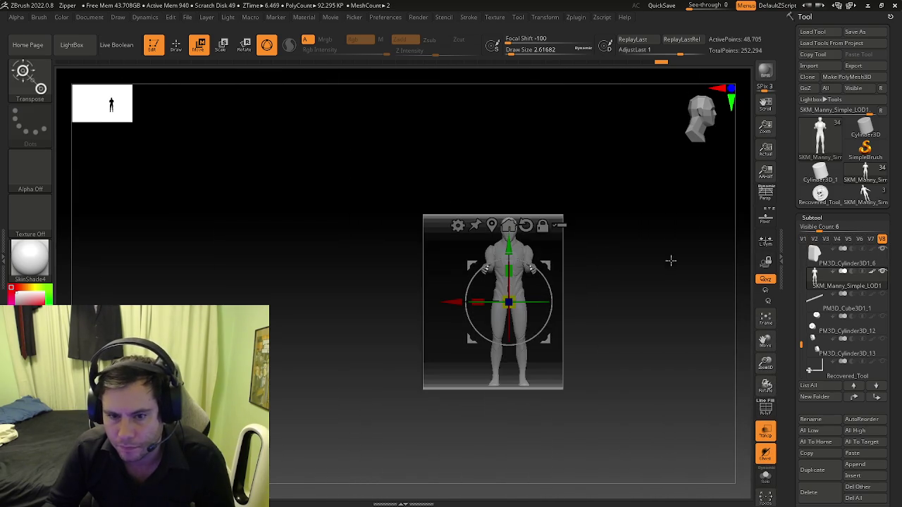
Step: Move Manny back to the world origin with Mesh To Axis and rotate it -90° around Y to face front
mouse_move(507, 310)
mouse_down()
mouse_move(519, 315)
mouse_move(493, 301)
mouse_move(561, 295)
mouse_up()
mouse_move(633, 289)
mouse_down()
mouse_move(661, 285)
mouse_move(604, 331)
mouse_up()
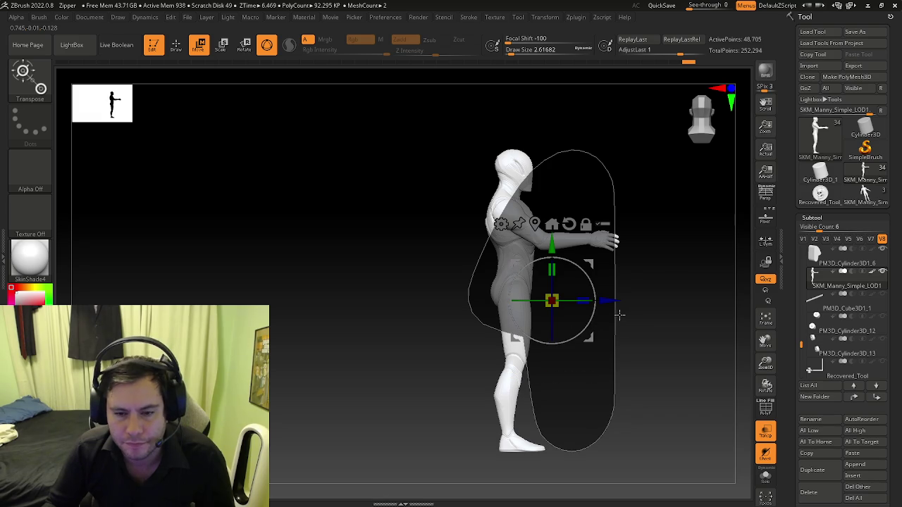
key(q)
mouse_move(574, 243)
shift+mouse_down()
mouse_move(533, 261)
mouse_move(628, 246)
mouse_move(641, 264)
shift+mouse_up()
key(w)
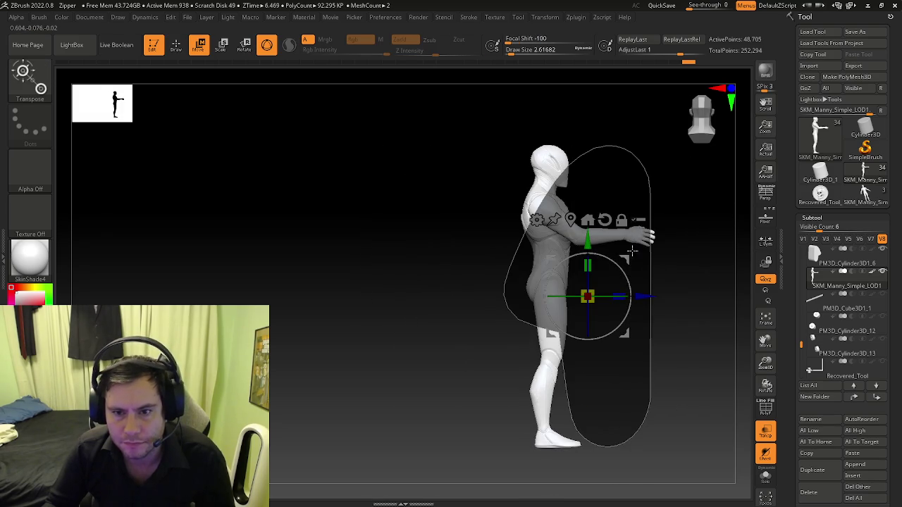
mouse_move(479, 104)
ctrl+mouse_down()
mouse_move(622, 297)
mouse_move(652, 307)
mouse_move(663, 304)
mouse_move(654, 287)
mouse_move(678, 296)
ctrl+mouse_up()
ctrl+click(683, 284)
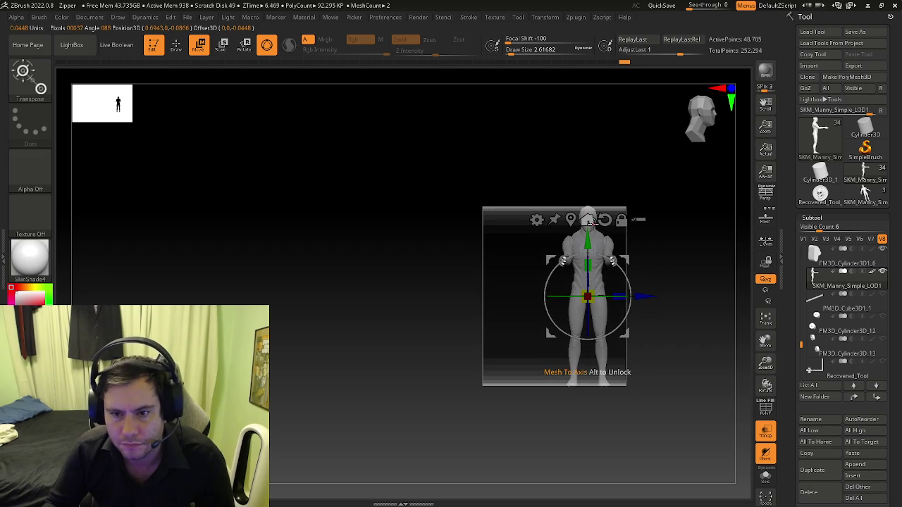
click(592, 220)
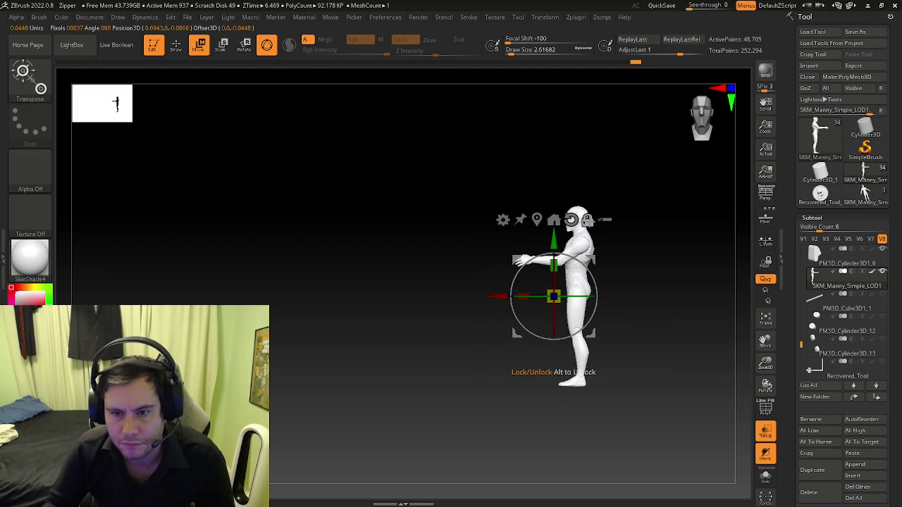
drag(577, 297, 647, 305)
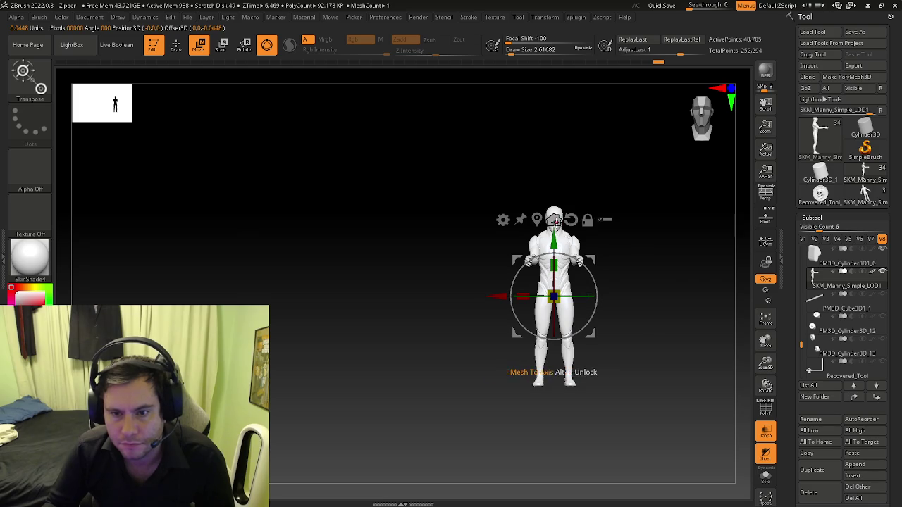
Step: Frame the mannequin and mask both of its legs
key(f)
key(q)
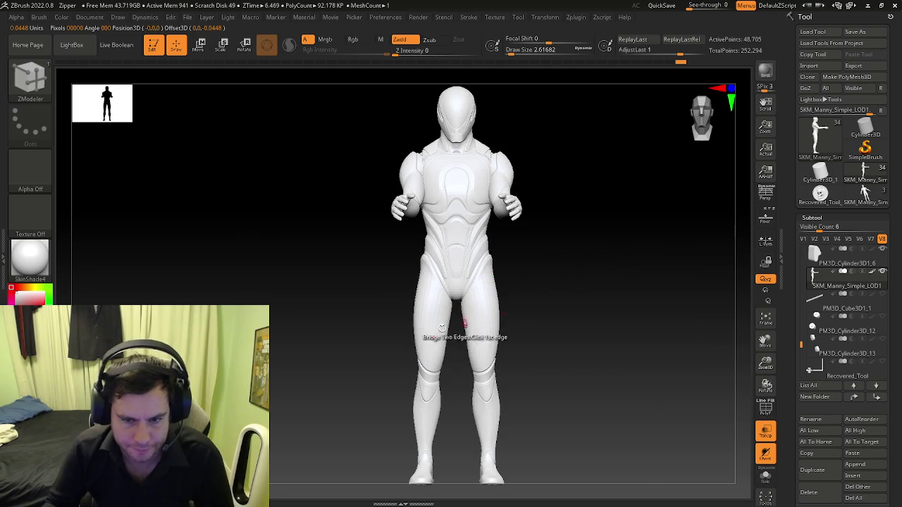
alt+drag(409, 342, 407, 217)
mouse_move(443, 366)
ctrl+mouse_down()
mouse_move(349, 178)
mouse_move(554, 246)
mouse_move(405, 269)
mouse_move(498, 265)
mouse_move(493, 215)
mouse_move(501, 262)
ctrl+mouse_up()
mouse_move(504, 308)
mouse_down()
mouse_move(623, 267)
mouse_move(636, 245)
mouse_move(557, 332)
mouse_up()
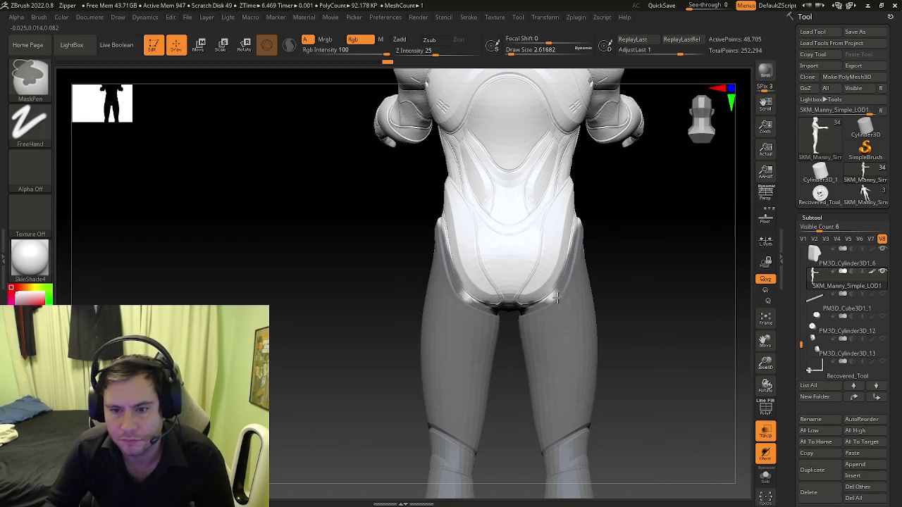
mouse_move(548, 312)
right_down()
mouse_move(521, 306)
mouse_move(507, 255)
mouse_move(519, 246)
right_up()
key(b)
key(z)
key(m)
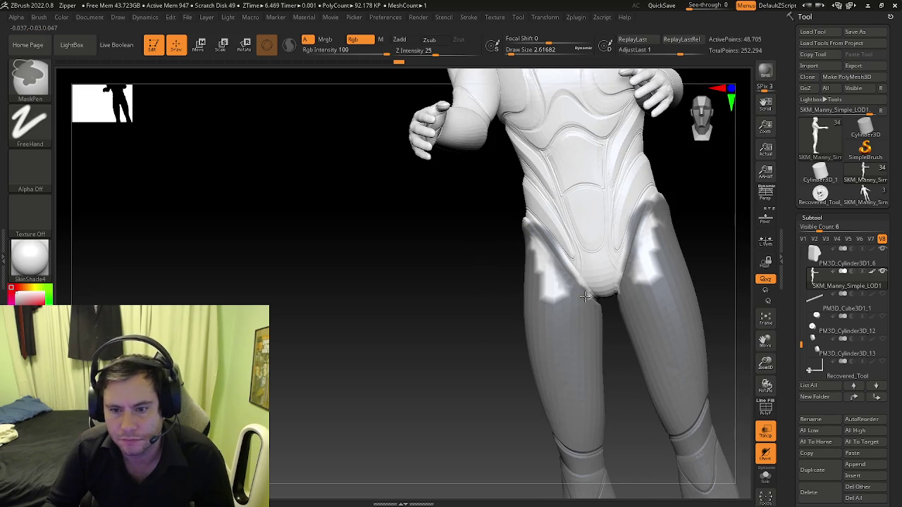
Step: Refine the leg mask and invert it so only the legs are free
key(s)
key(ctrl)
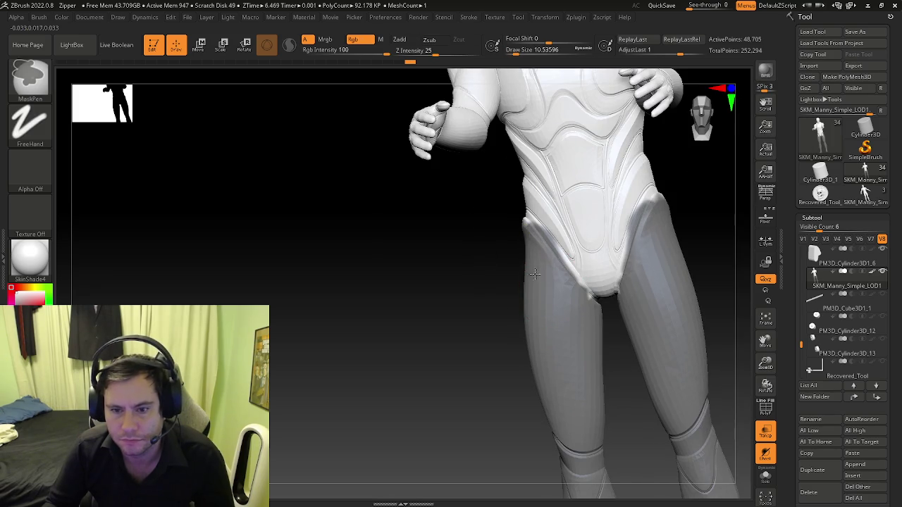
mouse_move(533, 271)
right_down()
mouse_move(519, 258)
mouse_move(533, 258)
mouse_move(507, 268)
mouse_move(515, 229)
mouse_move(466, 231)
right_up()
key(ctrl)
mouse_move(433, 265)
right_down()
mouse_move(429, 257)
mouse_move(382, 302)
mouse_move(439, 282)
mouse_move(467, 302)
mouse_move(465, 286)
mouse_move(467, 294)
right_up()
ctrl+click(467, 294)
Step: Pivot the Transpose gizmo at the hip, swing the legs forward, then mask the thighs
key(w)
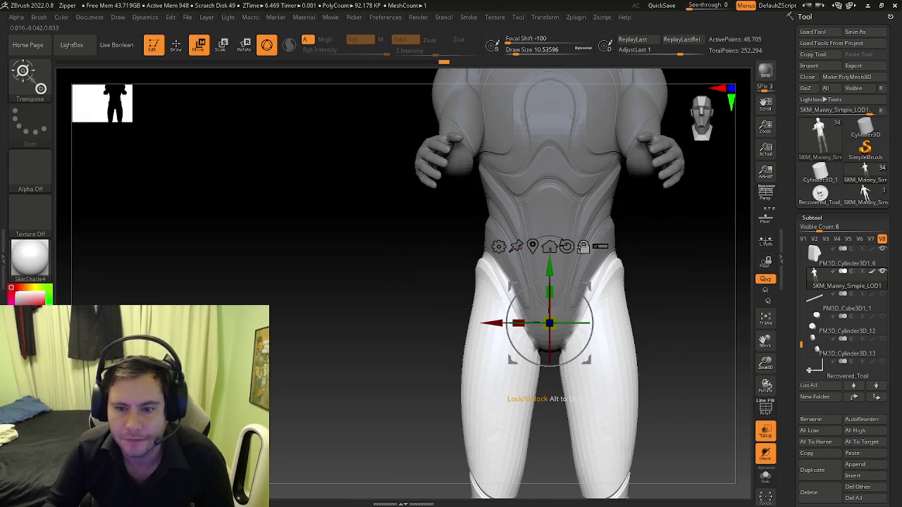
right_drag(578, 250, 659, 249)
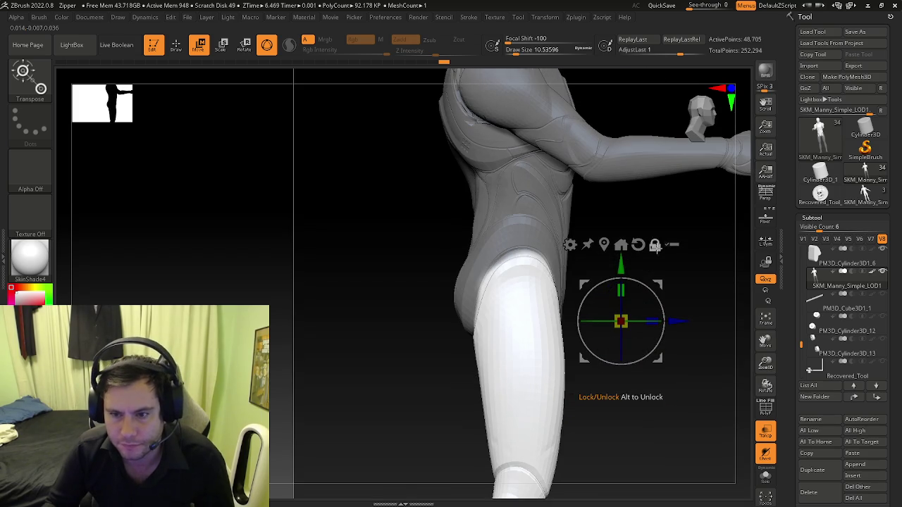
click(603, 244)
alt+drag(578, 414, 577, 226)
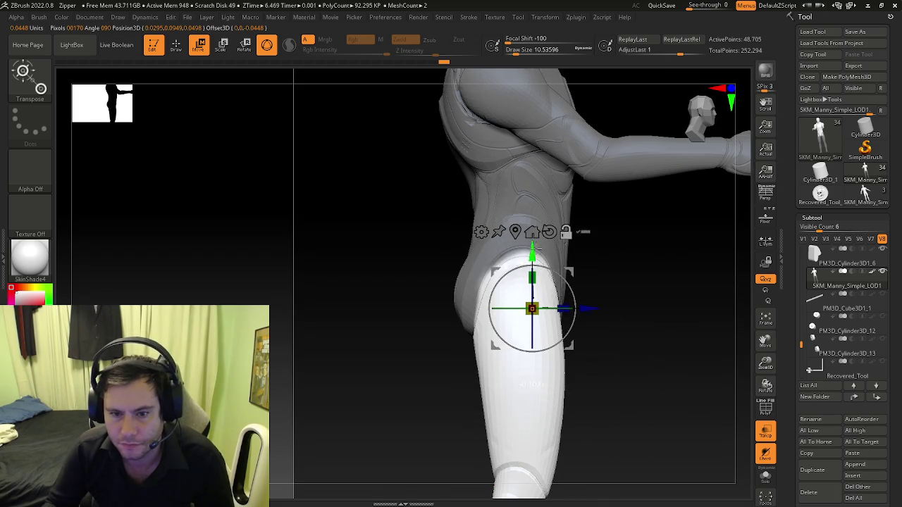
drag(568, 260, 547, 251)
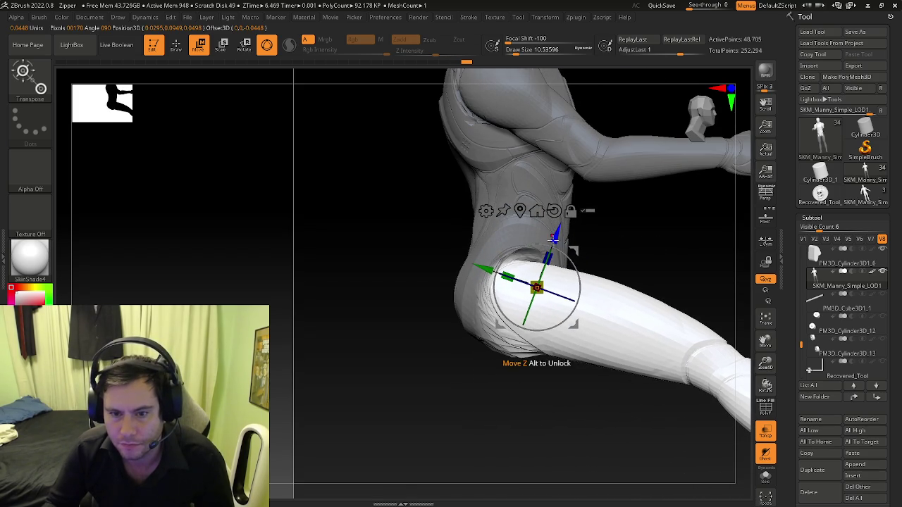
alt+right_drag(608, 298, 502, 262)
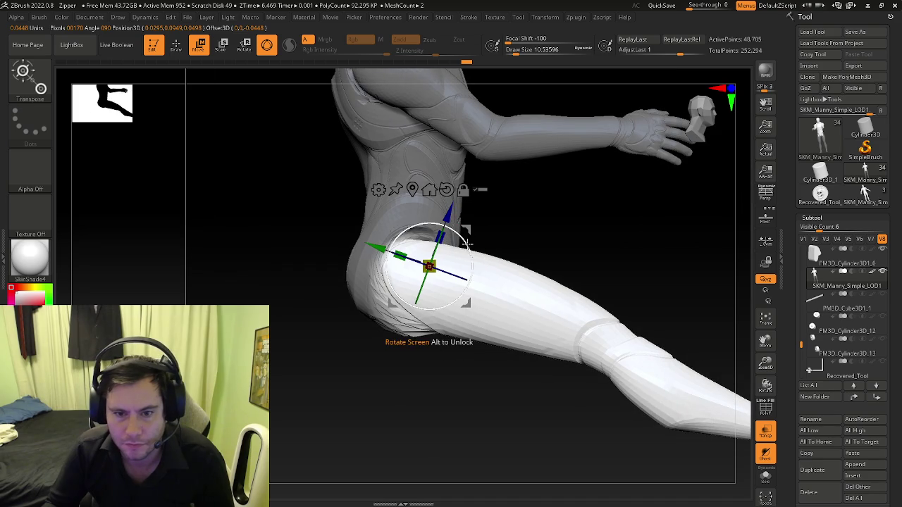
drag(466, 243, 466, 252)
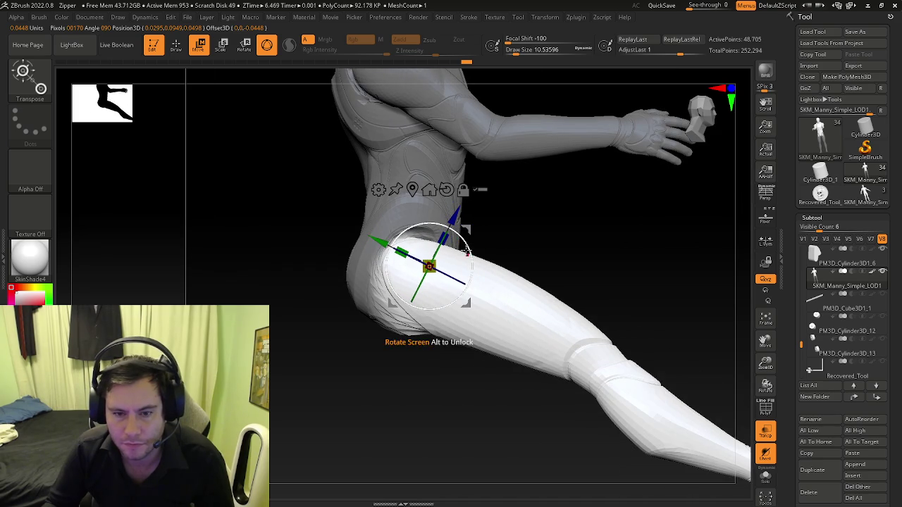
key(q)
mouse_move(292, 194)
ctrl+mouse_down()
mouse_move(568, 425)
mouse_move(458, 240)
mouse_move(458, 256)
mouse_move(536, 246)
mouse_move(418, 300)
mouse_move(422, 282)
ctrl+mouse_up()
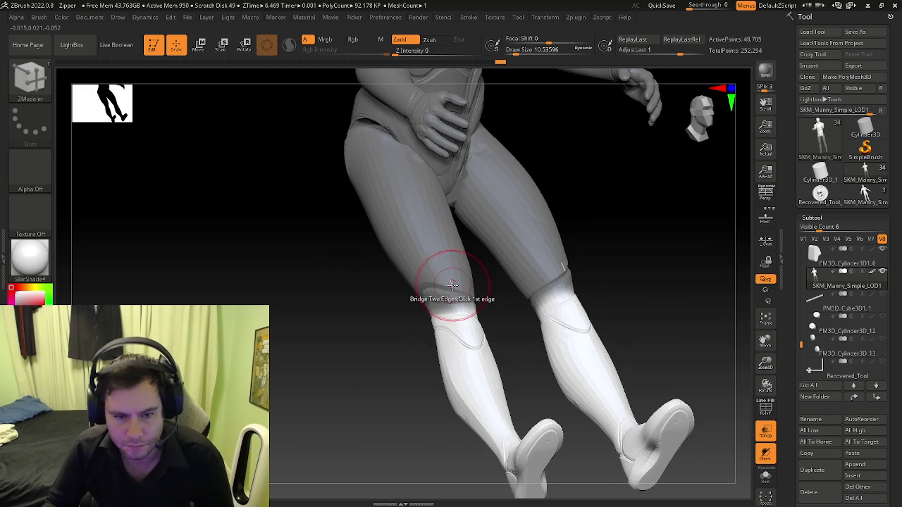
Step: Place the Transpose pivot at the knees and rotate the lower legs down
key(w)
shift+drag(451, 211, 547, 171)
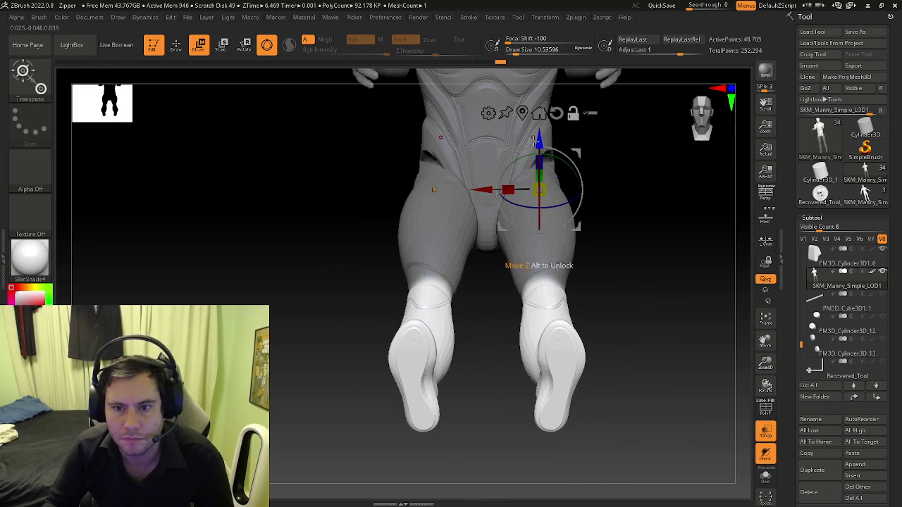
drag(537, 135, 493, 176)
mouse_move(574, 282)
mouse_down()
mouse_move(590, 307)
mouse_move(514, 339)
mouse_move(486, 332)
mouse_up()
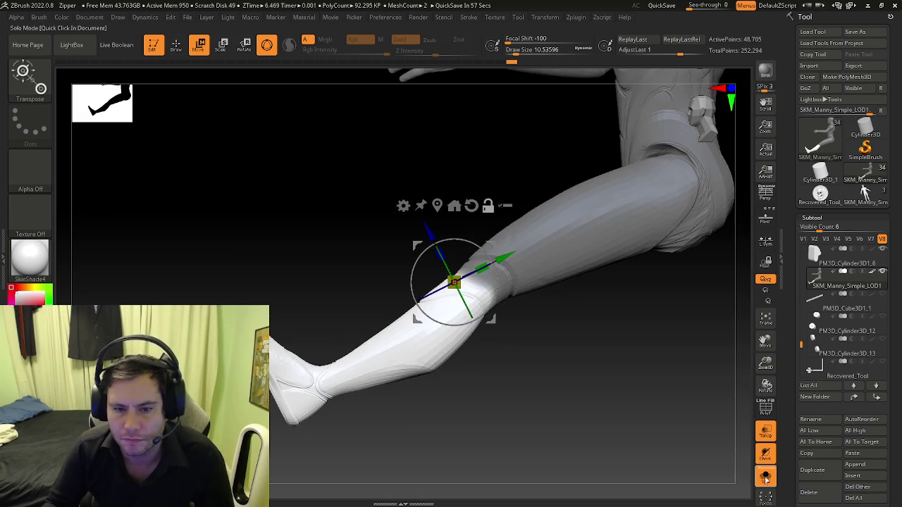
drag(493, 317, 533, 336)
mouse_move(438, 254)
mouse_down()
mouse_move(550, 265)
mouse_move(457, 268)
mouse_move(496, 269)
mouse_move(490, 249)
mouse_up()
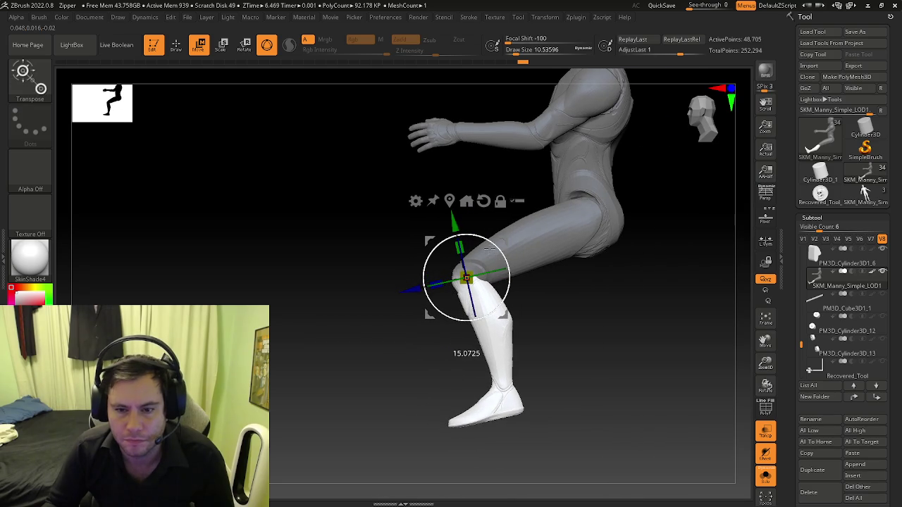
Step: Turn Solo off to show the whole ride around the seated figure
click(765, 479)
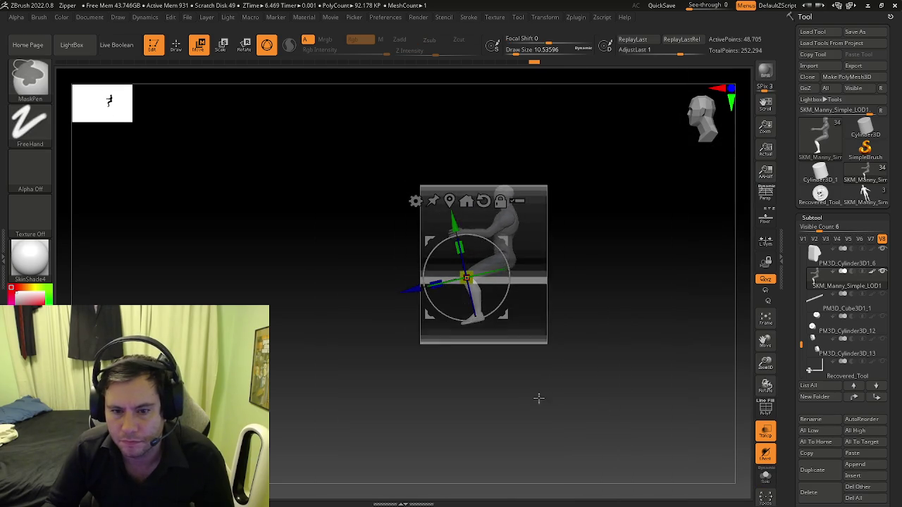
key(q)
shift+drag(611, 376, 560, 355)
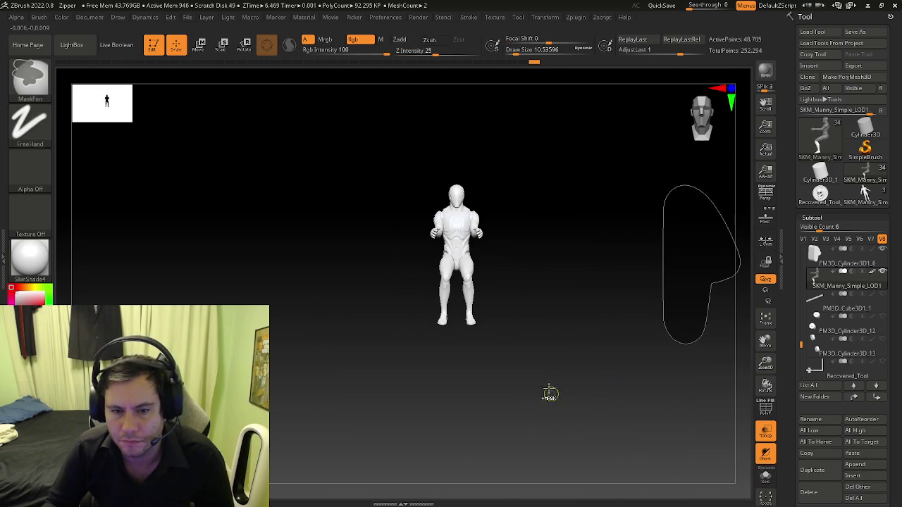
Step: Centre the Transpose pivot on the whole seated SKM_Manny_Simple_LOD1 figure
key(w)
click(443, 201)
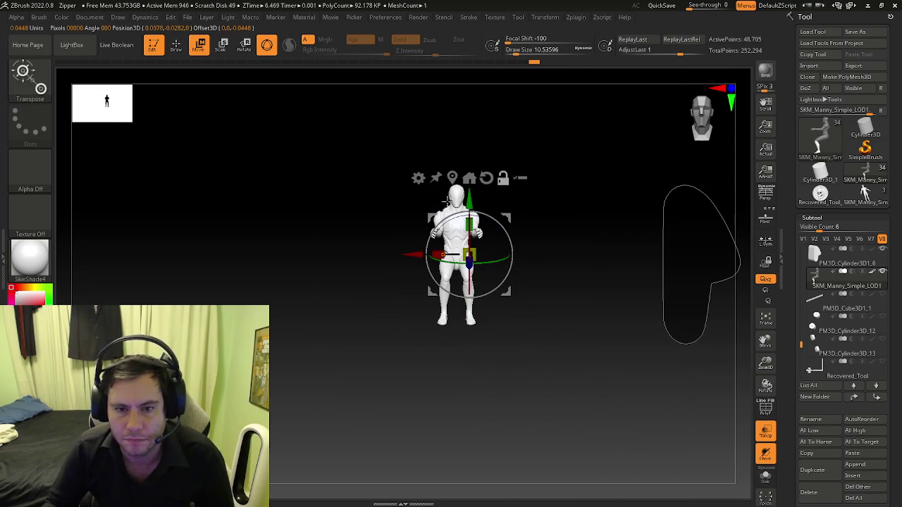
click(456, 180)
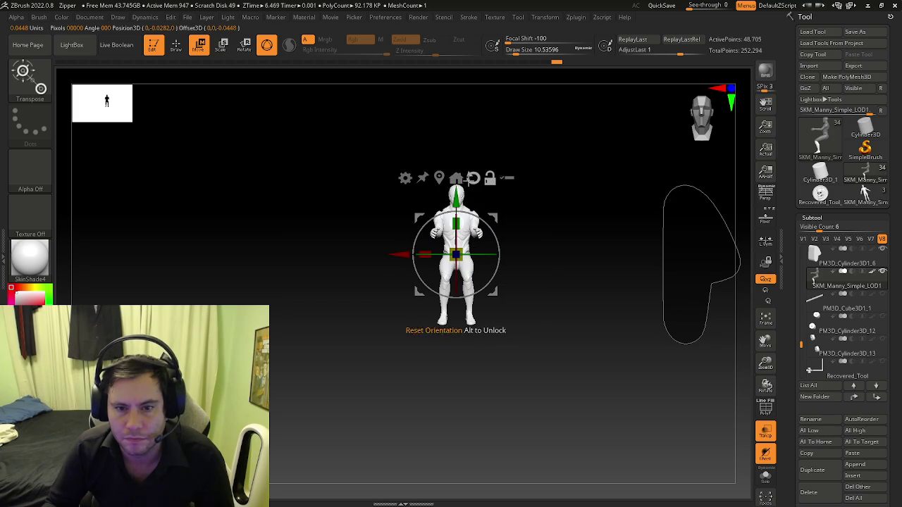
drag(485, 185, 465, 338)
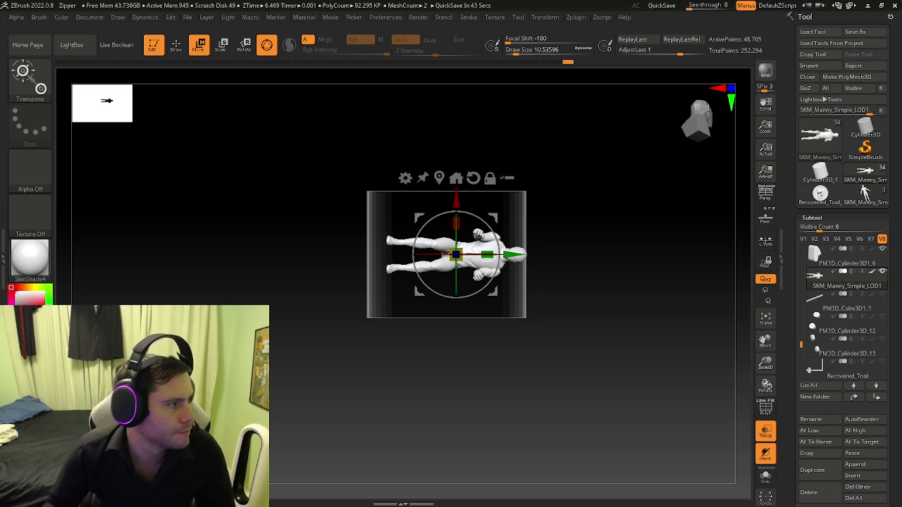
mouse_move(491, 305)
mouse_down()
mouse_move(523, 266)
mouse_move(512, 256)
mouse_up()
Step: Slide the seated figure sideways, raise it slightly and adjust its depth inside the shell
mouse_move(398, 257)
mouse_down()
mouse_move(636, 296)
mouse_move(534, 305)
mouse_up()
mouse_move(612, 254)
mouse_down()
mouse_move(582, 212)
mouse_move(606, 237)
mouse_up()
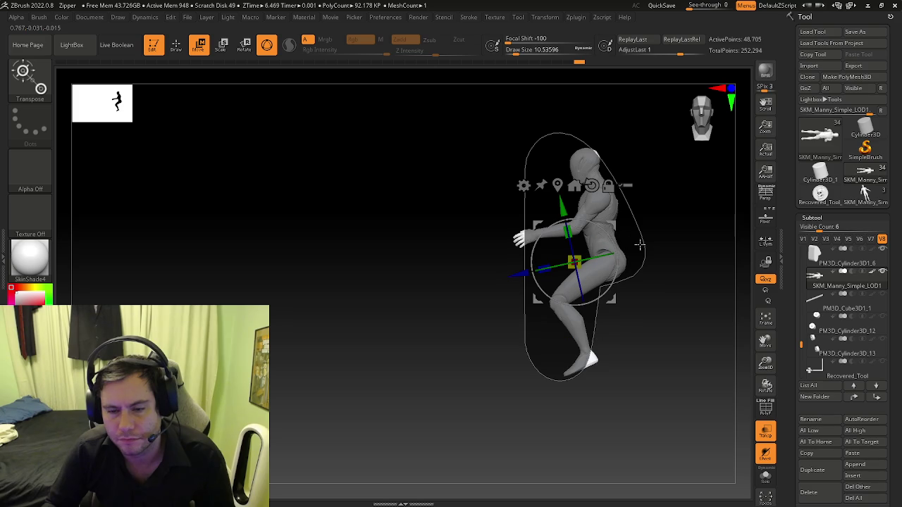
drag(519, 267, 528, 271)
drag(574, 206, 573, 202)
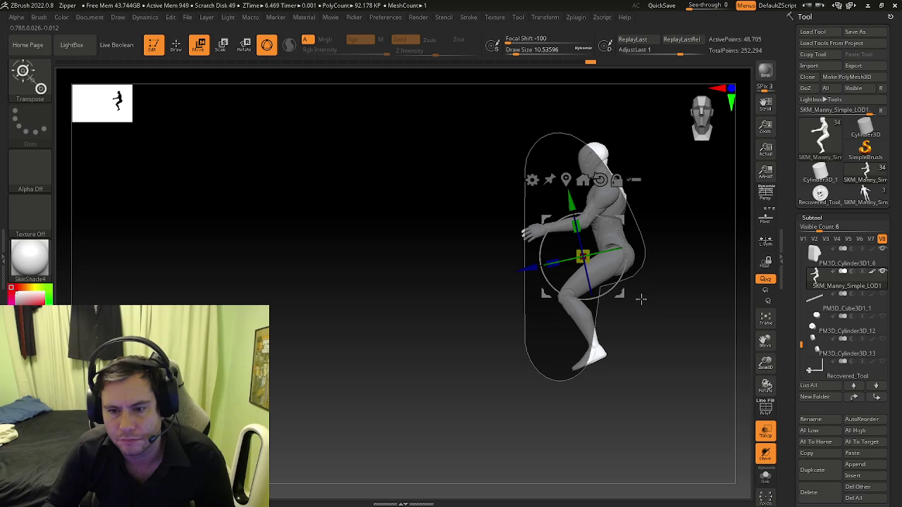
mouse_move(528, 267)
mouse_down()
mouse_move(510, 274)
mouse_move(685, 240)
mouse_move(667, 208)
mouse_up()
key(q)
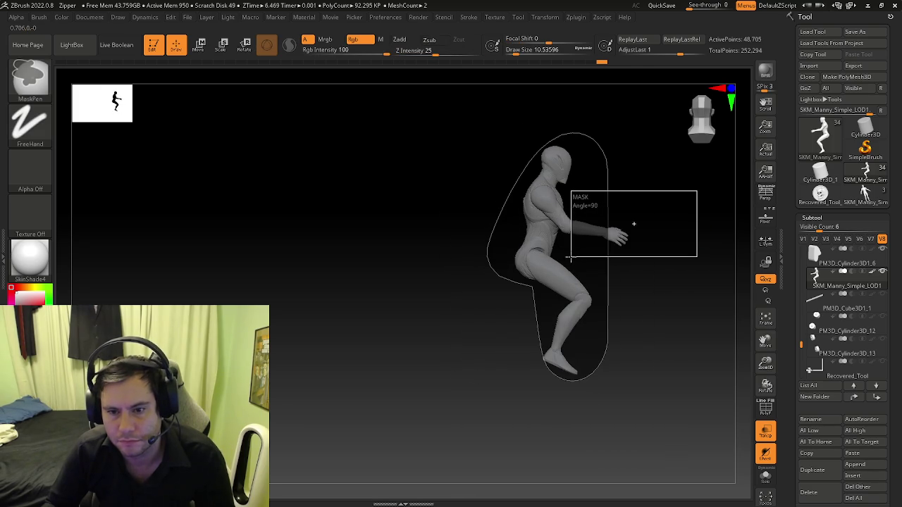
Step: Mask everything but the reaching arm and lift the arm upward
key(w)
ctrl+drag(570, 258, 631, 269)
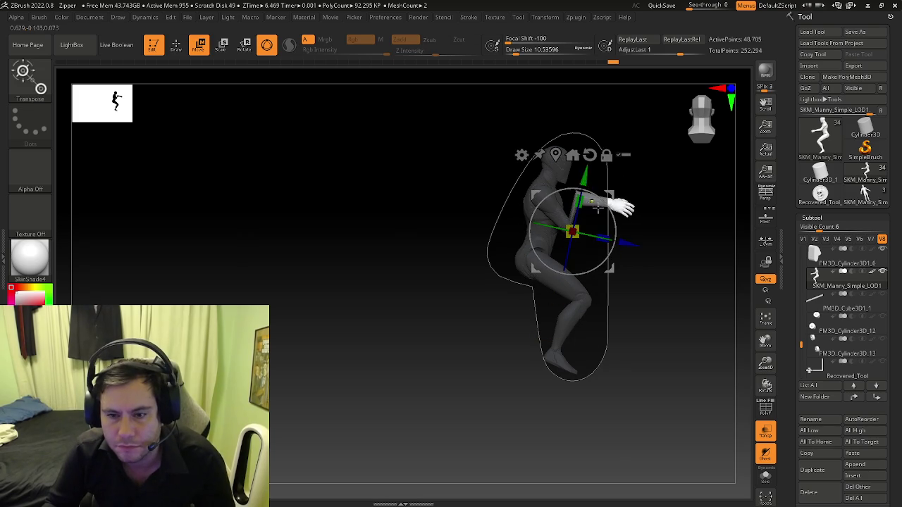
mouse_move(577, 200)
mouse_down()
mouse_move(586, 168)
mouse_move(577, 212)
mouse_up()
scroll(610, 170, up, 3)
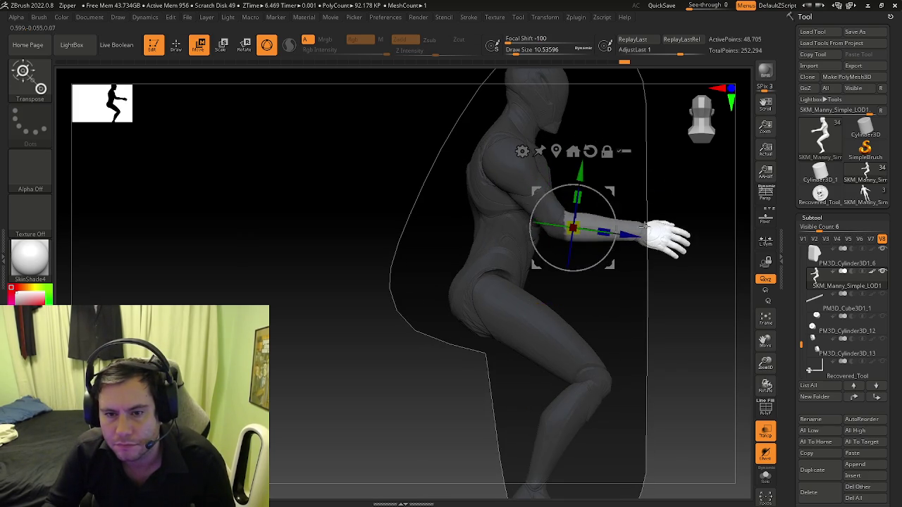
scroll(578, 211, down, 3)
mouse_move(493, 282)
mouse_down()
mouse_move(541, 224)
mouse_move(662, 240)
mouse_move(634, 236)
mouse_move(617, 248)
mouse_move(694, 261)
mouse_move(666, 257)
mouse_up()
key(q)
Step: Shift the mannequin sideways along X in front view and duplicate it as a new subtool
key(w)
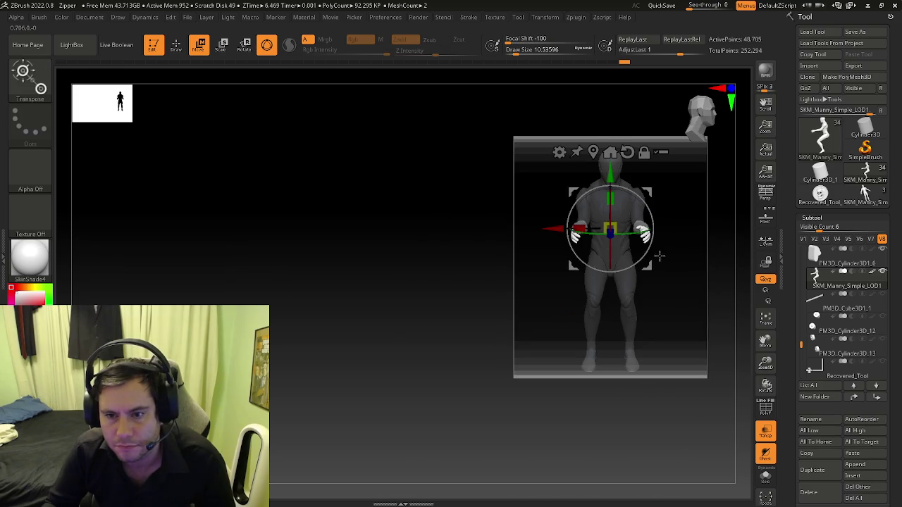
mouse_move(567, 231)
mouse_down()
mouse_move(605, 233)
mouse_move(596, 247)
mouse_move(614, 272)
mouse_move(602, 302)
mouse_up()
key(q)
ctrl+right_drag(585, 279, 667, 316)
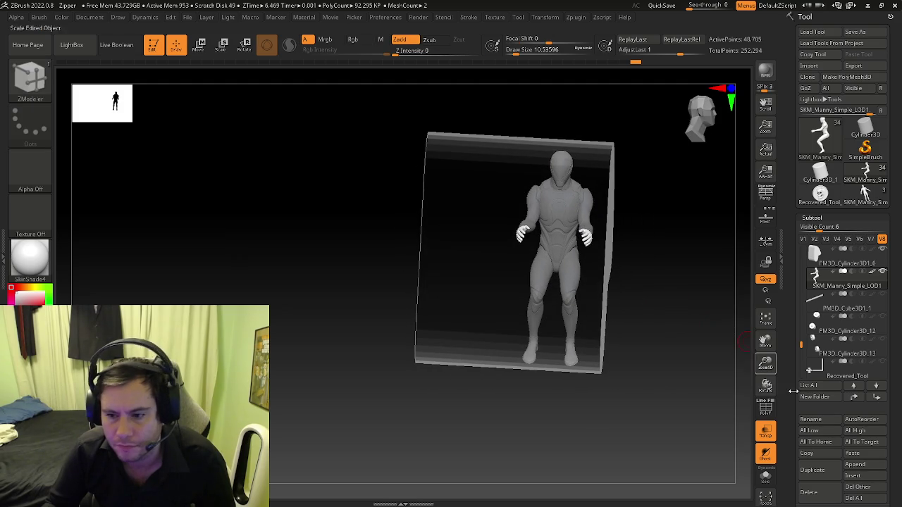
click(811, 470)
Step: Orbit around the duplicated mannequin and seat shell, making the shell opaque
key(w)
mouse_move(516, 224)
right_down()
mouse_move(493, 233)
mouse_move(541, 273)
mouse_move(740, 301)
right_up()
key(q)
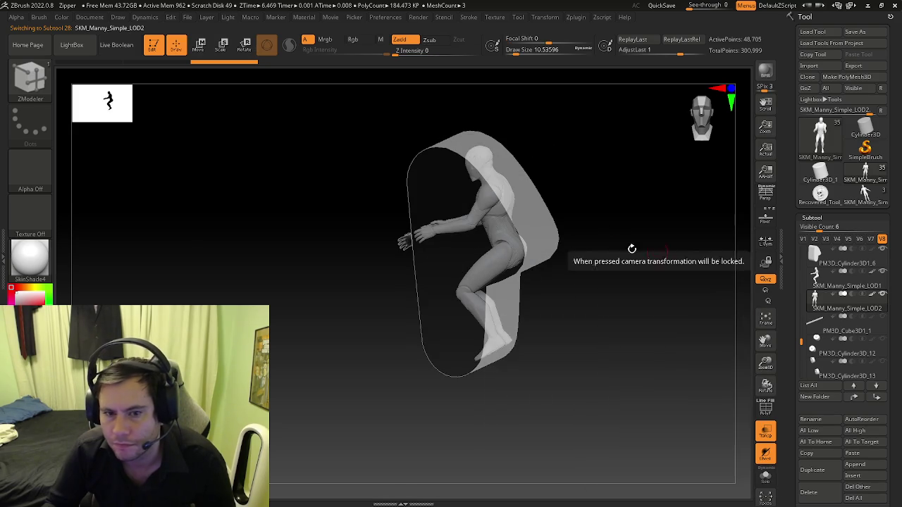
right_drag(664, 250, 713, 360)
click(765, 432)
mouse_move(614, 370)
right_down()
mouse_move(596, 334)
mouse_move(603, 382)
mouse_move(624, 335)
mouse_move(563, 340)
mouse_move(606, 322)
mouse_move(554, 327)
mouse_move(567, 317)
mouse_move(765, 436)
right_up()
click(765, 477)
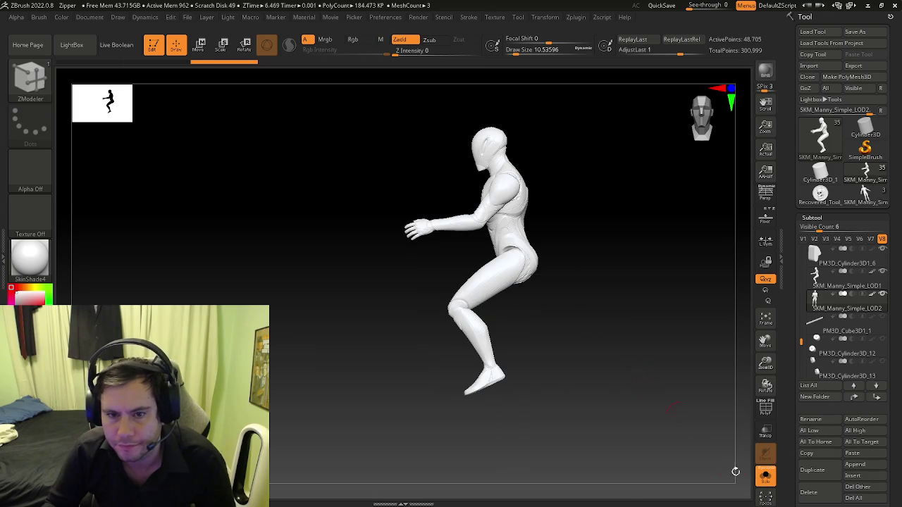
click(767, 478)
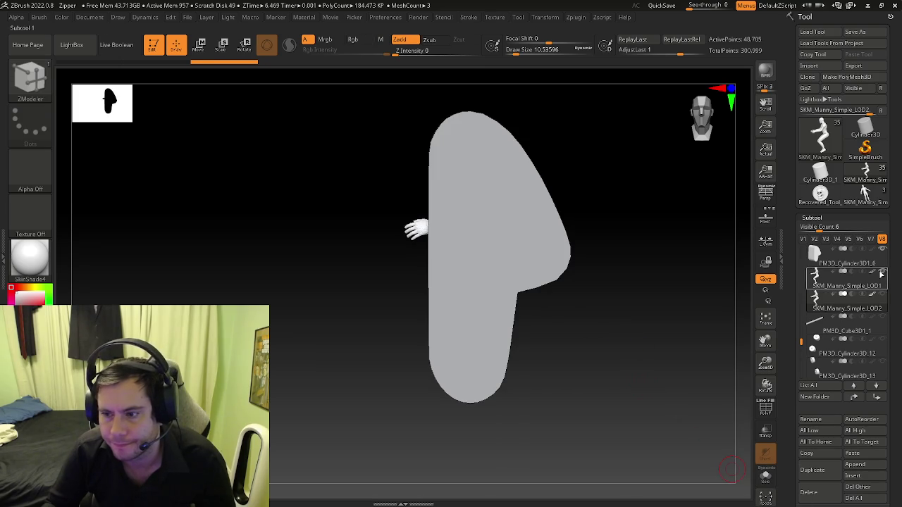
Step: Select the seat shell PM3D_Cylinder3D1_6, frame it and isolate it with Solo
click(820, 261)
key(f)
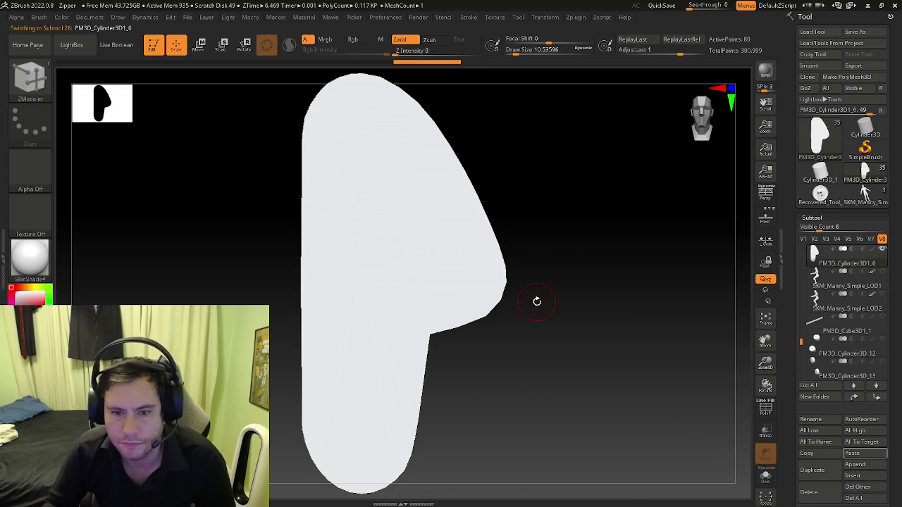
key(shift+f)
key(shift+f)
click(765, 477)
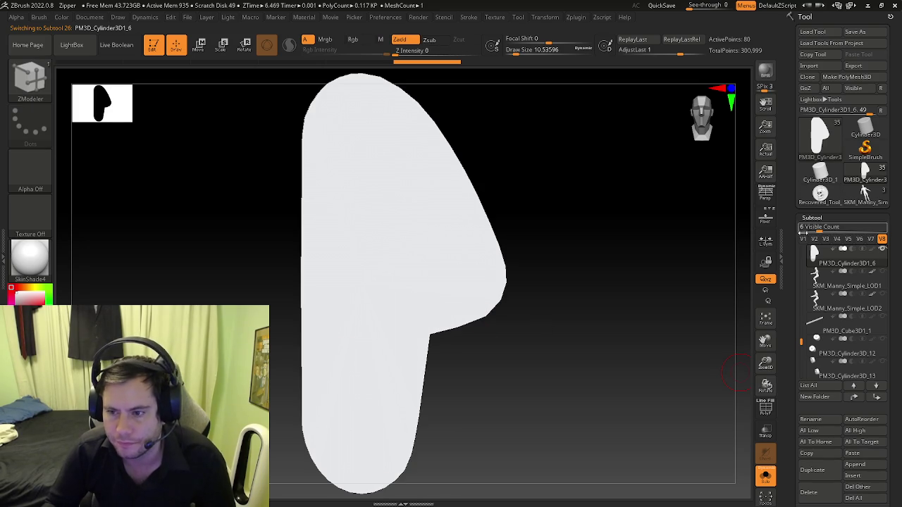
click(765, 479)
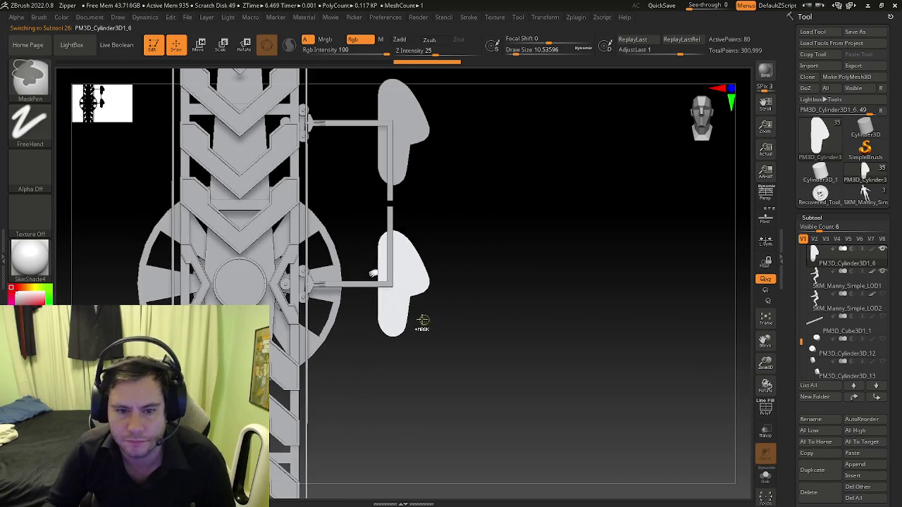
mouse_move(479, 273)
mouse_down()
mouse_move(402, 297)
mouse_move(413, 312)
mouse_up()
click(764, 476)
Step: Snap to a flat side view of the shell and show its polygon wireframe
mouse_move(622, 425)
mouse_down()
mouse_move(521, 353)
mouse_move(526, 345)
mouse_move(72, 227)
mouse_up()
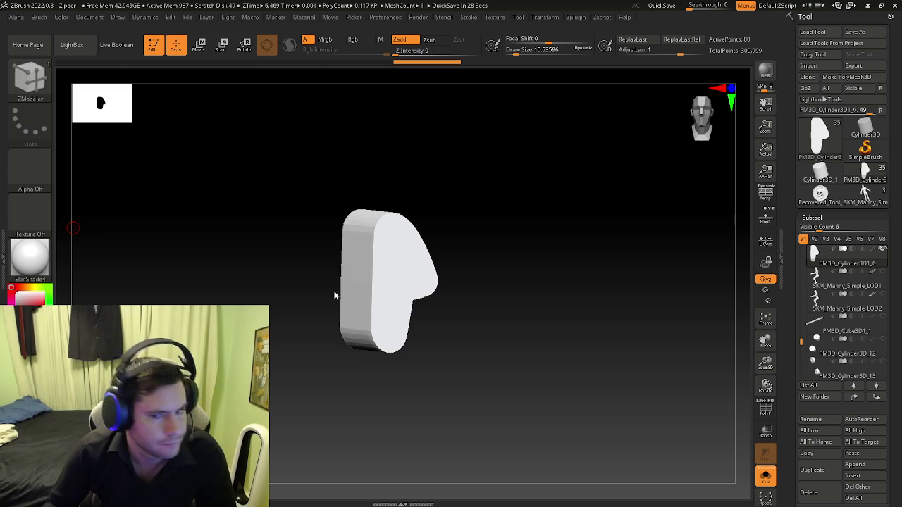
mouse_move(398, 267)
right_down()
mouse_move(376, 258)
mouse_move(382, 246)
mouse_move(414, 263)
mouse_move(415, 285)
right_up()
key(b)
key(z)
key(m)
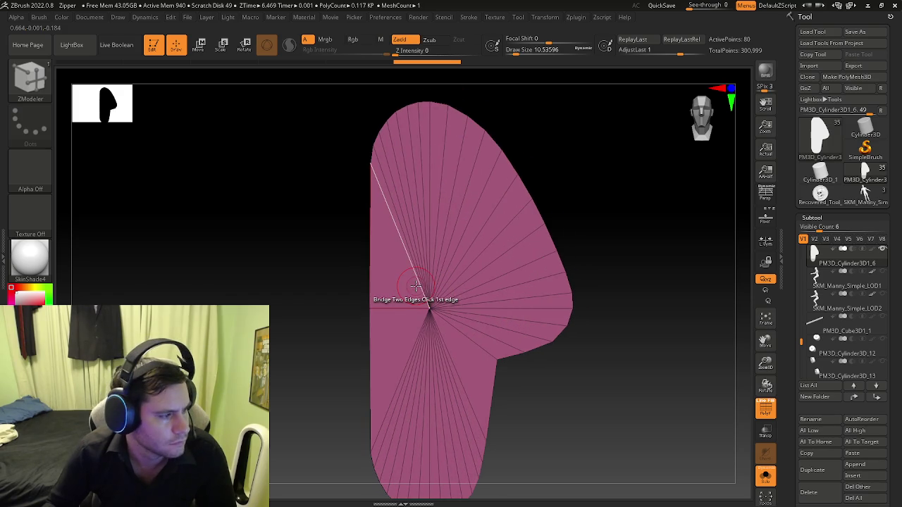
Step: Snap to a straight side view of the shell and enable Transp so both mannequins show through
click(415, 285)
right_drag(374, 250, 617, 369)
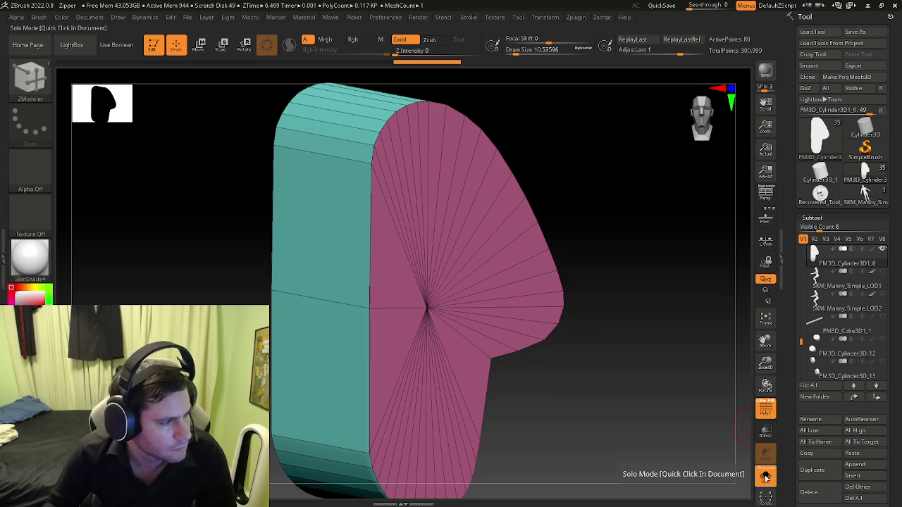
drag(610, 376, 622, 386)
shift+right_drag(622, 386, 684, 364)
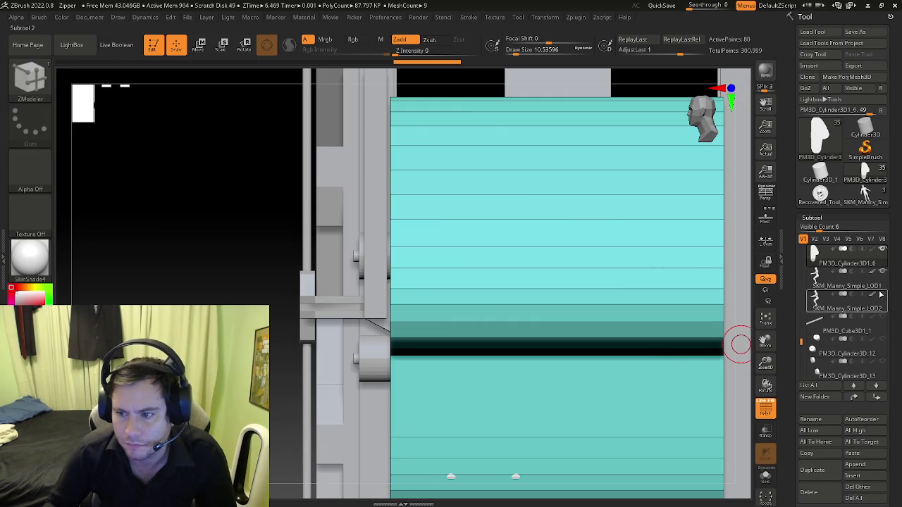
key(space)
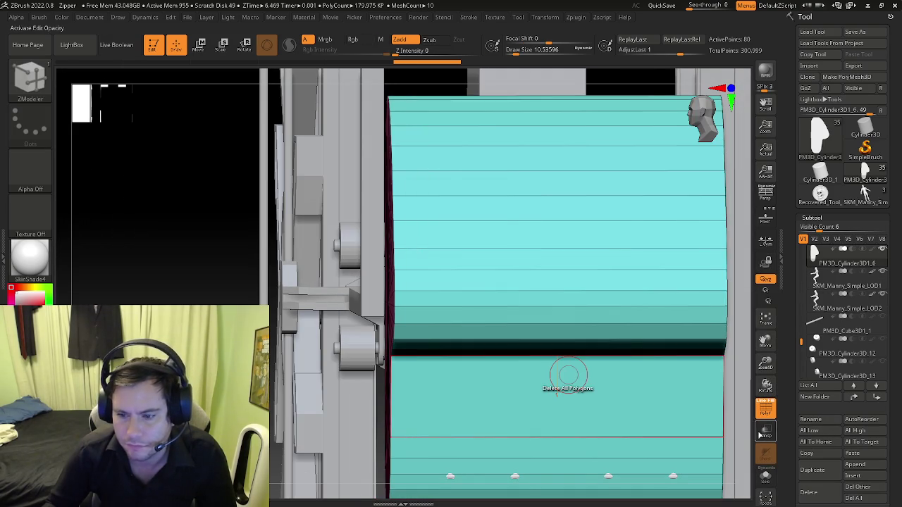
mouse_move(684, 409)
right_down()
mouse_move(594, 368)
mouse_move(539, 371)
right_up()
Step: Scale the seat shell along X to about 0.97 with the Transpose gizmo
key(w)
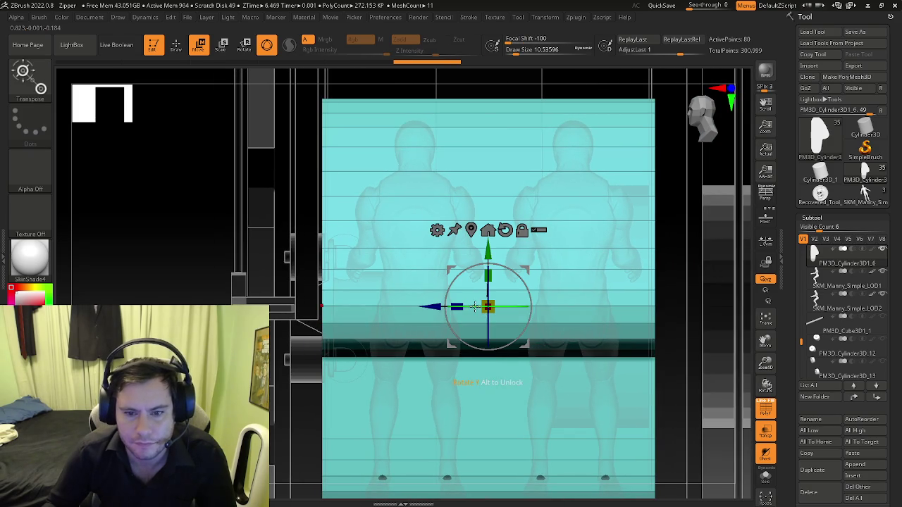
drag(457, 305, 462, 304)
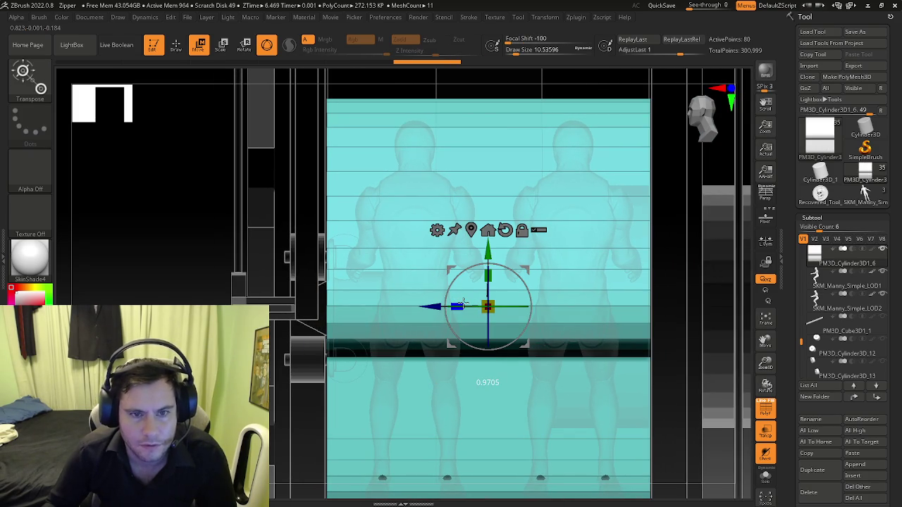
right_drag(391, 315, 457, 314)
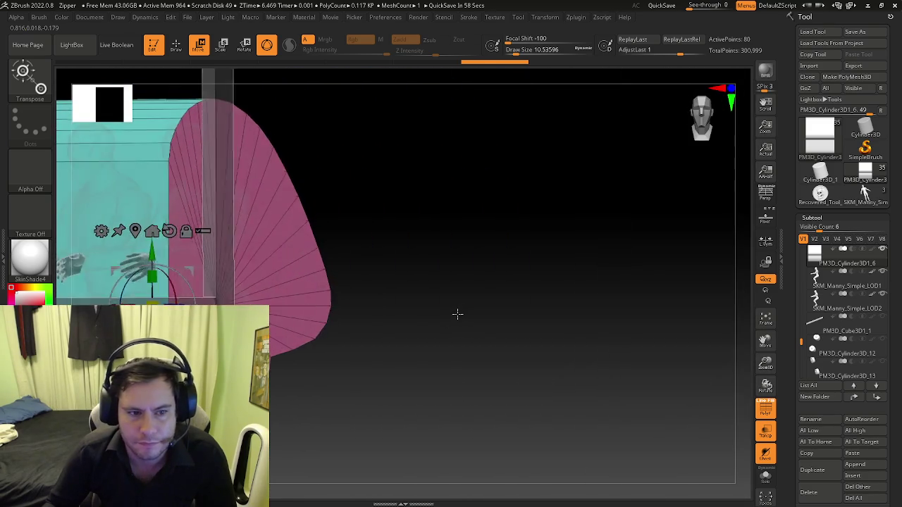
Step: Return to Draw mode with ZModeler and polyframe display on the seat shell
key(q)
key(shift+f)
key(b)
key(z)
key(m)
mouse_move(326, 331)
right_down()
mouse_move(513, 307)
mouse_move(467, 298)
mouse_move(415, 322)
mouse_move(451, 339)
right_up()
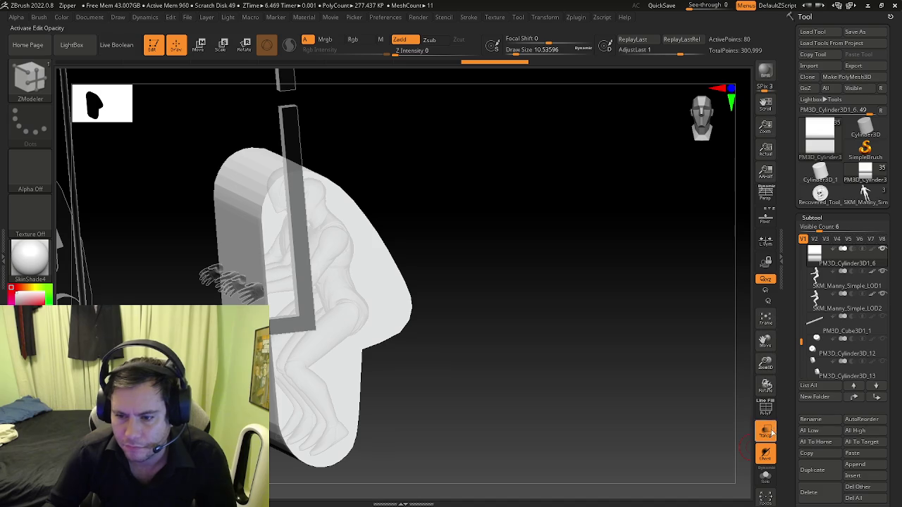
Step: Turn off Transp, show polyframe, and give the flat side face its own polygroup with Flat Island
click(765, 431)
right_drag(358, 326, 362, 314)
key(space)
mouse_move(423, 317)
right_down()
mouse_move(476, 318)
mouse_move(427, 279)
right_up()
key(shift+f)
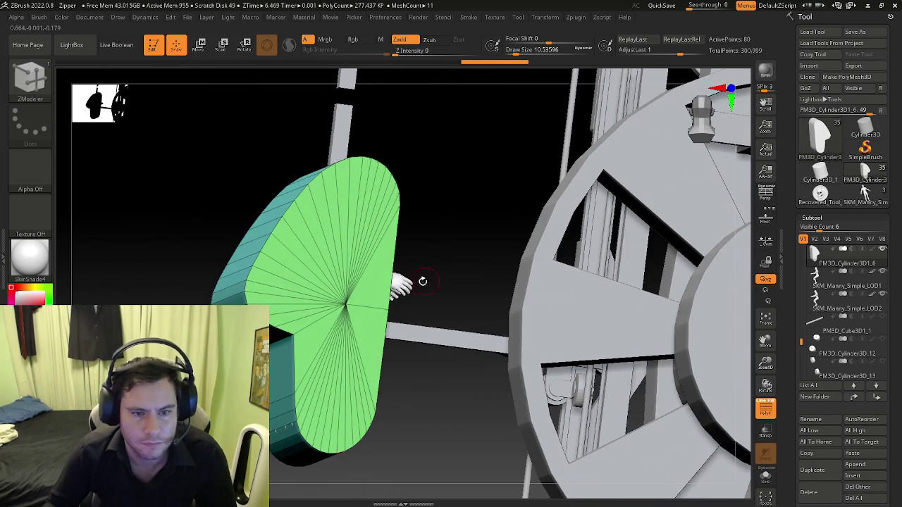
key(space)
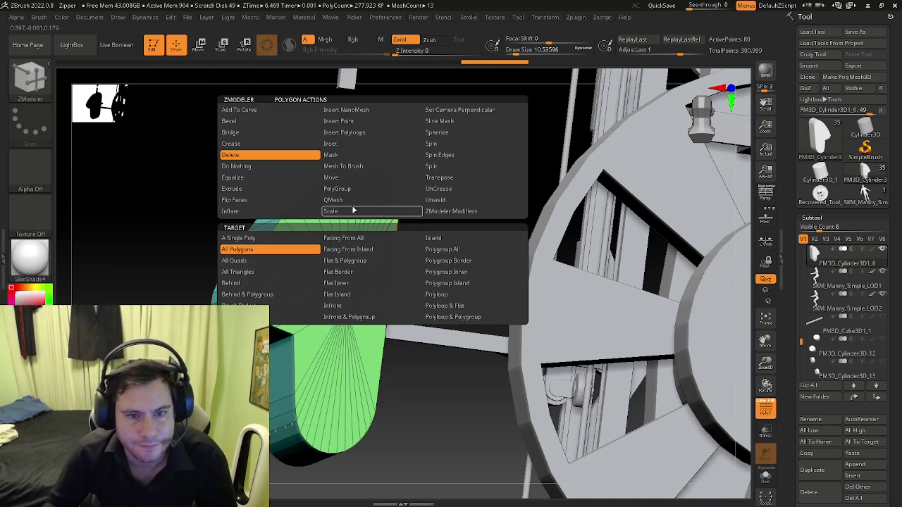
click(336, 189)
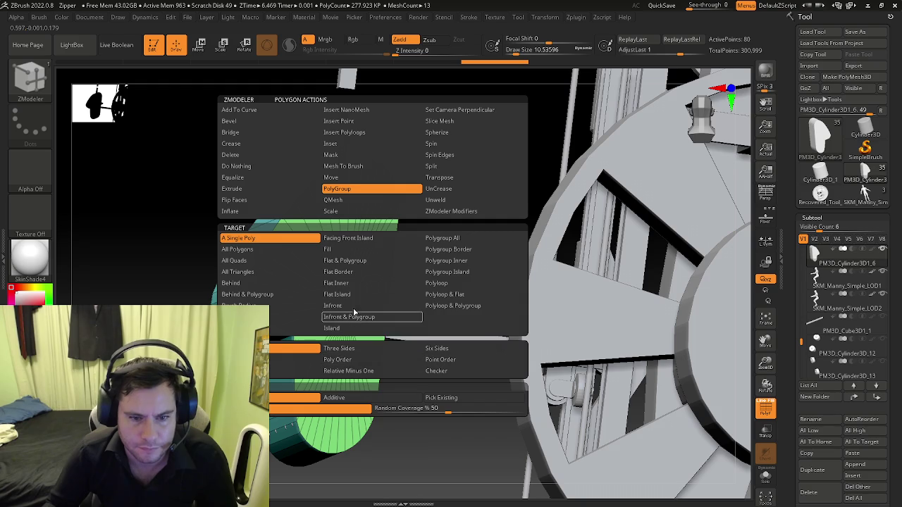
click(337, 294)
click(384, 281)
right_drag(383, 281, 420, 277)
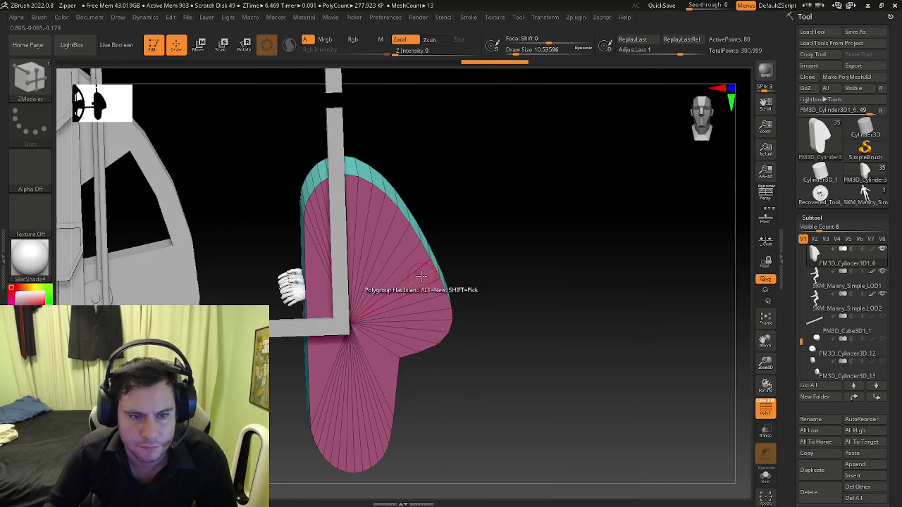
click(359, 363)
Step: Inset the flat face by polygroup, leaving a narrow border ring around its edge
key(space)
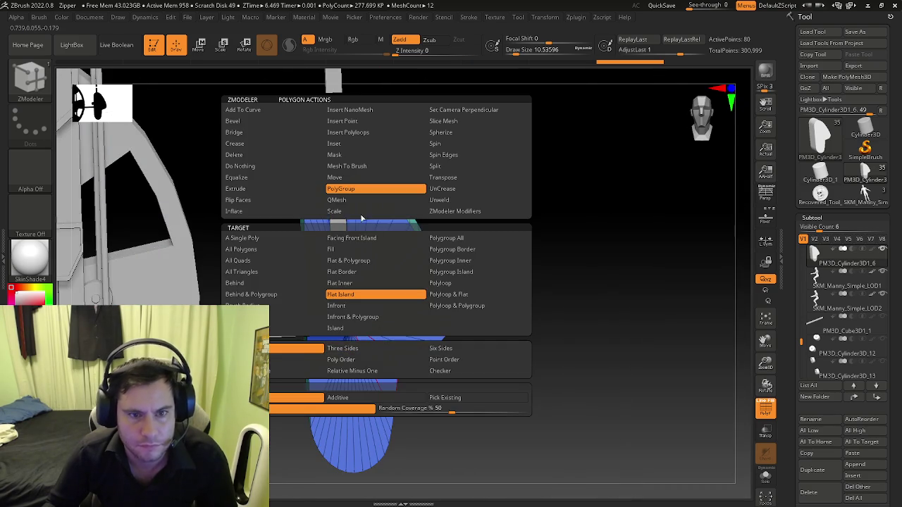
click(345, 154)
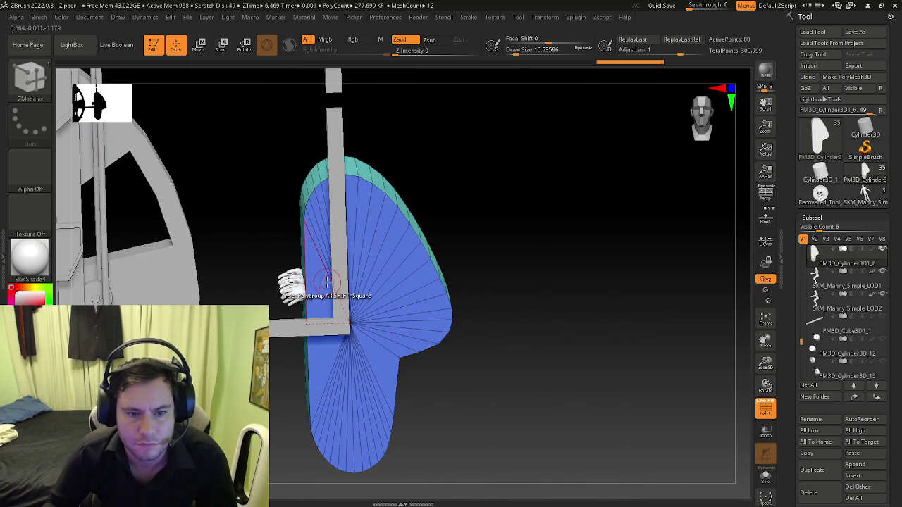
click(326, 295)
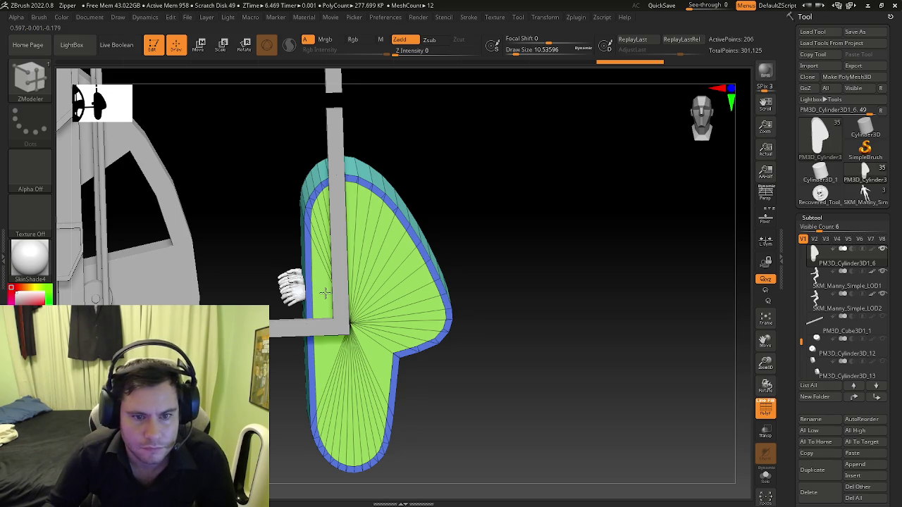
mouse_move(325, 293)
right_down()
mouse_move(352, 263)
mouse_move(332, 245)
mouse_move(443, 218)
right_up()
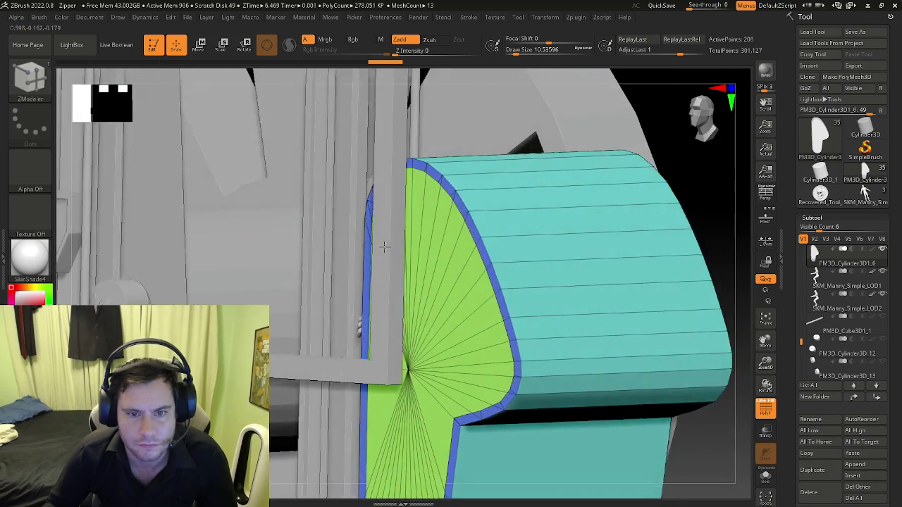
key(space)
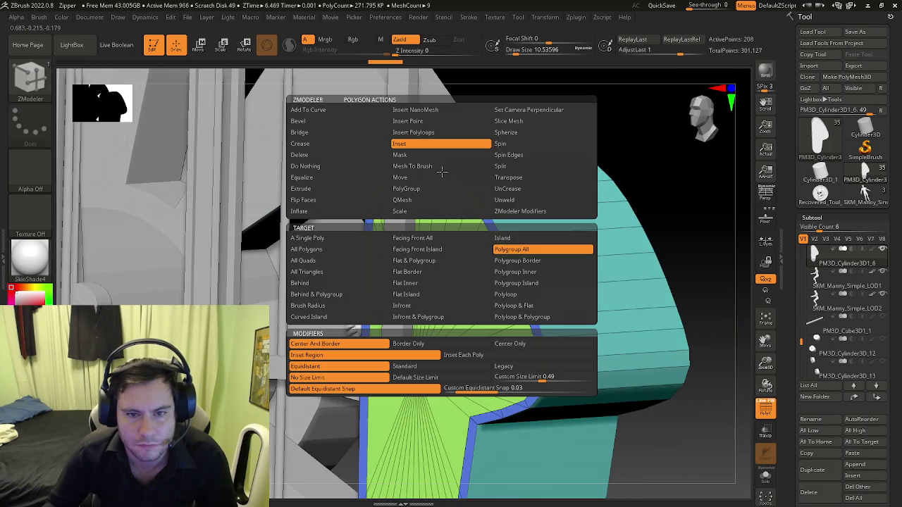
Step: Extrude the green end cap outward with ZModeler Extrude, Polygroup All target, redoing it once
click(333, 190)
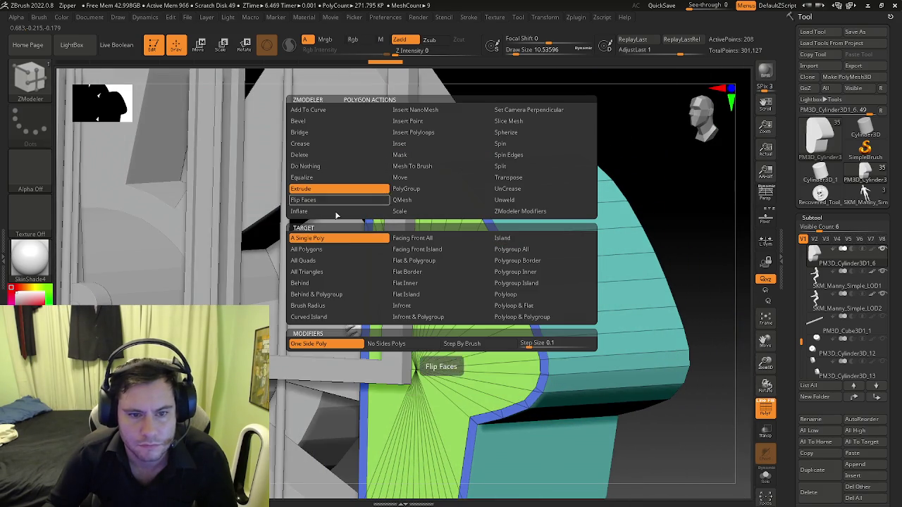
click(497, 250)
right_drag(413, 191, 423, 177)
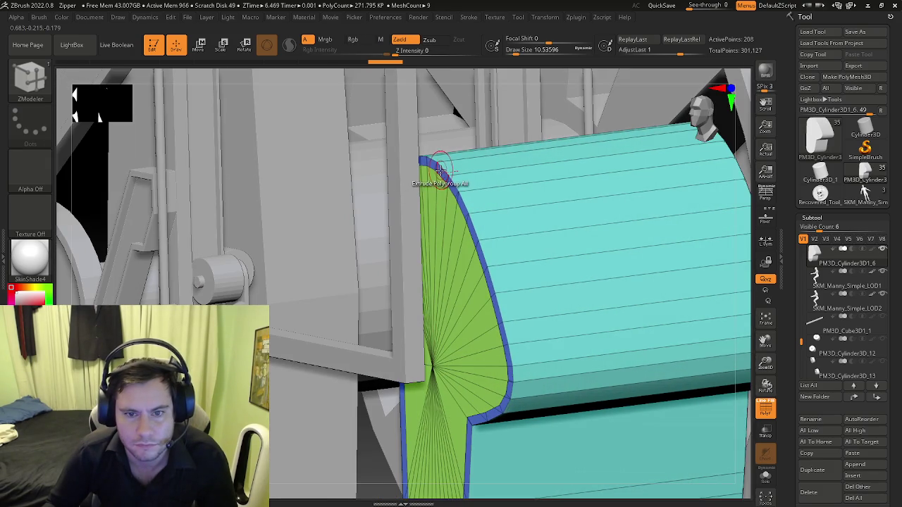
drag(436, 169, 431, 173)
mouse_move(427, 175)
right_down()
mouse_move(413, 177)
mouse_move(439, 177)
right_up()
key(ctrl+z)
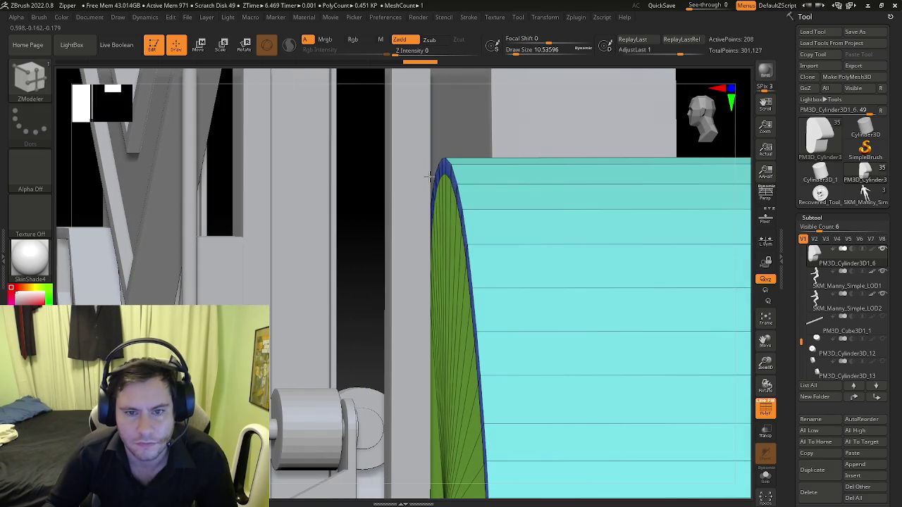
drag(454, 182, 451, 177)
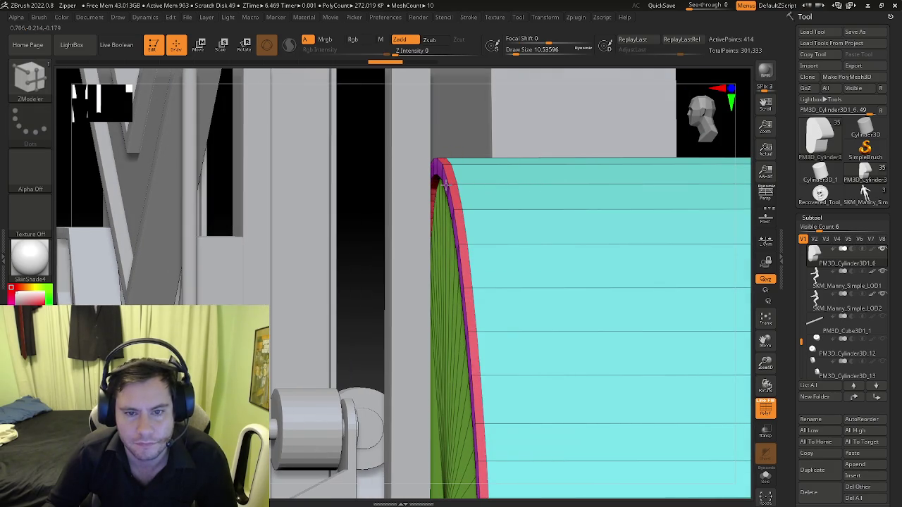
Step: Inspect the extruded rim from straight side views, toggling the polyframe off and on
shift+right_drag(447, 177, 479, 232)
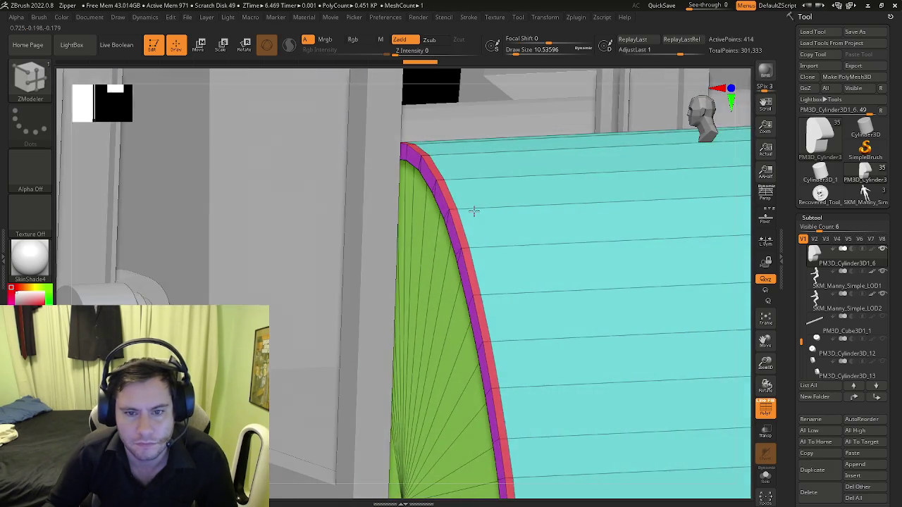
key(shift+f)
mouse_move(483, 265)
right_down()
mouse_move(476, 278)
mouse_move(503, 262)
mouse_move(473, 281)
mouse_move(486, 291)
right_up()
key(shift+f)
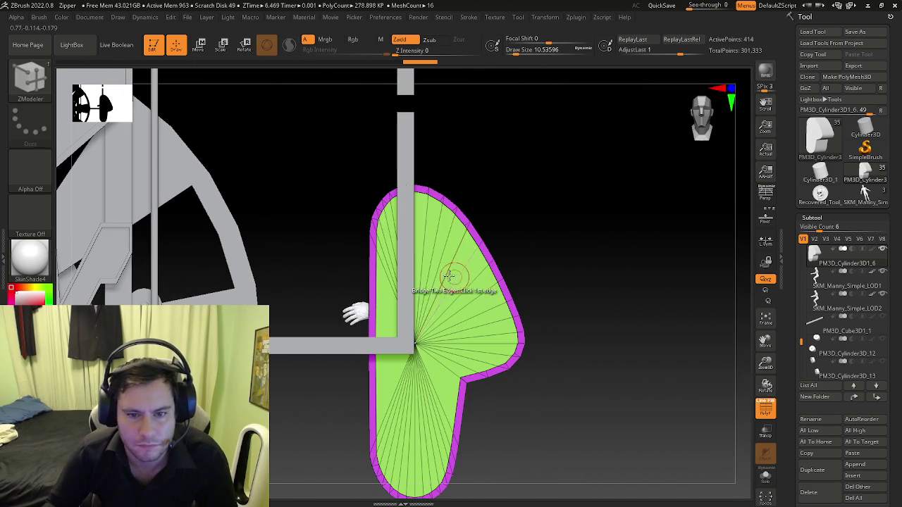
alt+right_drag(374, 268, 412, 292)
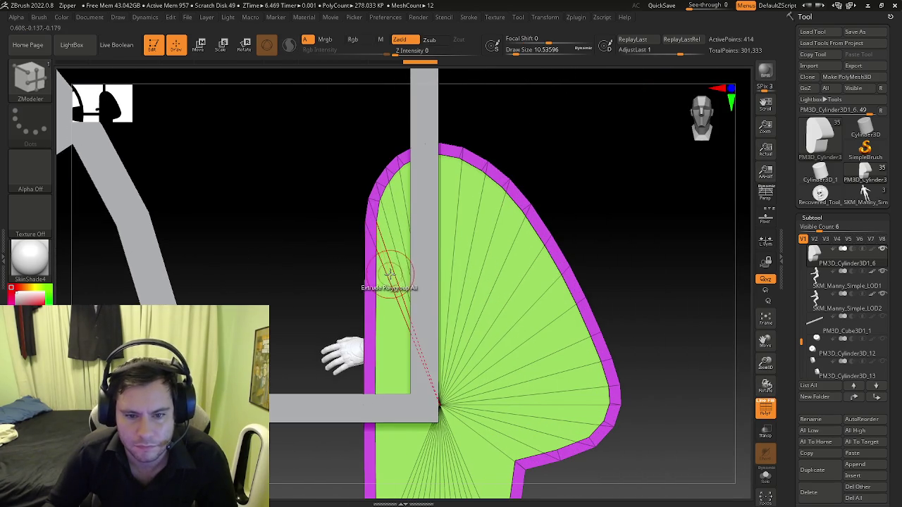
mouse_move(378, 250)
right_down()
mouse_move(397, 246)
mouse_move(382, 262)
mouse_move(354, 255)
mouse_move(367, 250)
mouse_move(372, 326)
right_up()
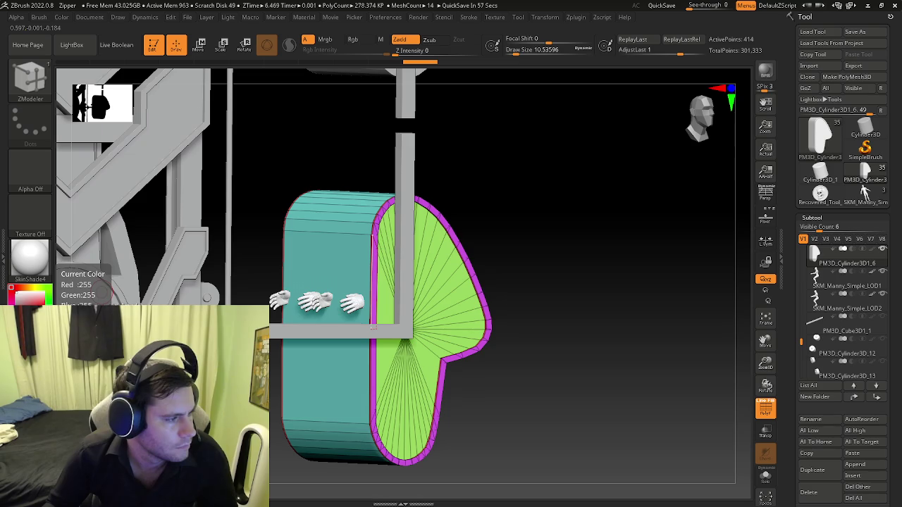
mouse_move(372, 326)
right_down()
mouse_move(355, 411)
mouse_move(383, 400)
mouse_move(382, 368)
right_up()
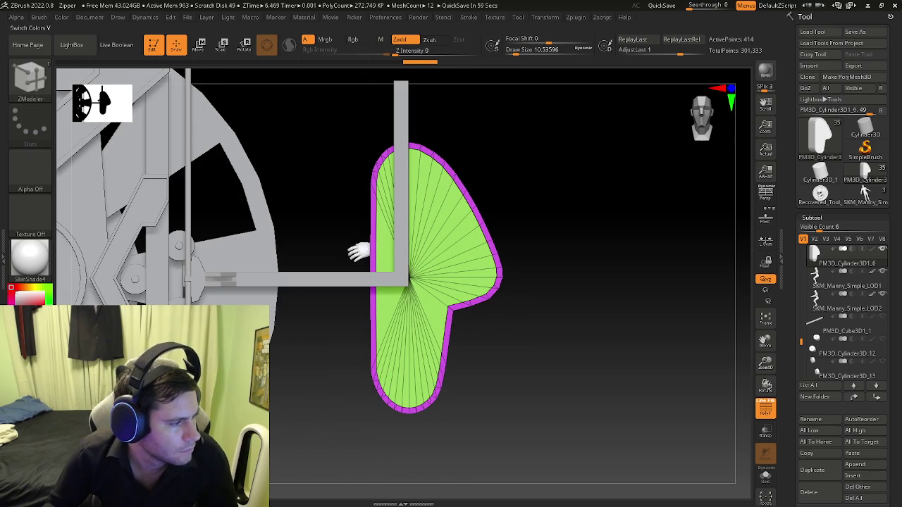
Step: Switch to the Move brush (B-M-V) and reframe the view around the seat profile
key(b)
key(m)
key(v)
mouse_move(360, 430)
ctrl+right_down()
mouse_move(329, 345)
mouse_move(372, 369)
mouse_move(371, 381)
mouse_move(360, 343)
mouse_move(366, 315)
mouse_move(427, 376)
ctrl+right_up()
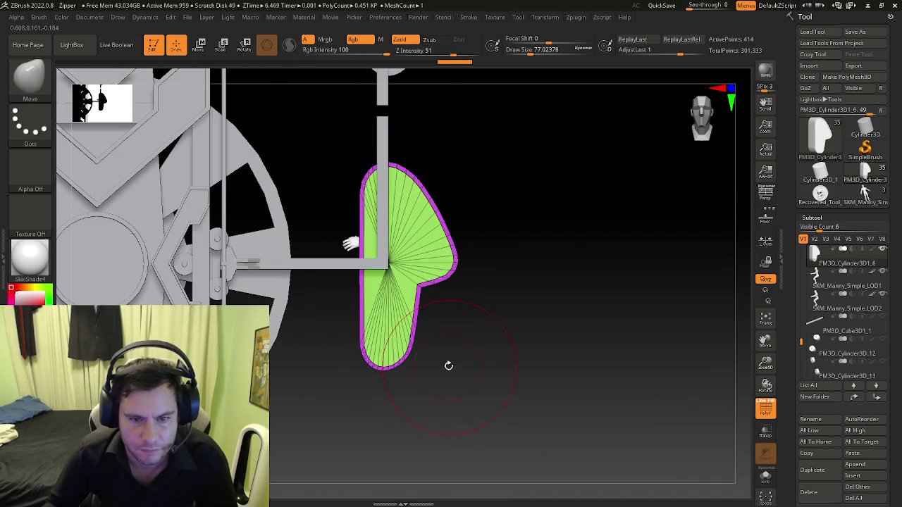
Step: Smooth the lower-left edge and bottom of the blue seat profile
mouse_move(400, 348)
ctrl+right_down()
mouse_move(358, 346)
mouse_move(348, 369)
ctrl+right_up()
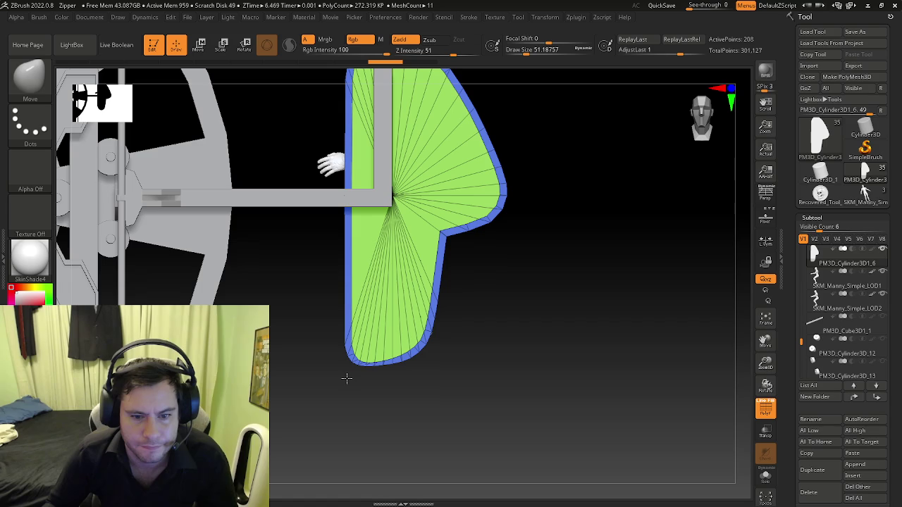
mouse_move(369, 372)
mouse_down()
mouse_move(387, 373)
mouse_move(322, 336)
mouse_move(342, 318)
mouse_up()
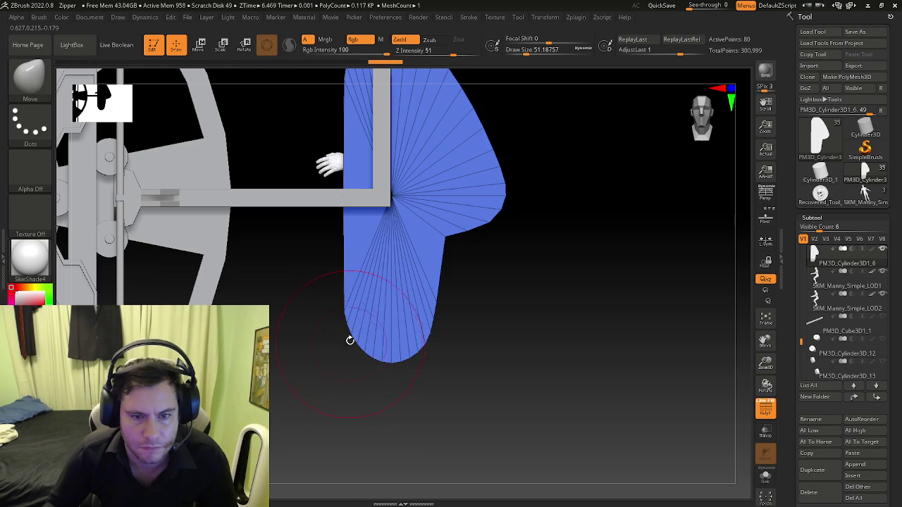
shift+drag(343, 377, 347, 359)
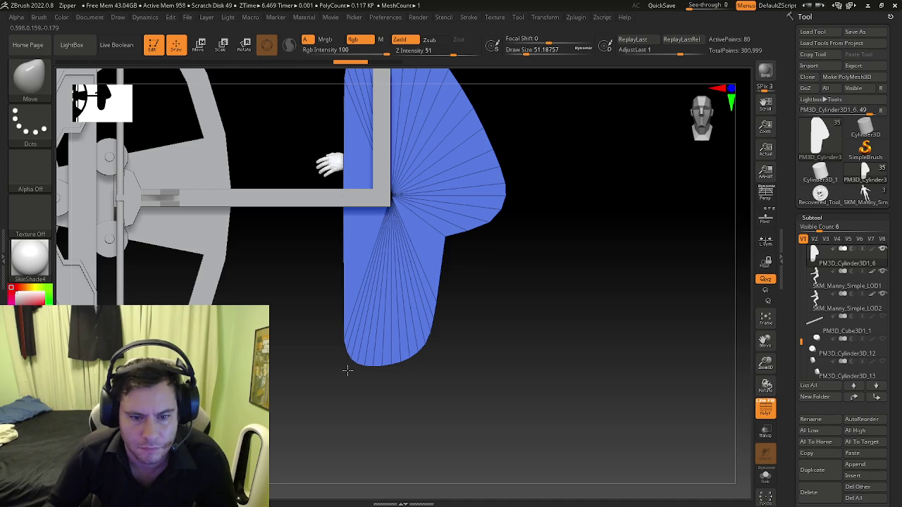
mouse_move(347, 372)
shift+mouse_down()
mouse_move(353, 331)
mouse_move(346, 367)
shift+mouse_up()
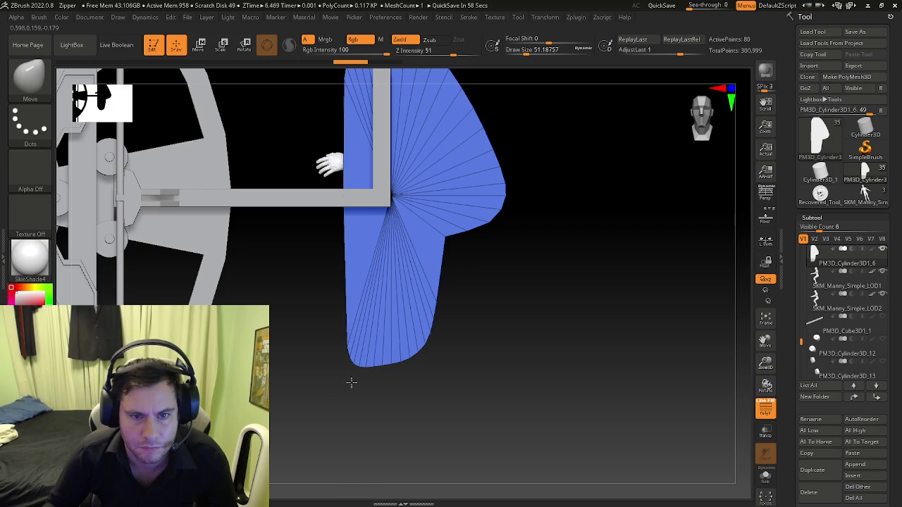
scroll(346, 319, up, 2)
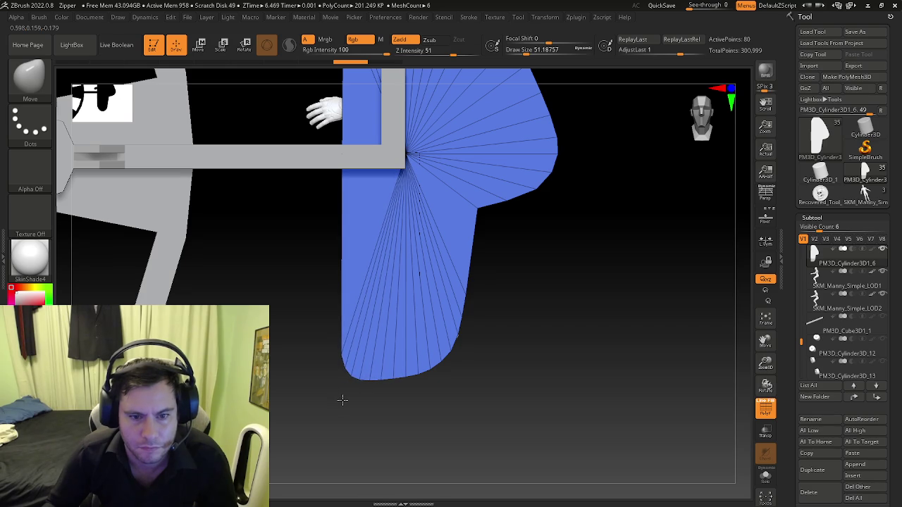
Step: Bulge the upper-right edge of the profile outward with the Move brush
mouse_move(343, 403)
mouse_down()
mouse_move(409, 354)
mouse_move(442, 367)
mouse_up()
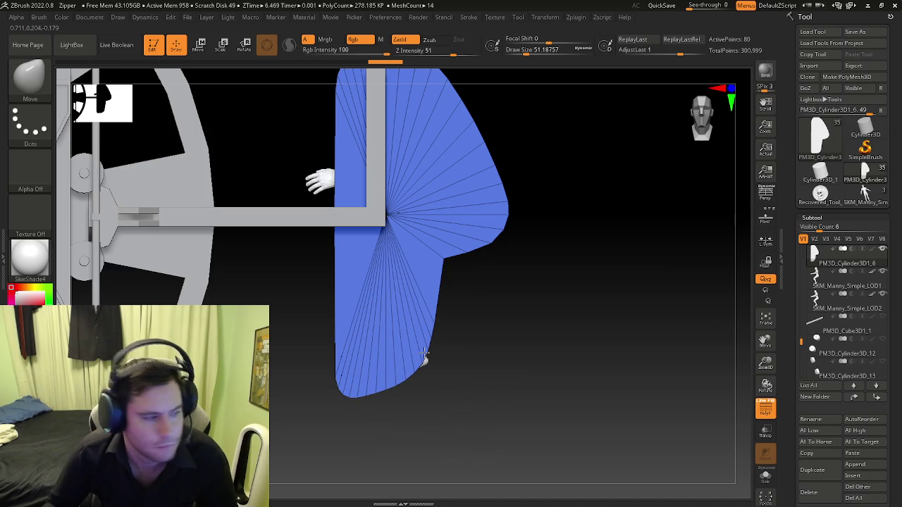
alt+drag(485, 262, 443, 302)
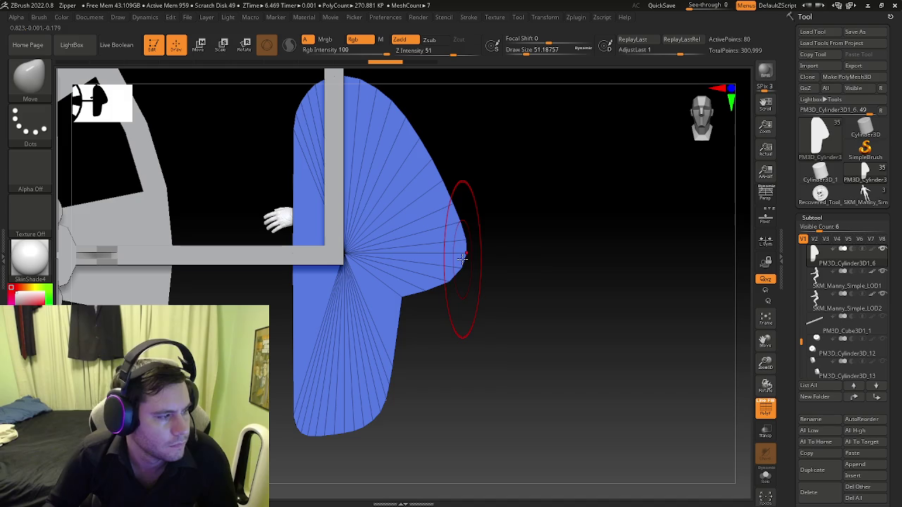
drag(400, 195, 452, 193)
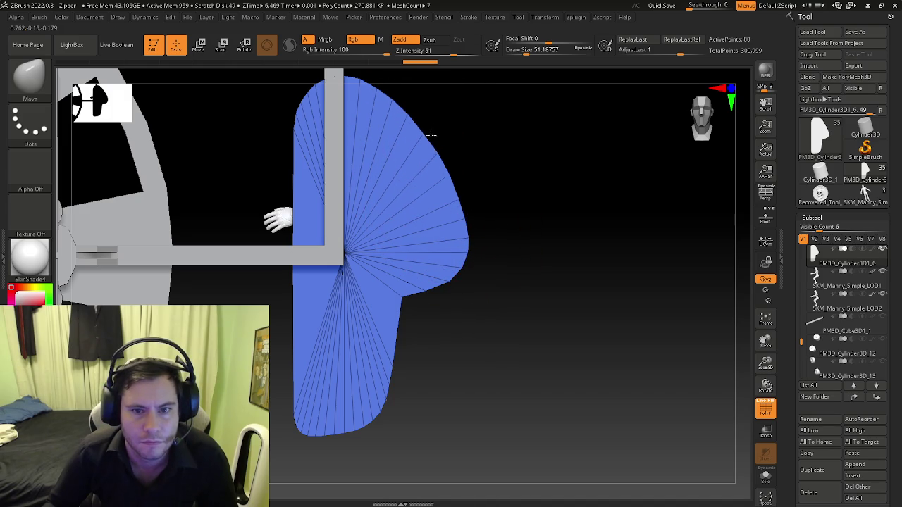
drag(395, 120, 399, 104)
scroll(451, 143, down, 5)
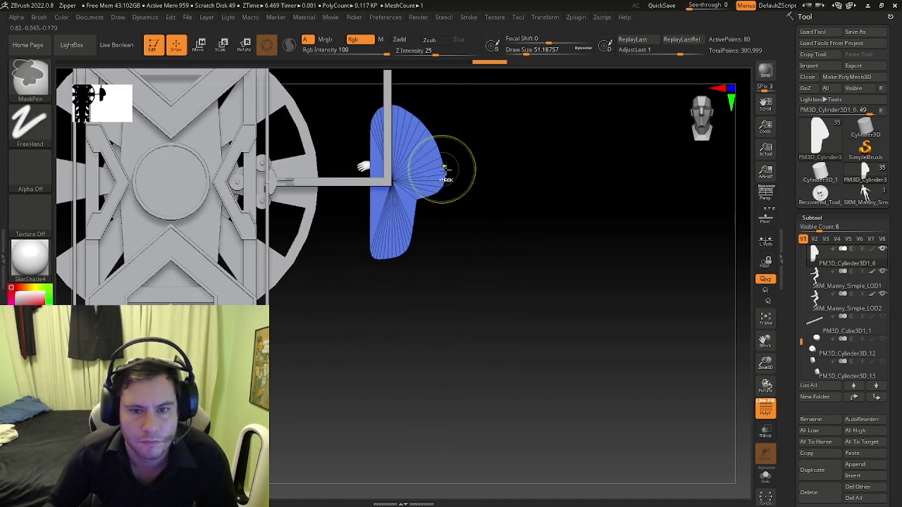
Step: Set the Move brush draw size to 36.93 and pull the upper-left edge upward, rounding it
scroll(392, 150, up, 5)
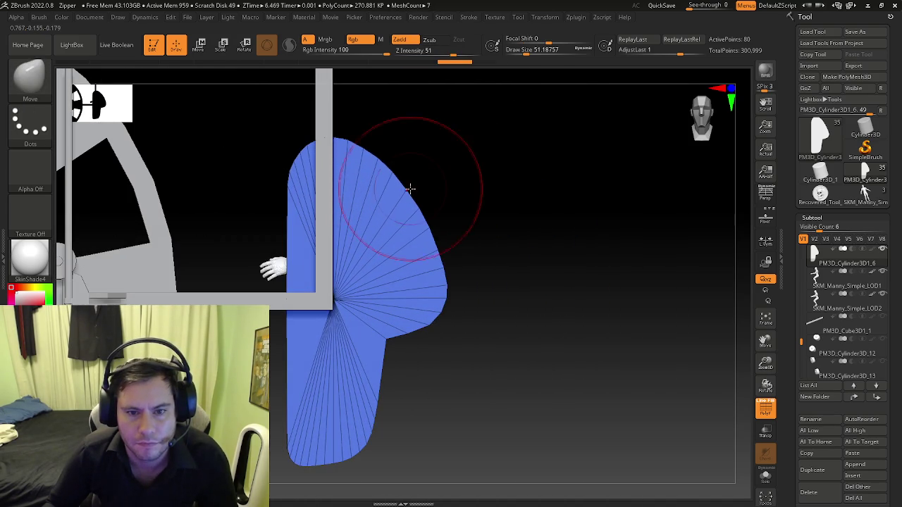
scroll(416, 202, up, 3)
key(s)
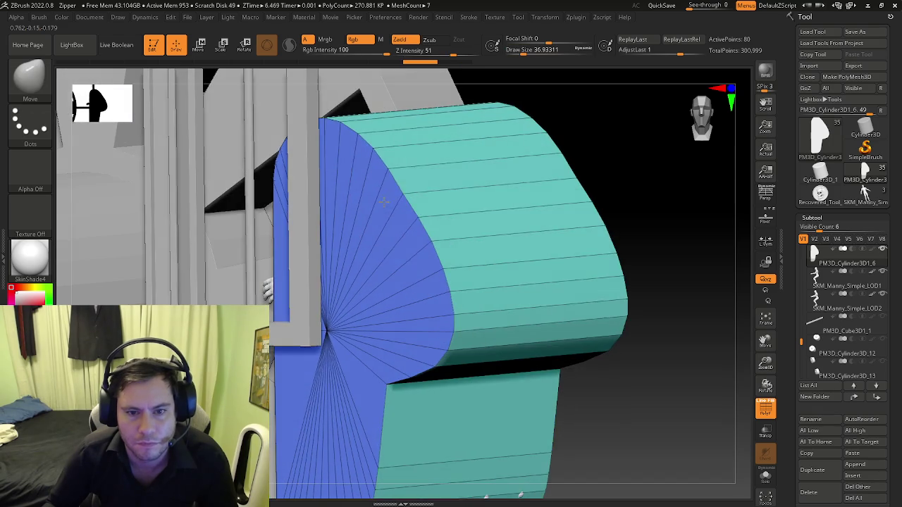
shift+right_drag(403, 181, 409, 188)
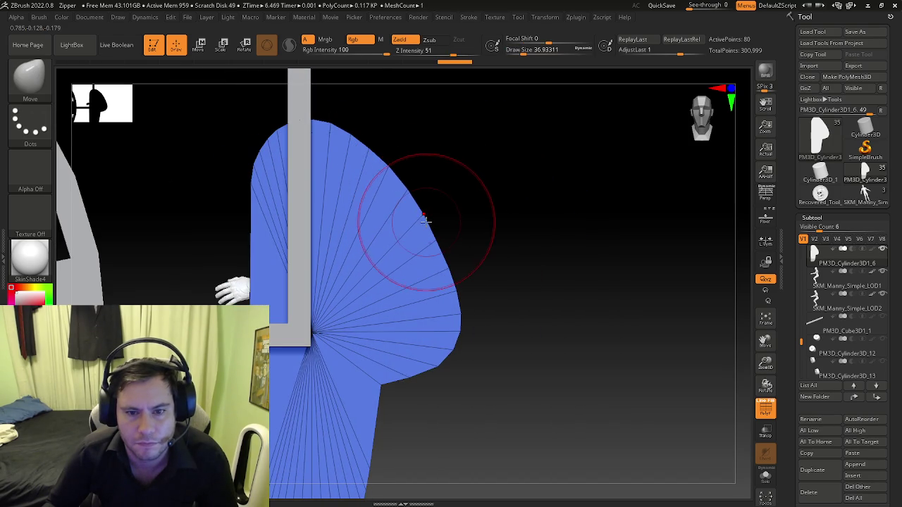
mouse_move(427, 218)
right_down()
mouse_move(393, 240)
mouse_move(329, 252)
mouse_move(325, 189)
mouse_move(368, 201)
mouse_move(327, 180)
right_up()
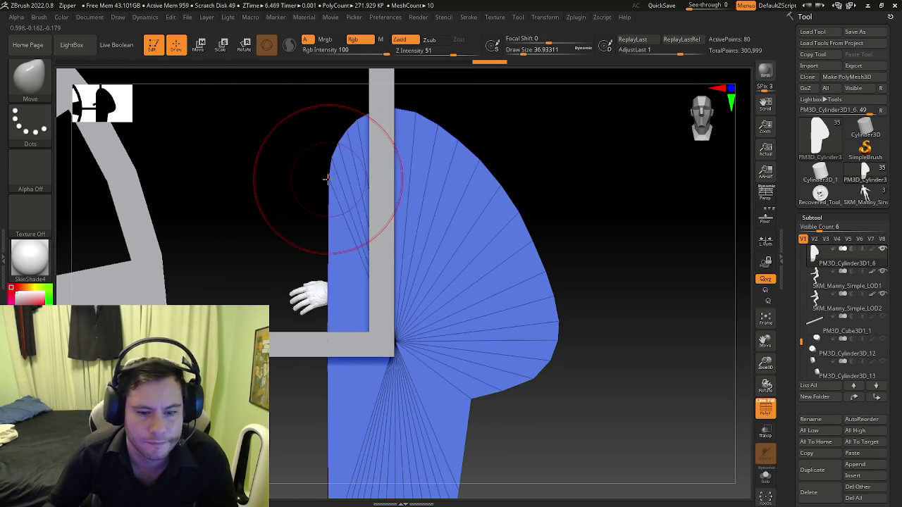
drag(326, 146, 329, 118)
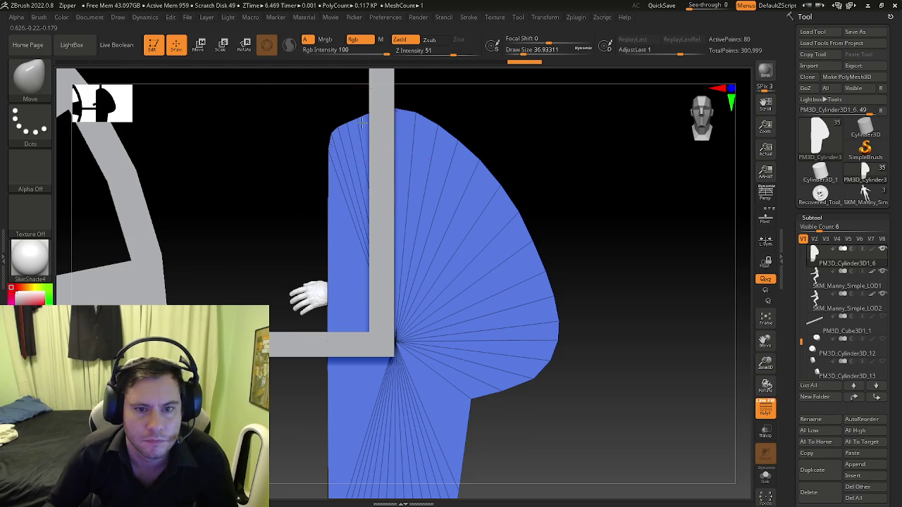
Step: Reduce draw size to 12.9, Solo the seat mesh, and square off the top-left corner
key(ctrl)
key(s)
drag(366, 131, 352, 125)
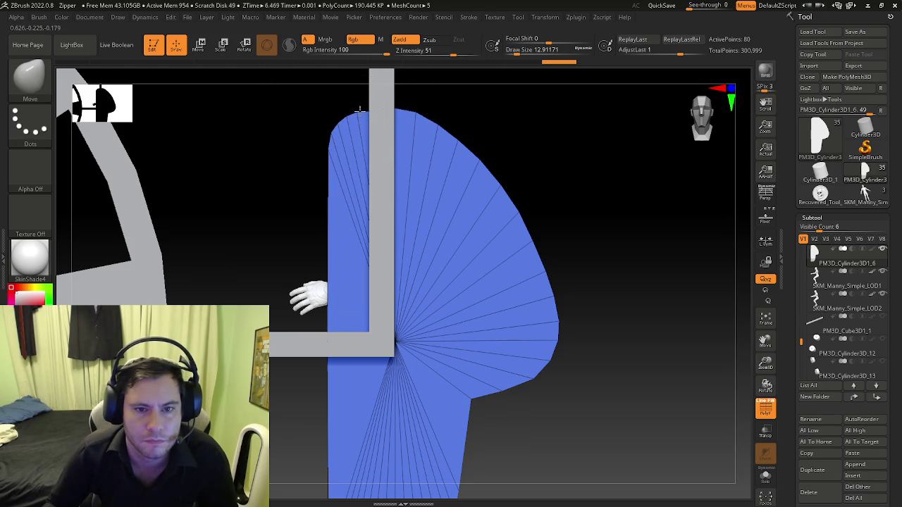
click(765, 476)
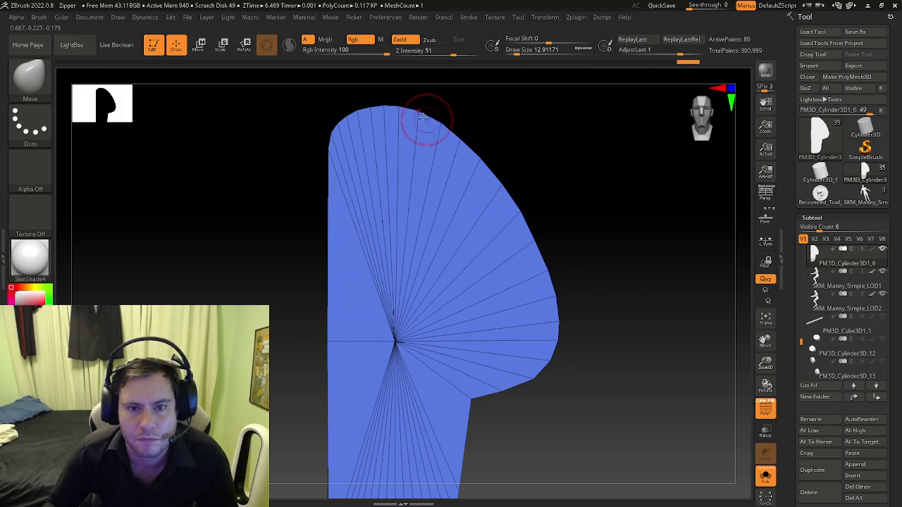
mouse_move(397, 101)
mouse_down()
mouse_move(329, 137)
mouse_move(356, 105)
mouse_move(413, 105)
mouse_up()
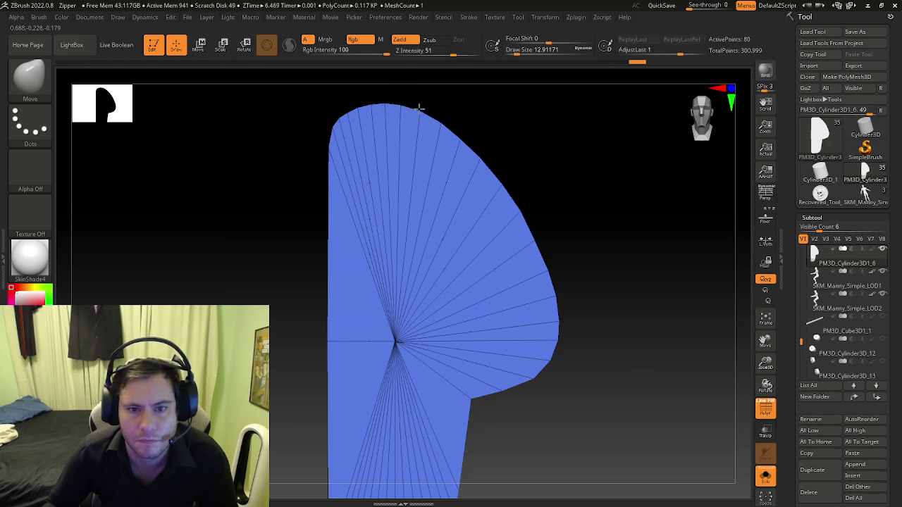
shift+drag(248, 177, 328, 207)
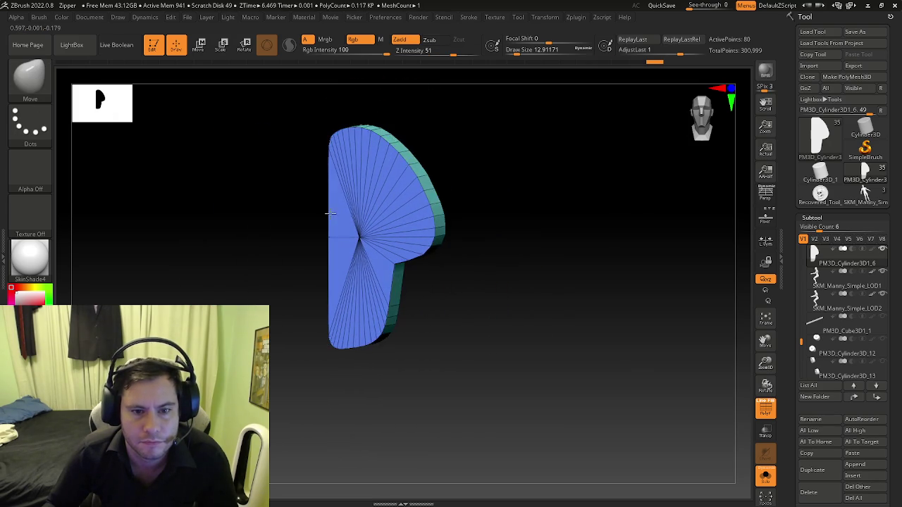
mouse_move(323, 166)
alt+mouse_down()
mouse_move(345, 145)
mouse_move(374, 232)
alt+mouse_up()
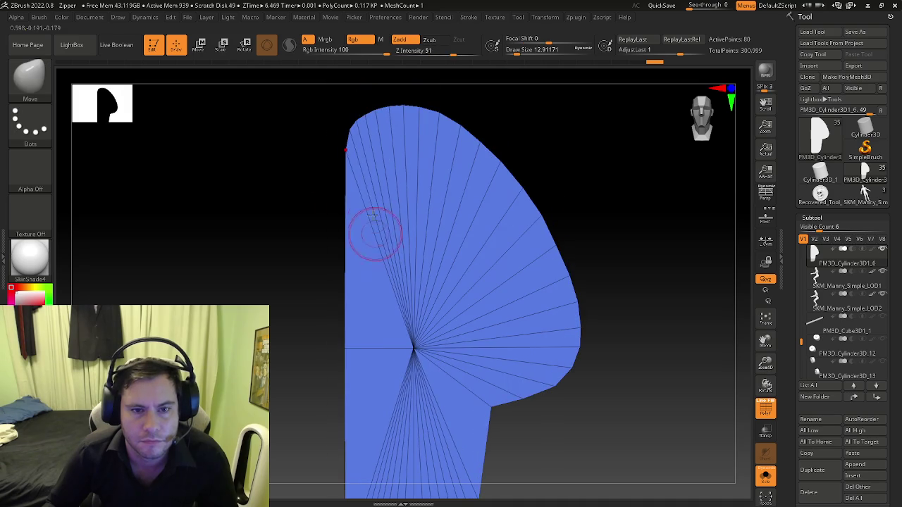
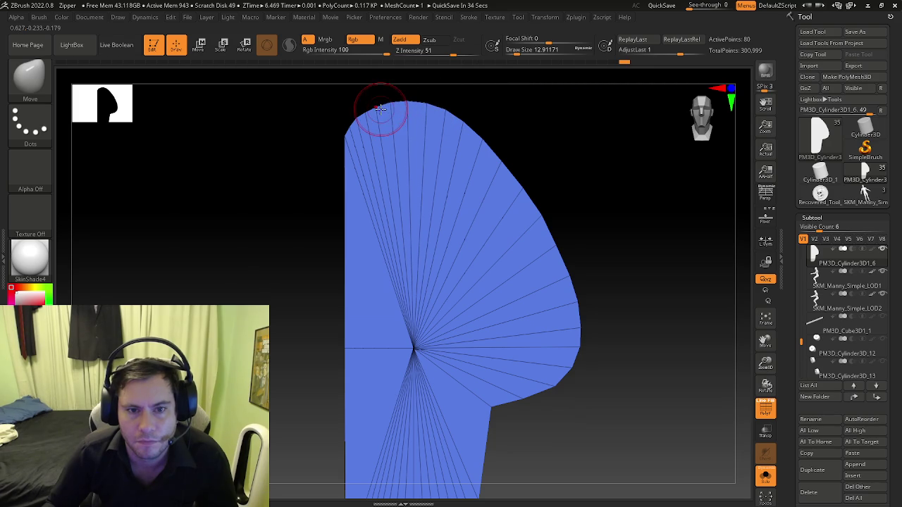
Step: Orbit the shell, toggle the polygroup wireframe and turn Solo off to show the surrounding parts
mouse_move(459, 169)
right_down()
mouse_move(550, 199)
mouse_move(489, 202)
right_up()
key(shift+f)
key(shift+f)
right_drag(578, 224, 575, 230)
key(shift+f)
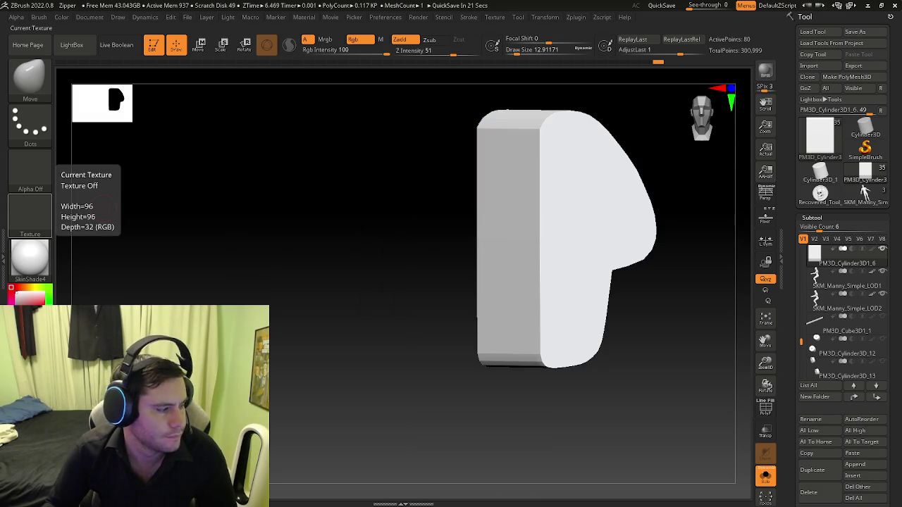
key(shift+f)
right_drag(515, 260, 491, 271)
key(shift+f)
key(shift+f)
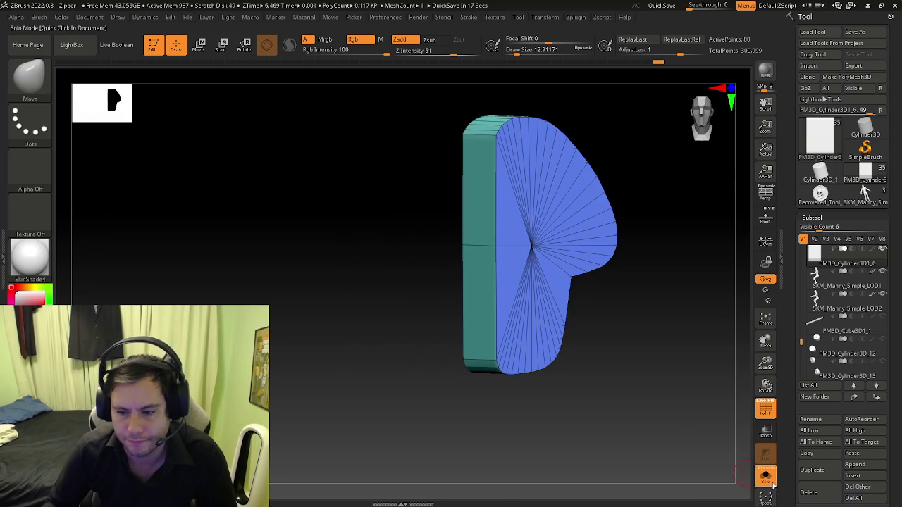
click(772, 484)
right_drag(587, 338, 497, 302)
Step: Switch to the ZModeler brush and bring up its polygon actions
key(b)
key(z)
key(m)
key(space)
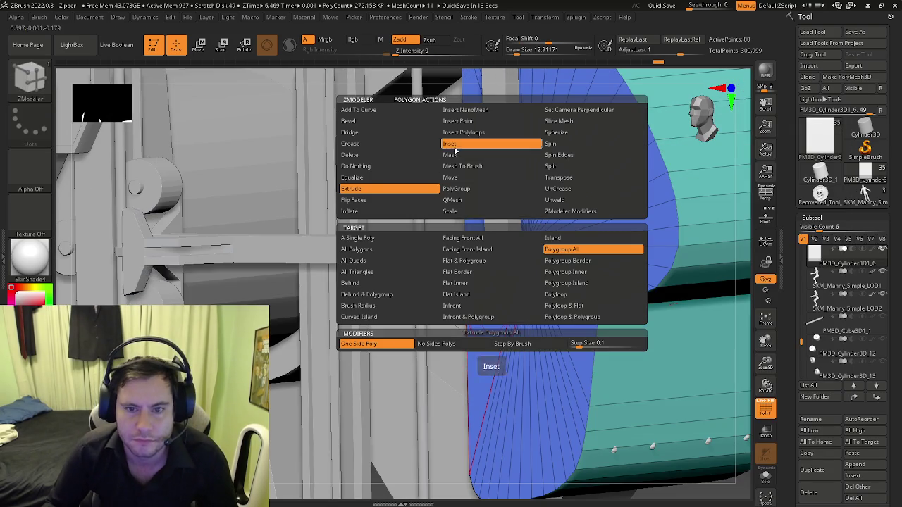
Step: Inset the P-shaped face with Inset Polygroup All, redoing it from a flatter front angle
click(454, 145)
drag(483, 312, 494, 317)
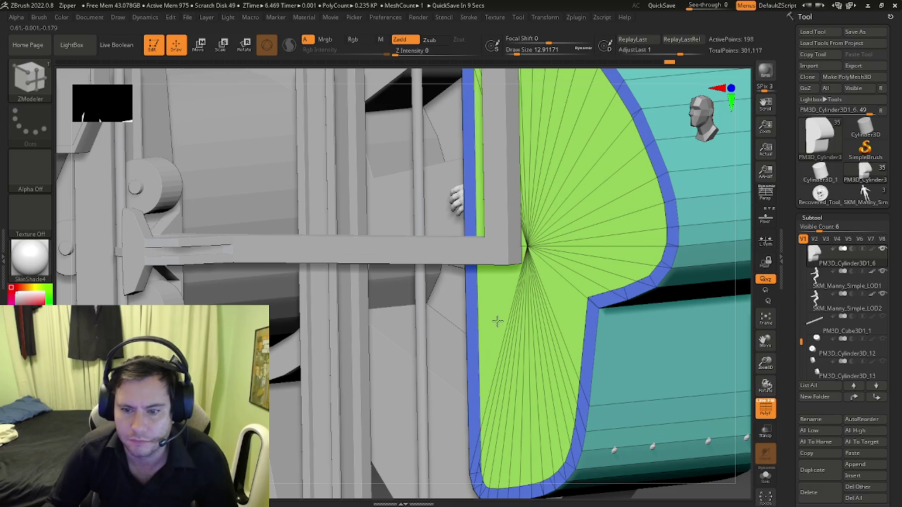
scroll(495, 321, down, 3)
right_drag(524, 379, 463, 418)
scroll(473, 285, down, 2)
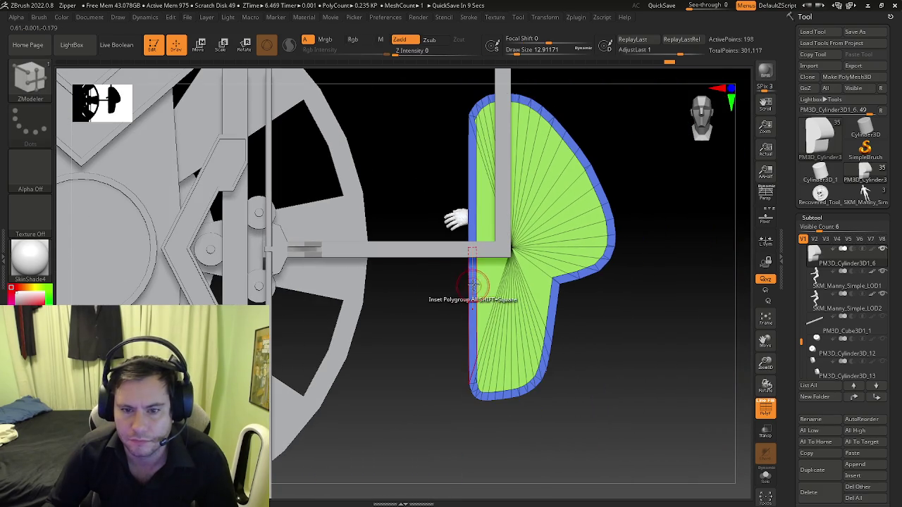
click(472, 285)
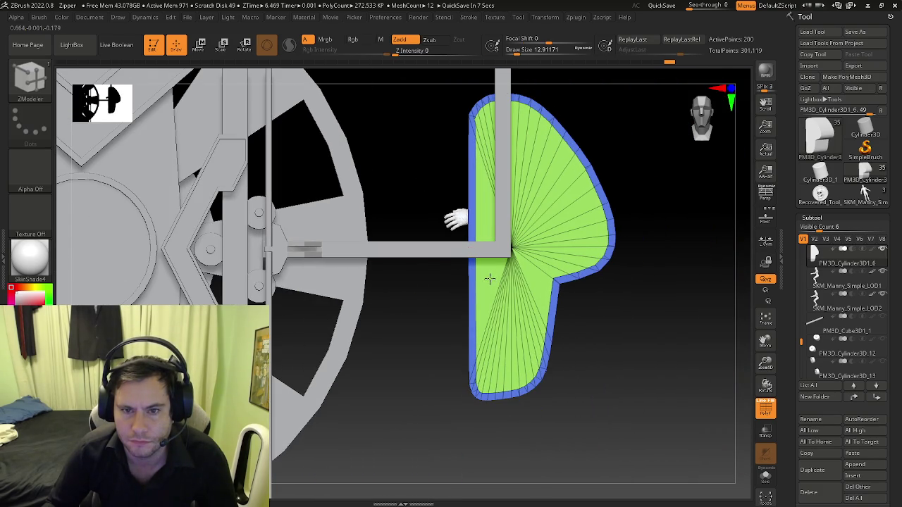
Step: Zoom, toggle the wireframe and orbit around the shell to check the inset border ring
scroll(486, 229, up, 2)
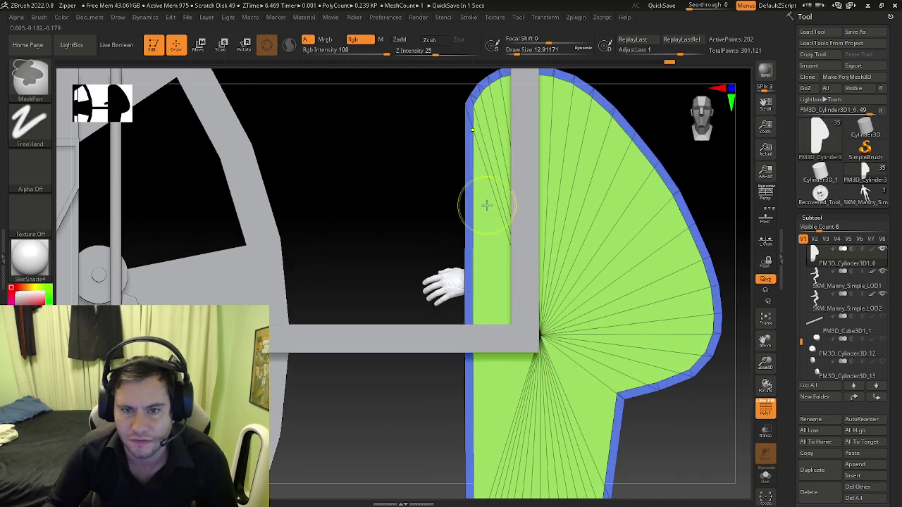
scroll(444, 179, up, 2)
ctrl+scroll(415, 233, down, 2)
ctrl+scroll(422, 232, down, 2)
ctrl+scroll(476, 231, up, 2)
scroll(476, 229, up, 1)
key(shift+f)
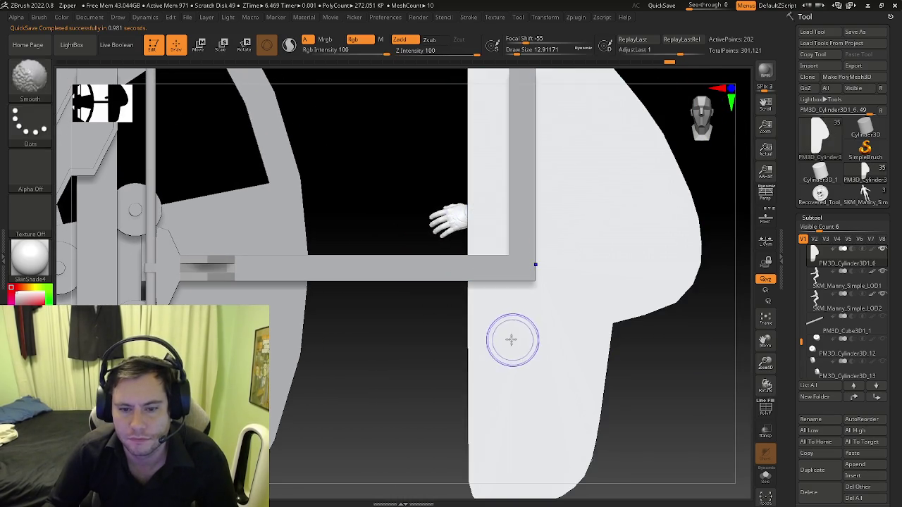
key(shift+f)
mouse_move(473, 315)
right_down()
mouse_move(462, 325)
mouse_move(523, 296)
right_up()
key(space)
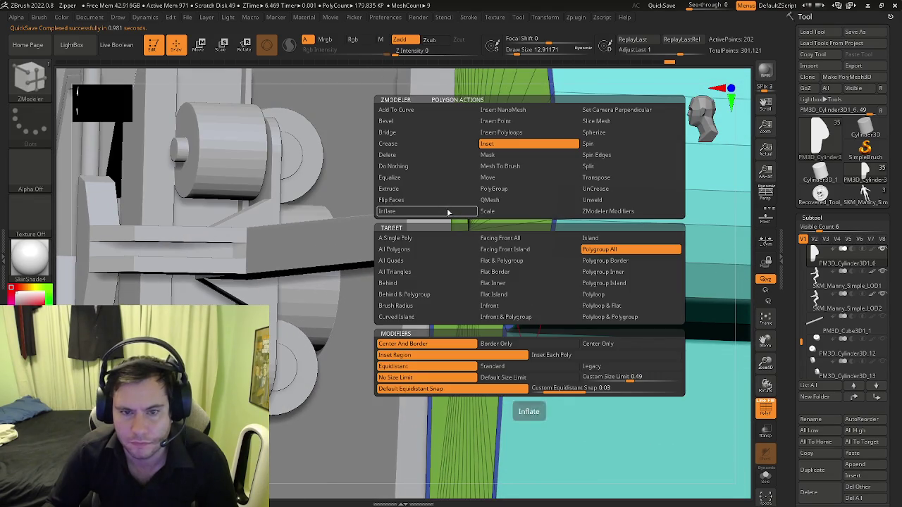
Step: Extrude the border ring around the P face using Extrude Polygroup All
right_drag(529, 299, 525, 341)
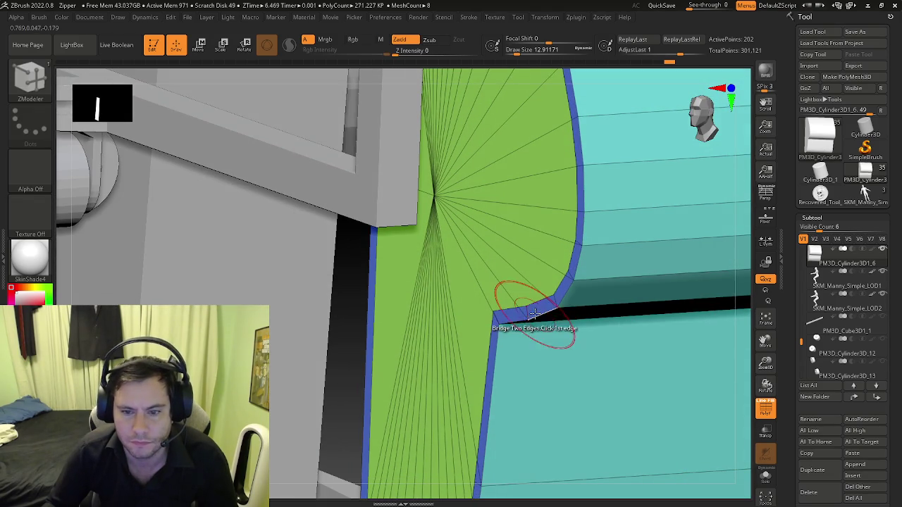
click(538, 308)
mouse_move(526, 310)
right_down()
mouse_move(483, 257)
mouse_move(494, 268)
right_up()
key(space)
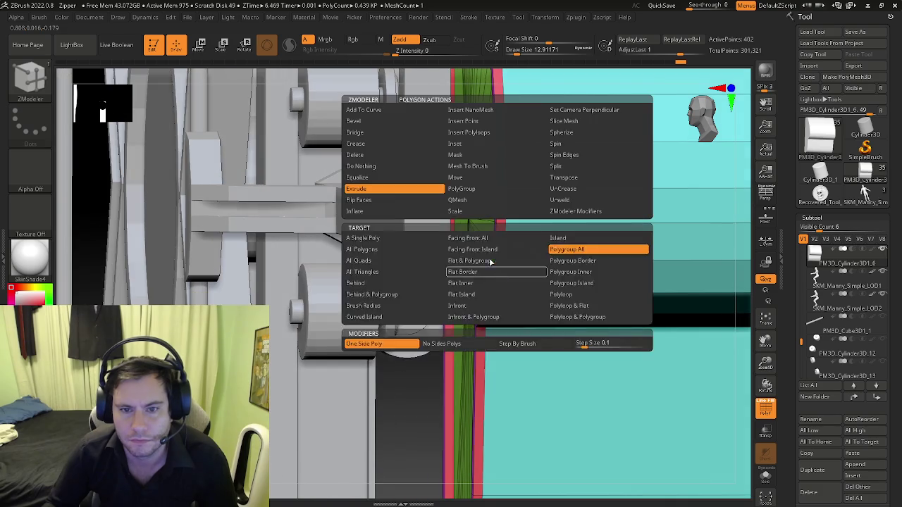
click(468, 132)
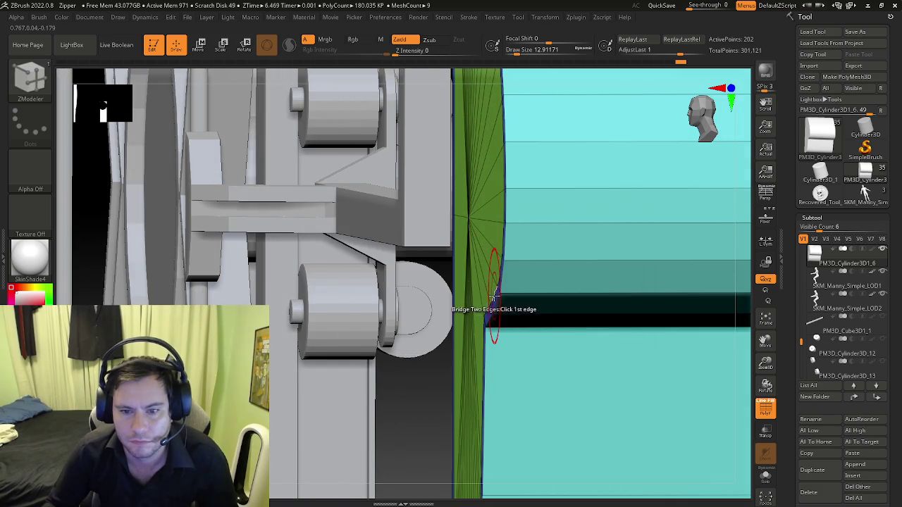
Step: Compare with undo and redo, ending with the extruded magenta rim kept
key(ctrl+shift+z)
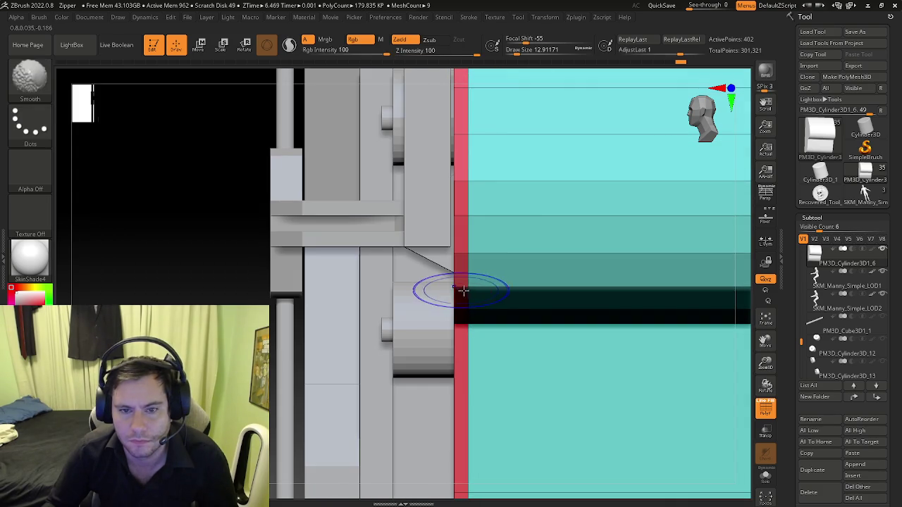
key(ctrl+z)
key(ctrl+z)
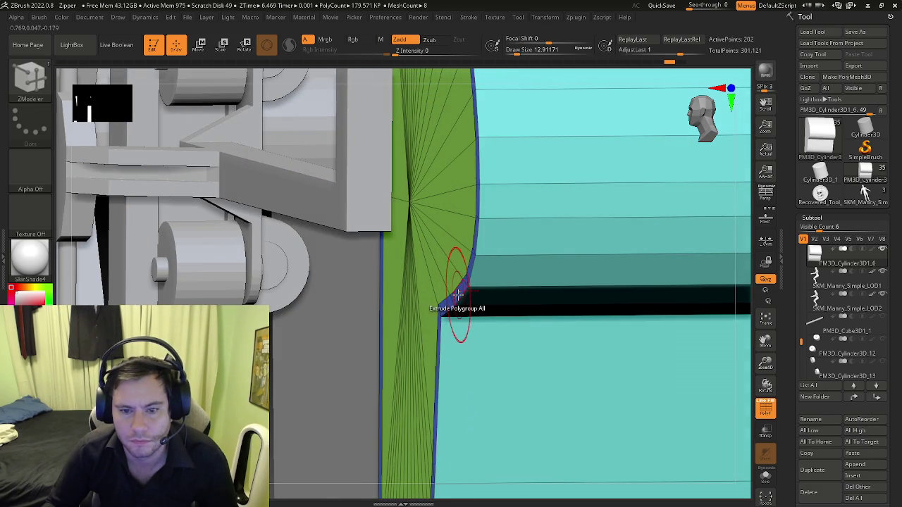
key(ctrl+shift+z)
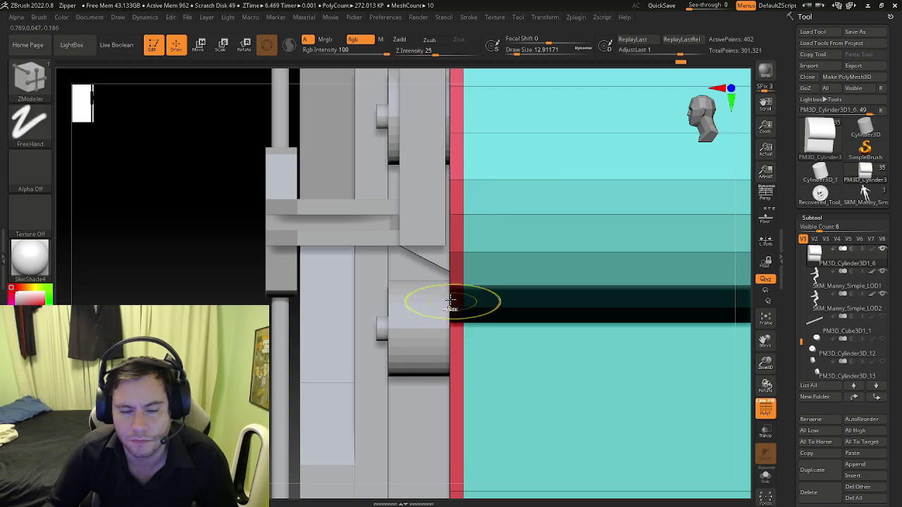
key(ctrl+z)
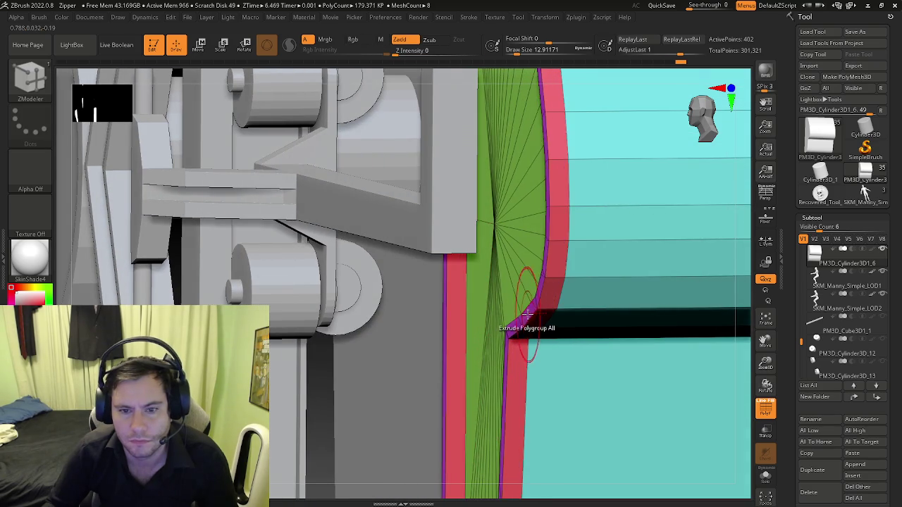
key(ctrl+shift+z)
key(ctrl+z)
key(space)
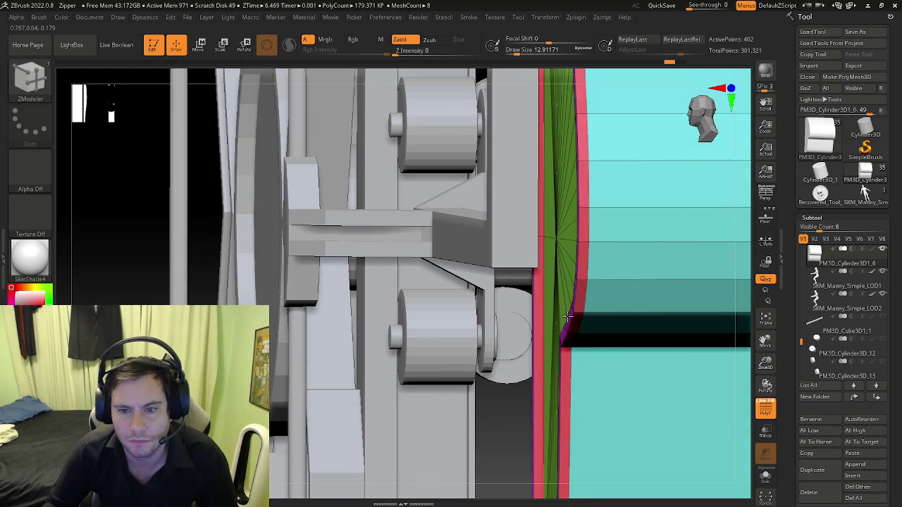
key(ctrl+z)
key(ctrl+shift+z)
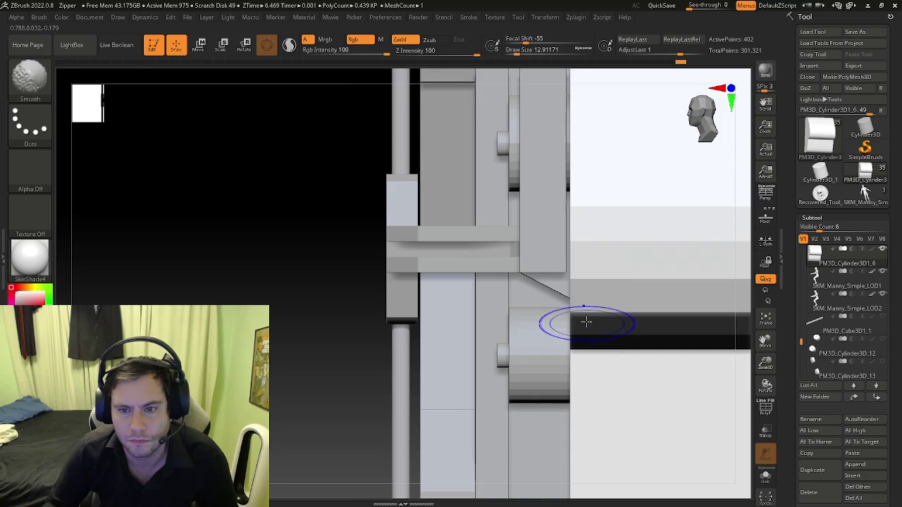
key(ctrl+shift+z)
key(ctrl+shift+z)
key(ctrl+shift+z)
key(ctrl+shift+z)
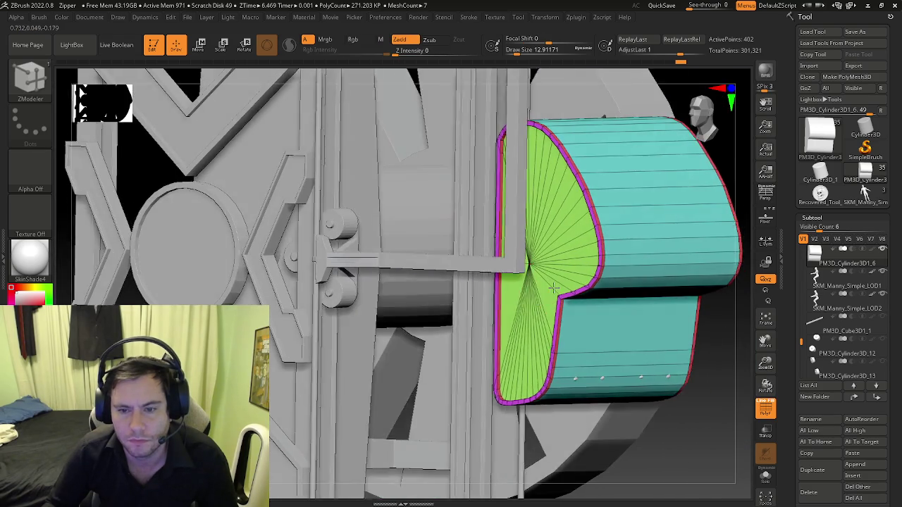
Step: Toggle the polygroup wireframe while stepping forward through the edit history
key(ctrl+shift+z)
key(ctrl+shift+z)
key(ctrl+shift+z)
key(shift+f)
key(ctrl+shift+z)
key(ctrl+shift+z)
key(ctrl+shift+z)
key(ctrl+shift+z)
key(ctrl+shift+z)
key(ctrl+shift+z)
key(shift+f)
key(ctrl+shift+z)
key(ctrl+shift+z)
key(shift+f)
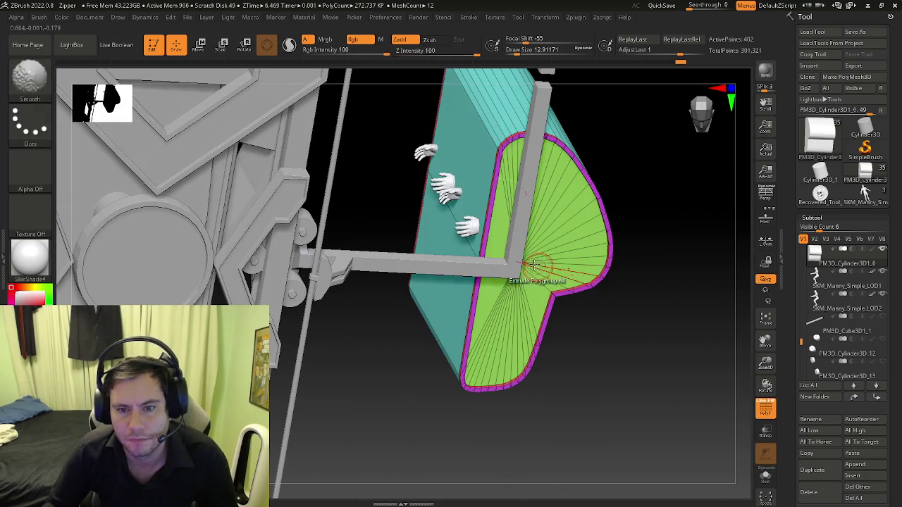
key(ctrl+shift+z)
key(ctrl+shift+z)
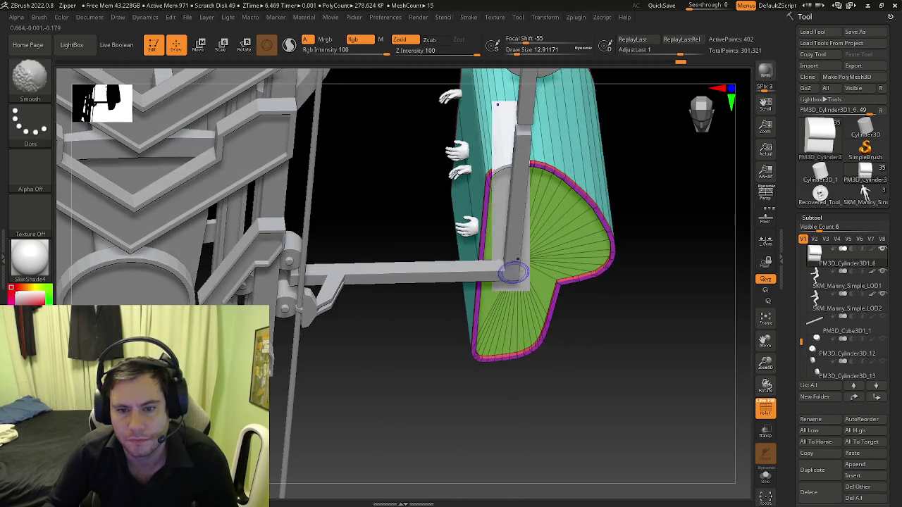
key(shift+f)
key(ctrl+shift+z)
key(ctrl+shift+z)
Step: Step through views to a close-up of the shell, then turn Solo on to show it alone
key(shift+f)
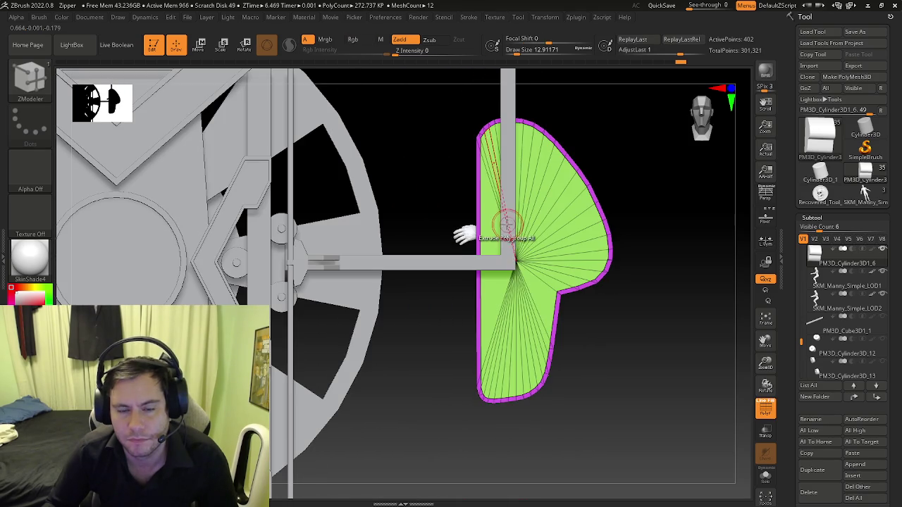
key(ctrl+shift+z)
key(ctrl+shift+z)
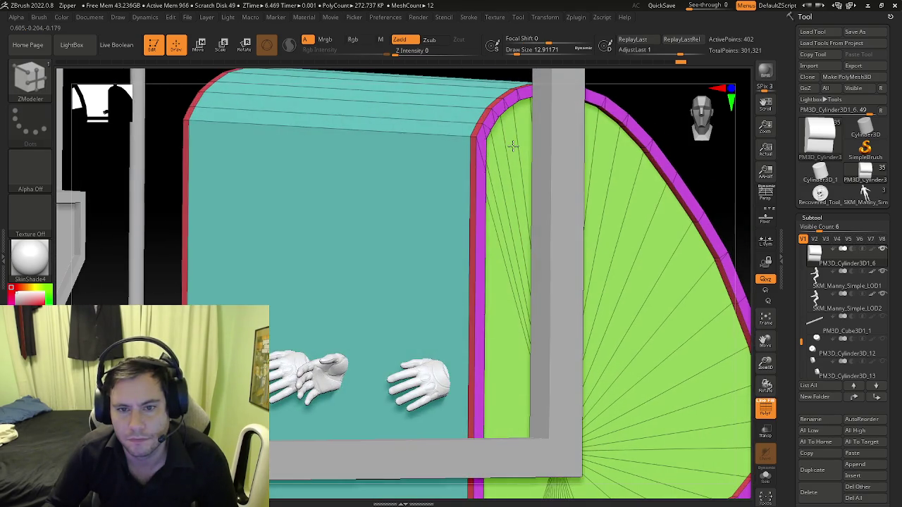
key(ctrl+shift+z)
key(ctrl+shift+z)
key(ctrl+shift+z)
key(ctrl+shift+z)
key(ctrl+shift+z)
key(ctrl+shift+z)
key(ctrl+shift+z)
key(ctrl+shift+z)
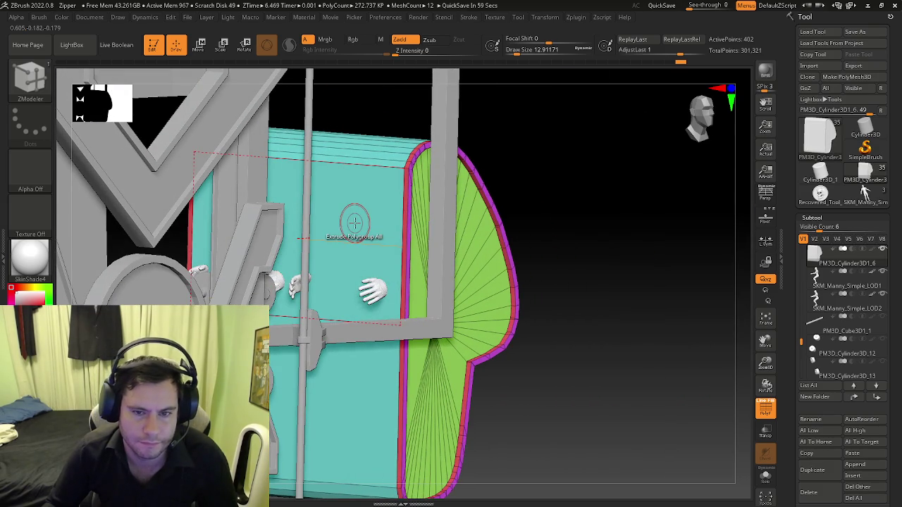
key(ctrl+shift+z)
key(ctrl+shift+z)
key(ctrl+shift+z)
key(ctrl+shift+z)
key(ctrl+shift+z)
key(ctrl+shift+z)
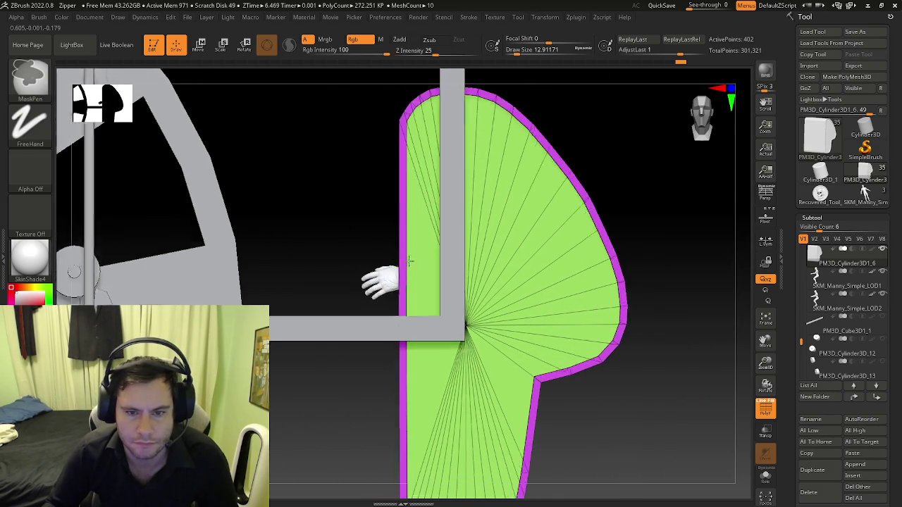
key(ctrl+shift+z)
key(ctrl+shift+z)
key(ctrl+shift+z)
key(ctrl+shift+z)
key(ctrl+shift+z)
key(ctrl+shift+z)
key(ctrl+shift+z)
key(ctrl+shift+z)
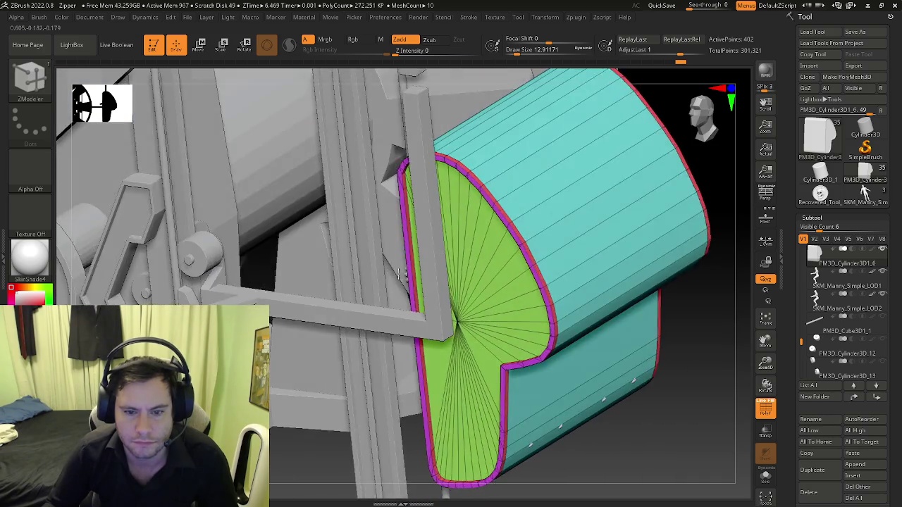
key(ctrl+shift+z)
key(ctrl+shift+z)
key(ctrl+shift+z)
key(ctrl+shift+z)
key(ctrl+shift+z)
key(ctrl+shift+z)
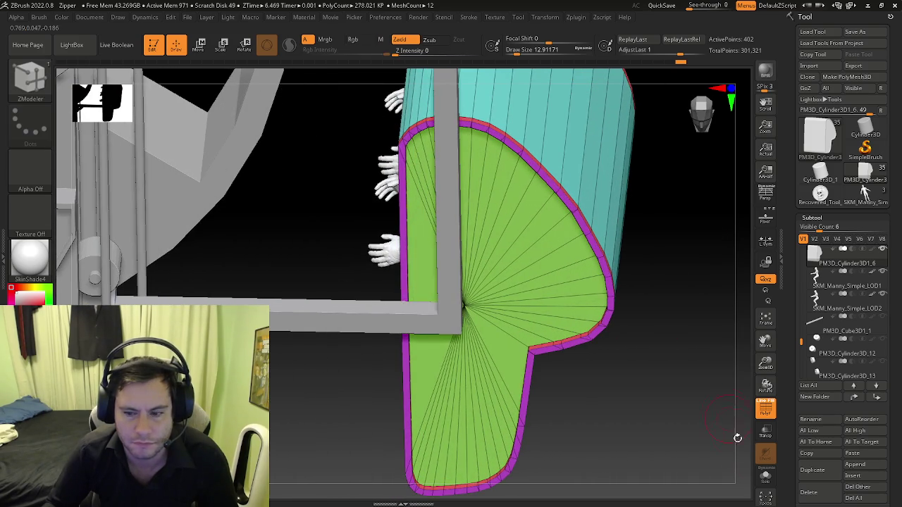
click(767, 478)
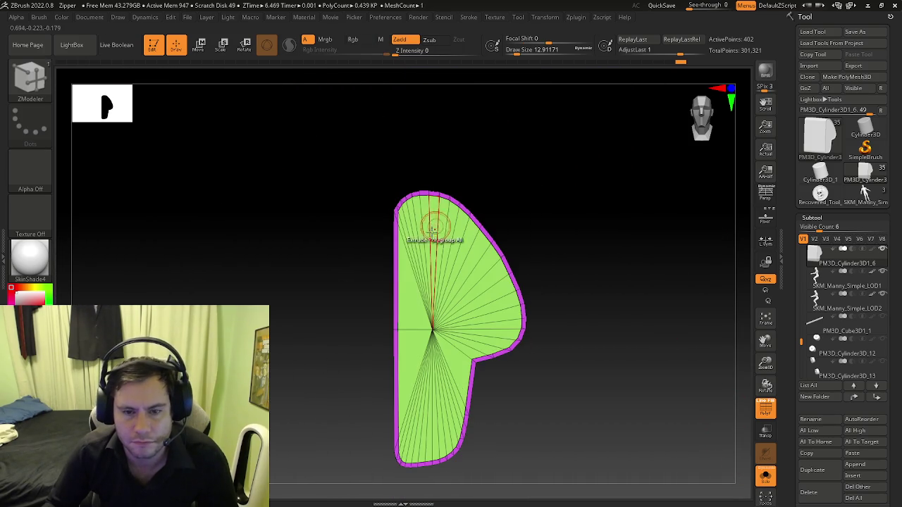
Step: Frame the P shape and try Insert EdgeLoop across the face, adding and removing loops
right_drag(400, 285, 400, 271)
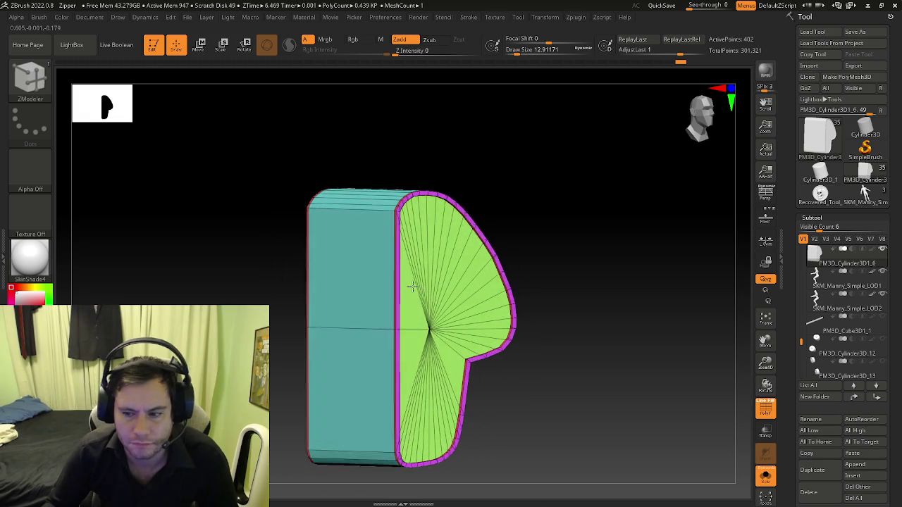
scroll(400, 271, up, 3)
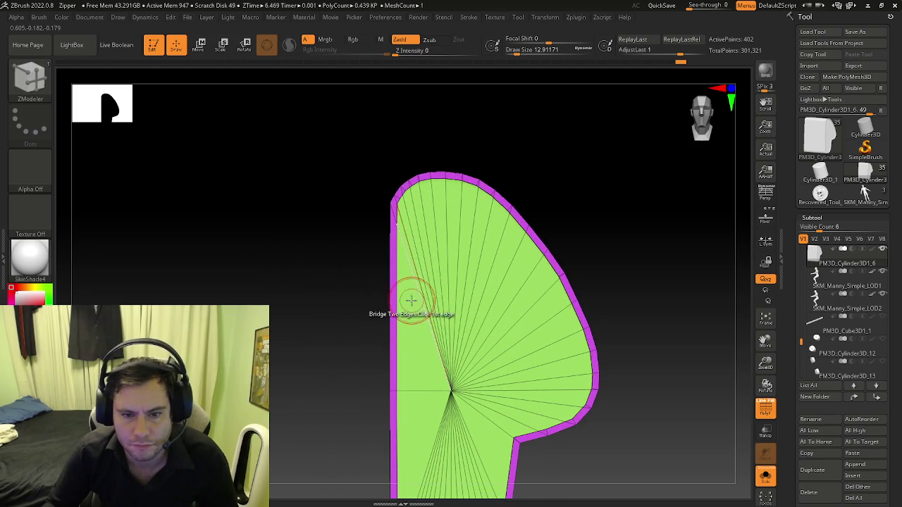
alt+right_drag(410, 298, 386, 280)
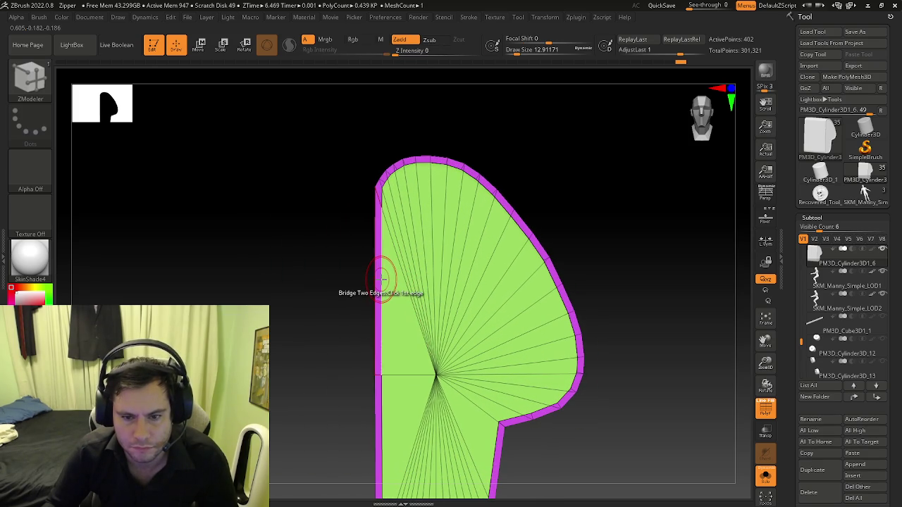
key(space)
click(344, 223)
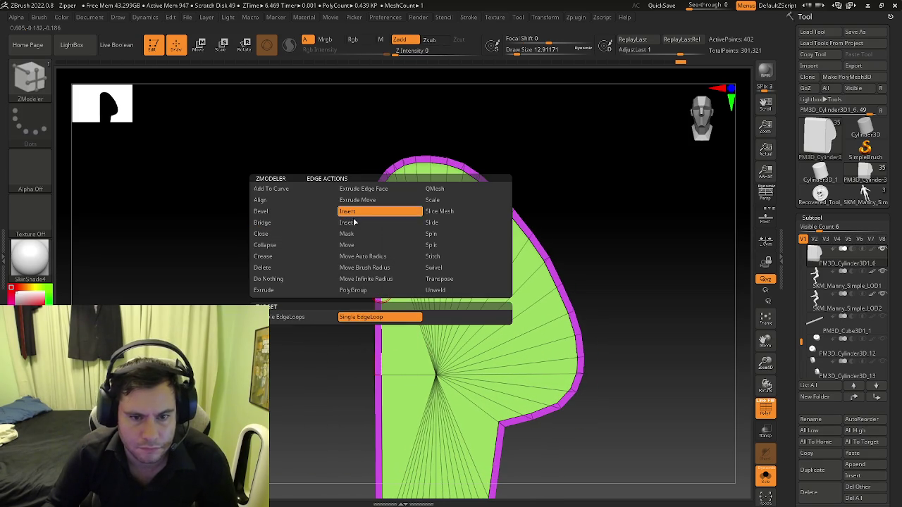
alt+click(390, 272)
alt+click(436, 282)
click(449, 262)
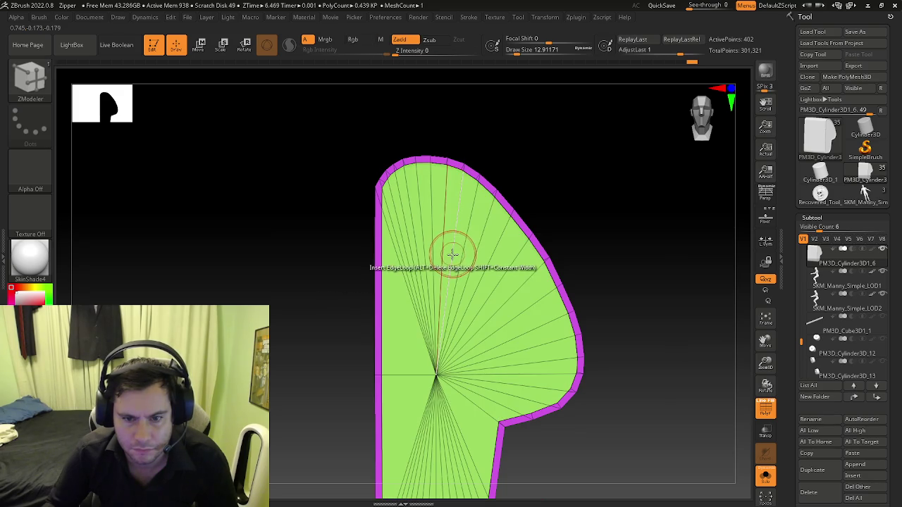
alt+click(457, 282)
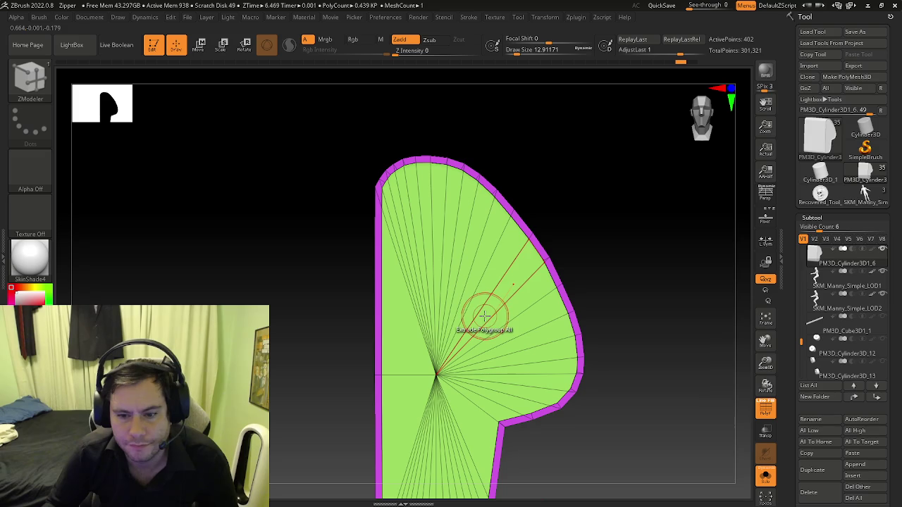
Step: Add an edge loop along the left border, undo the loops, and return to a front view
drag(402, 288, 380, 285)
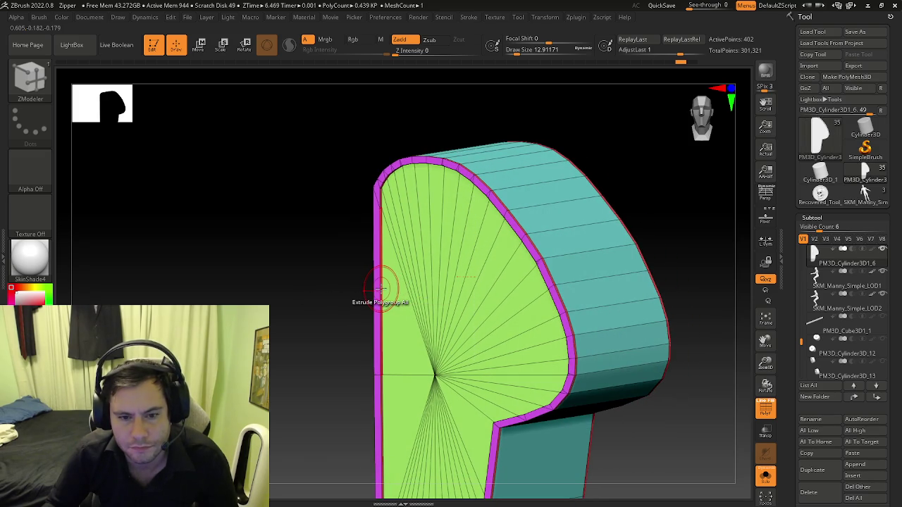
click(381, 286)
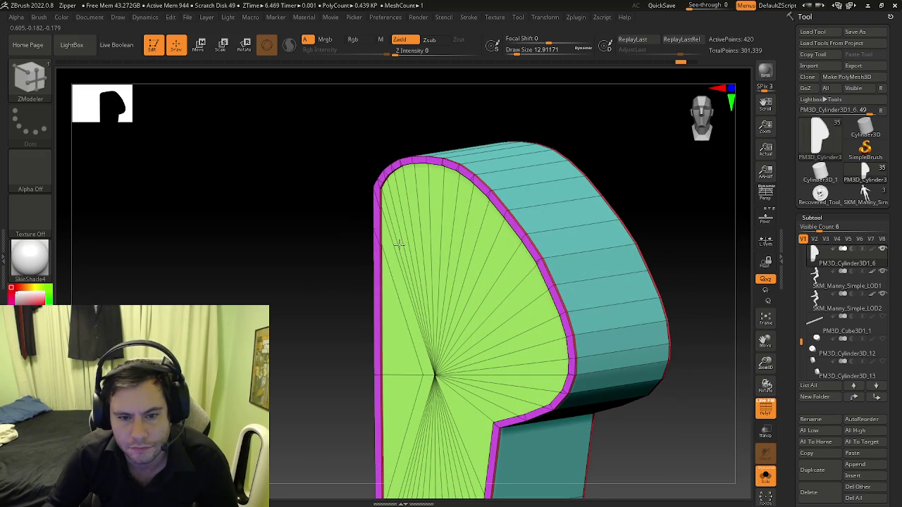
key(ctrl+z)
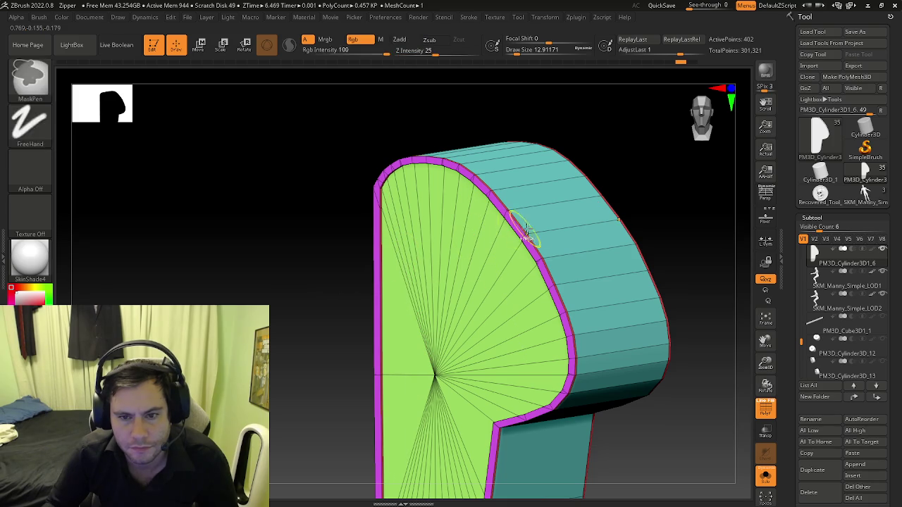
key(ctrl+z)
mouse_move(479, 339)
right_down()
mouse_move(493, 282)
mouse_move(473, 261)
mouse_move(490, 255)
right_up()
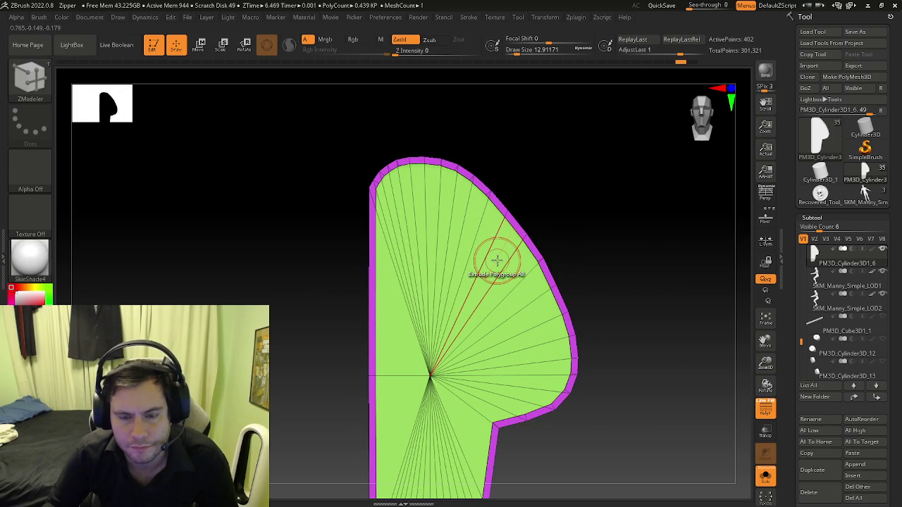
right_click(497, 260)
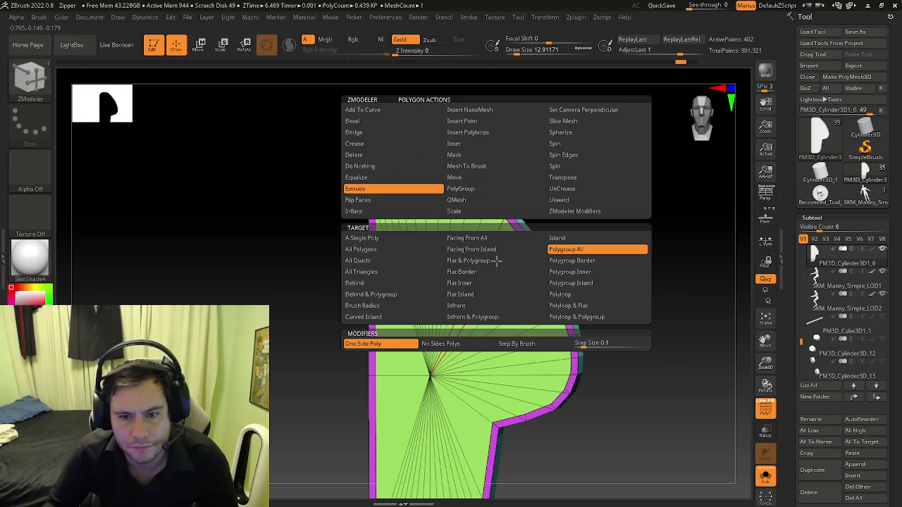
Step: Delete the flat green P-shaped cap with ZModeler Delete All Polygons
click(363, 156)
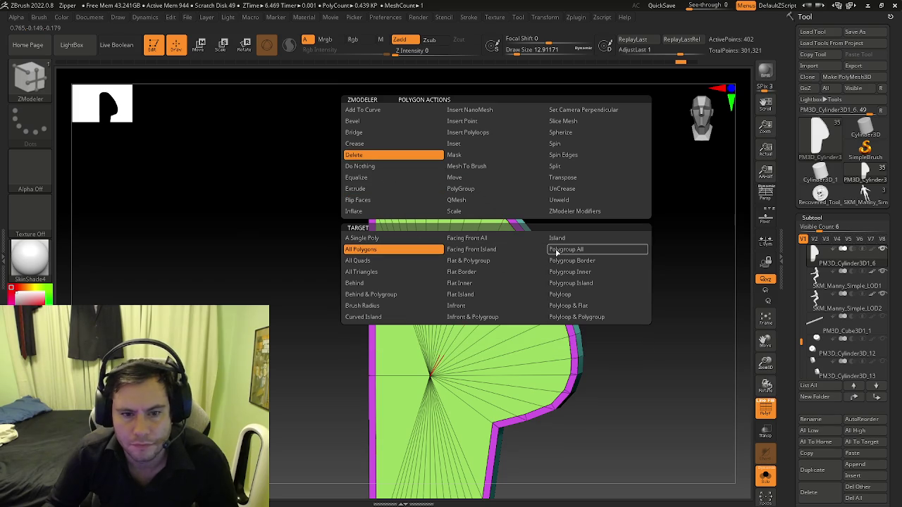
right_click(504, 281)
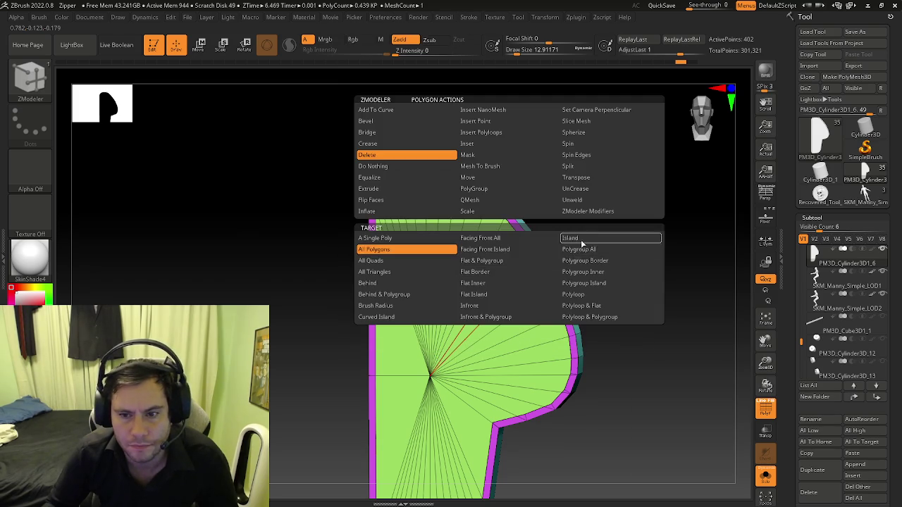
click(514, 264)
mouse_move(517, 268)
mouse_down()
mouse_move(524, 302)
mouse_move(507, 298)
mouse_up()
key(ctrl+z)
click(514, 282)
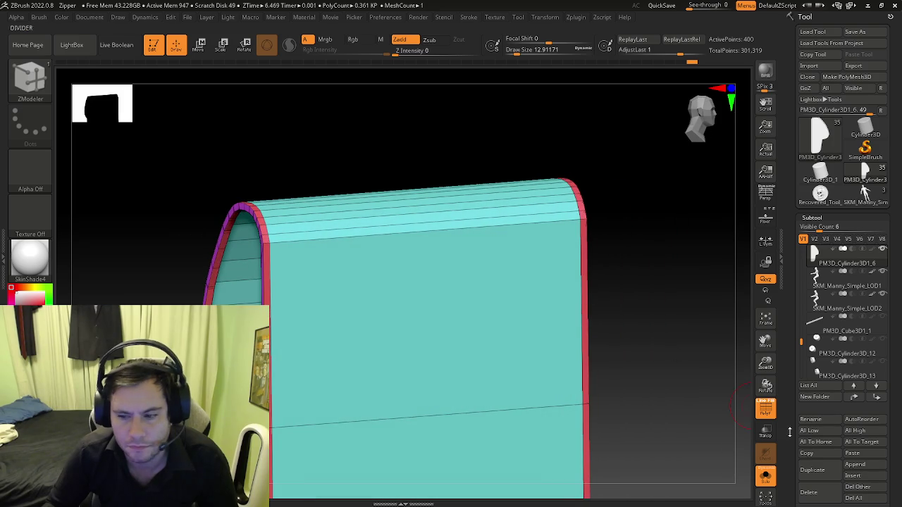
scroll(777, 341, down, 5)
scroll(777, 341, down, 5)
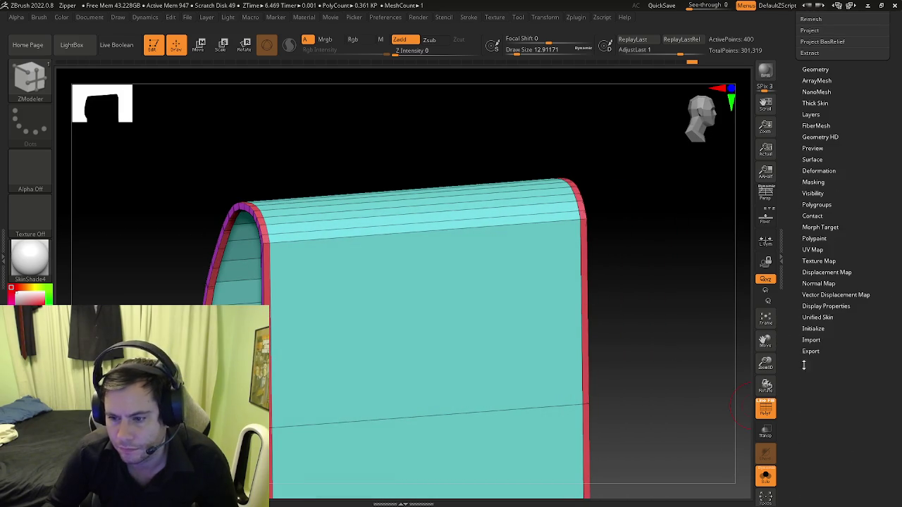
Step: Turn on Double in Display Properties, reframe the shell and delete the remaining green fan face
click(814, 307)
click(808, 296)
mouse_move(493, 296)
mouse_down()
mouse_move(580, 338)
mouse_move(563, 342)
mouse_up()
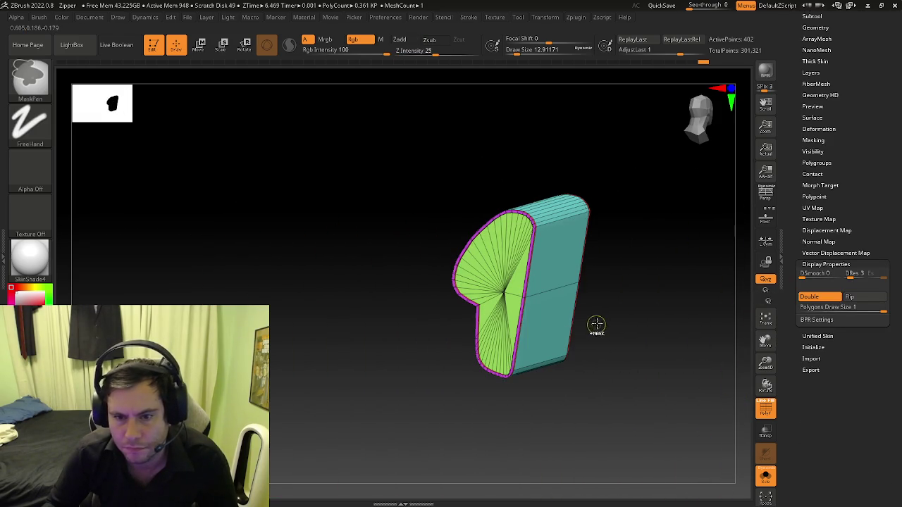
drag(732, 300, 700, 298)
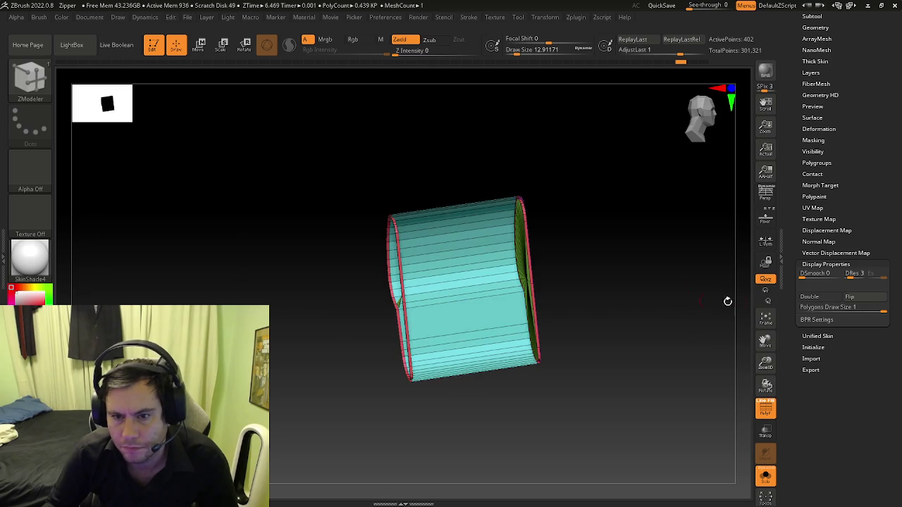
mouse_move(584, 277)
mouse_down()
mouse_move(540, 288)
mouse_move(493, 268)
mouse_move(507, 288)
mouse_move(528, 290)
mouse_move(483, 322)
mouse_move(488, 294)
mouse_move(536, 305)
mouse_move(547, 332)
mouse_move(545, 312)
mouse_move(570, 310)
mouse_up()
key(f)
click(469, 241)
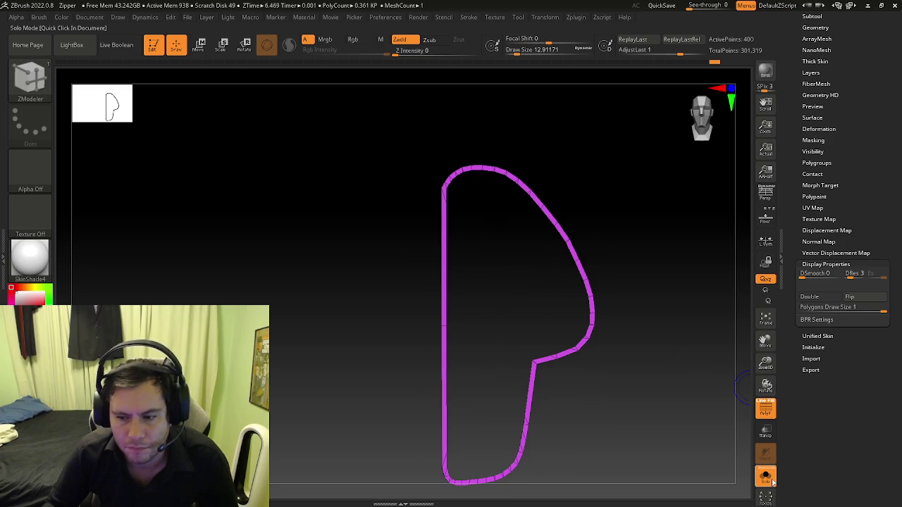
Step: Toggle Solo to view the shell with the seated figure and wheel frame, panning to frame the figure
click(770, 479)
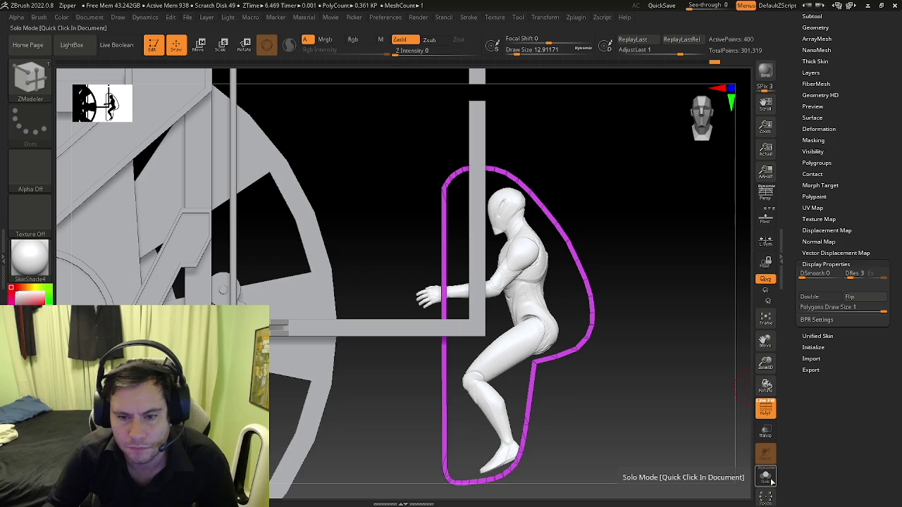
click(771, 480)
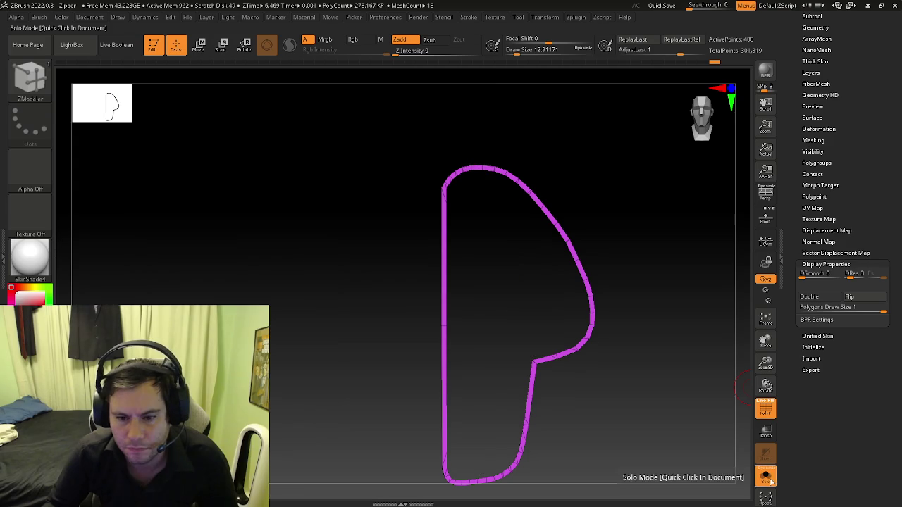
click(765, 478)
alt+right_drag(550, 285, 522, 295)
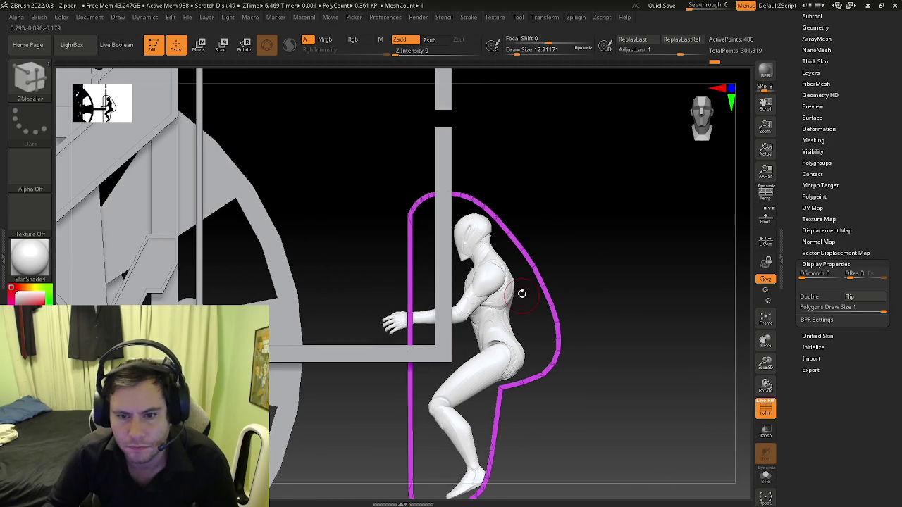
click(765, 478)
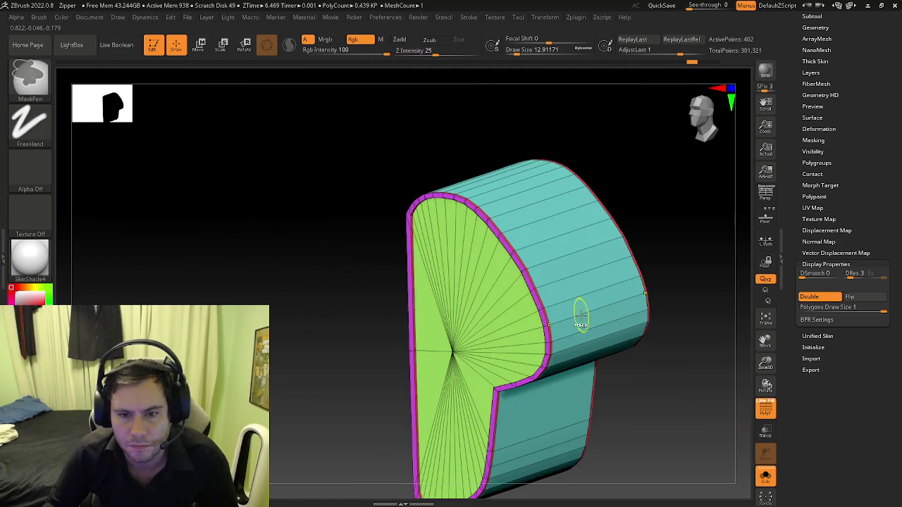
Step: Switch to the Move brush at a draw size of about 26.9 with the polygon wireframe shown
key(shift+f)
key(shift+f)
key(b)
key(m)
key(v)
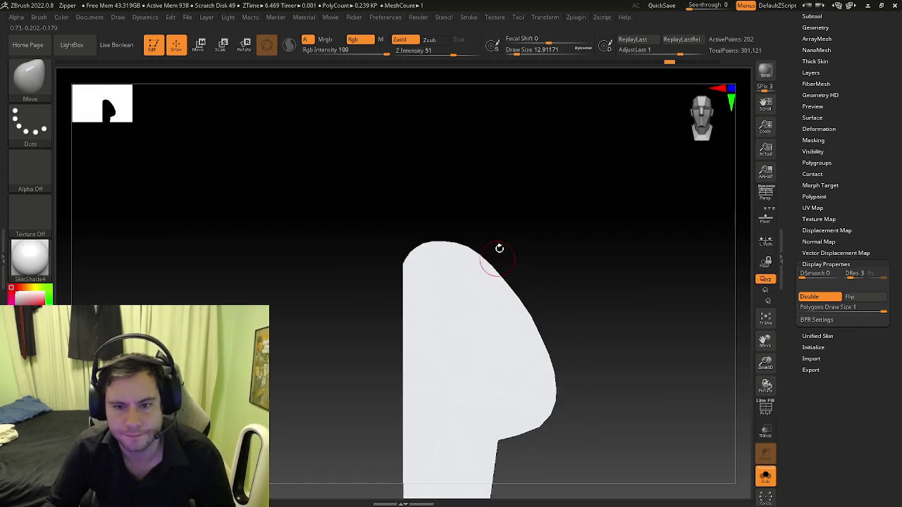
shift+right_drag(489, 261, 512, 245)
key(s)
click(489, 277)
key(shift+f)
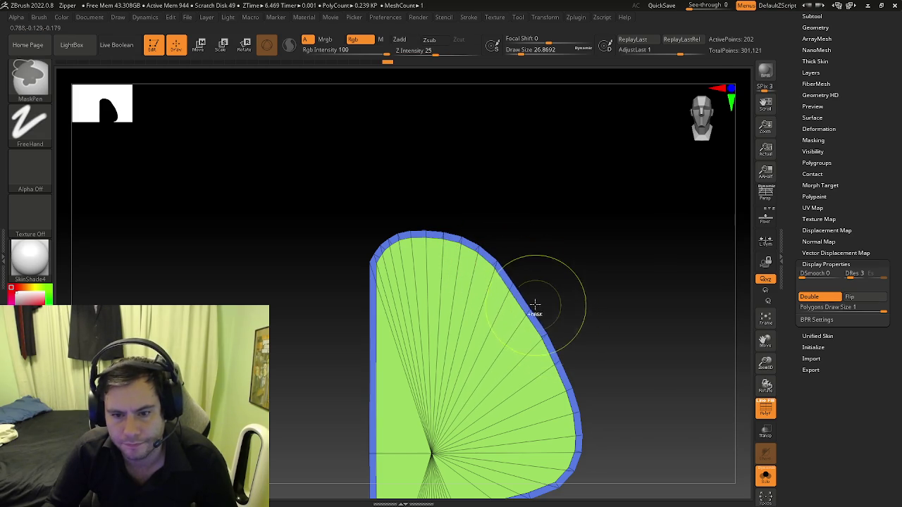
Step: Strip the side polygons with Ctrl+W, undo once, shrink the brush and reselect ZModeler
key(ctrl+w)
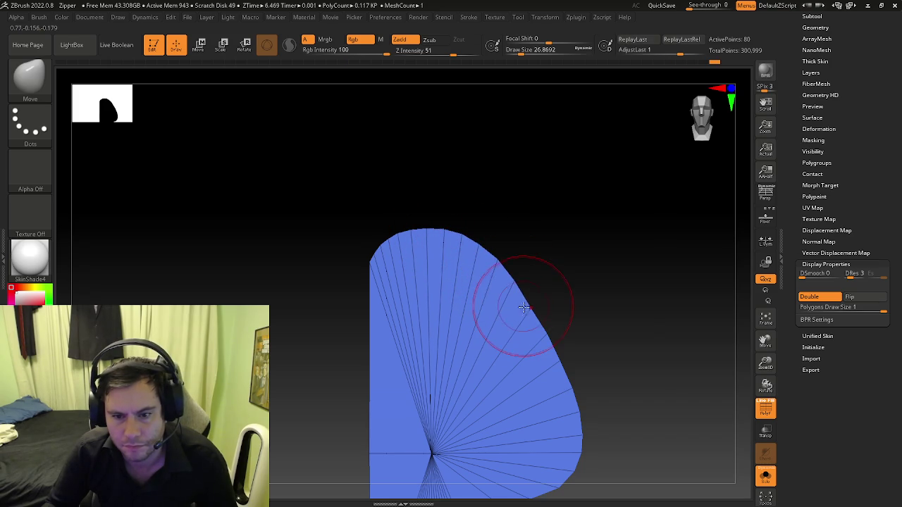
key(ctrl+z)
key(ctrl+z)
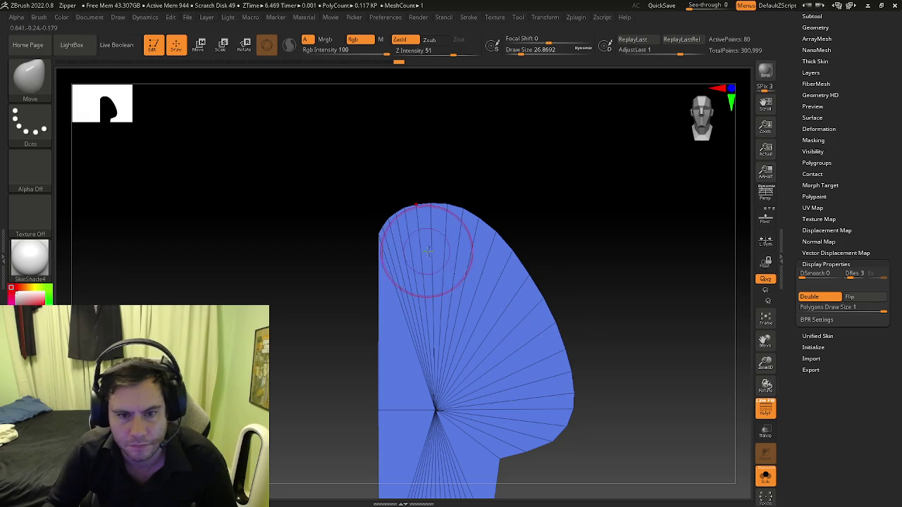
drag(408, 230, 398, 231)
key(space)
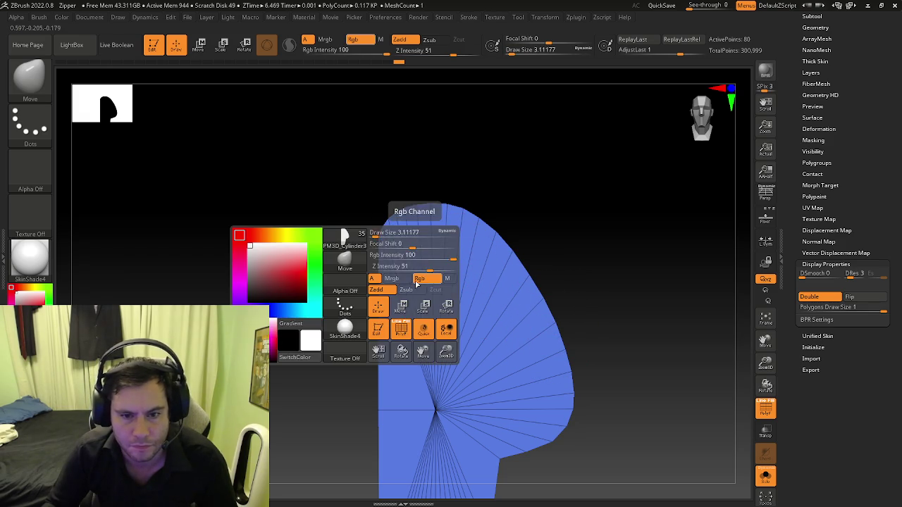
key(b)
key(z)
key(m)
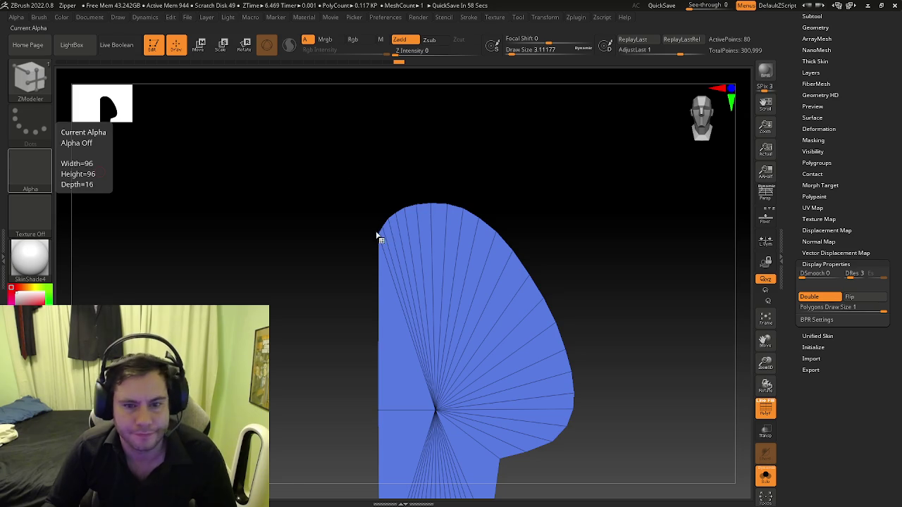
Step: Switch to the Move gizmo and place it at the shape's top-left corner
scroll(381, 237, up, 3)
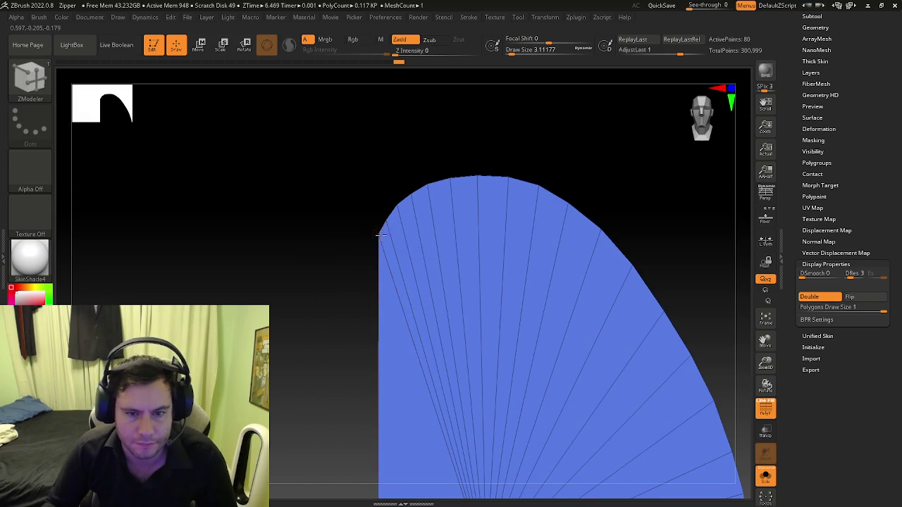
key(space)
click(448, 265)
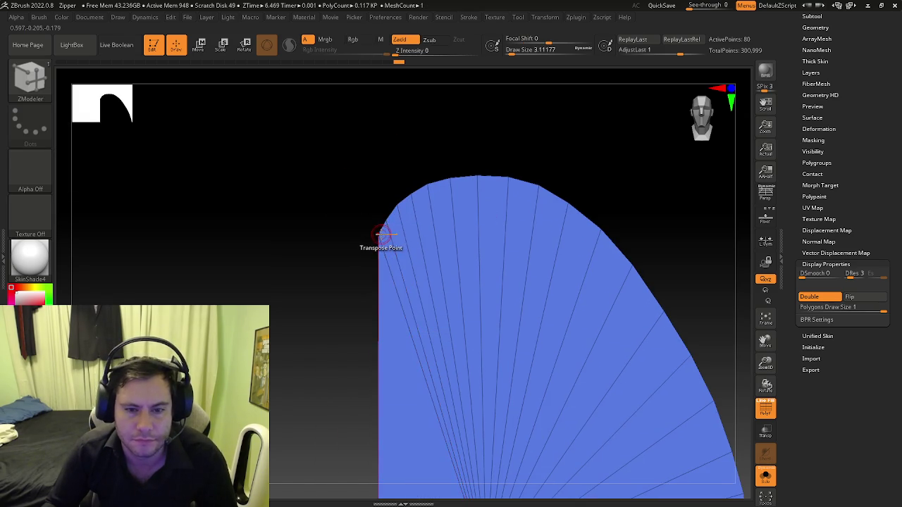
key(w)
click(482, 404)
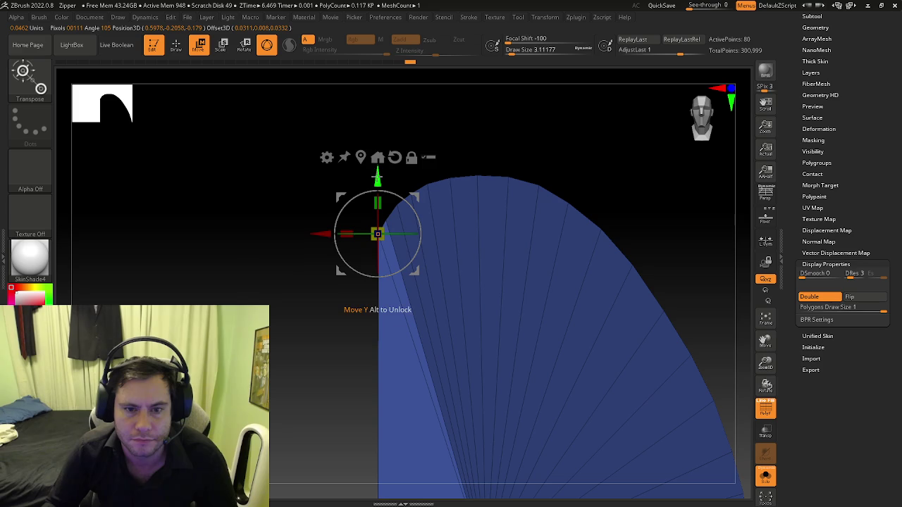
alt+drag(378, 177, 378, 149)
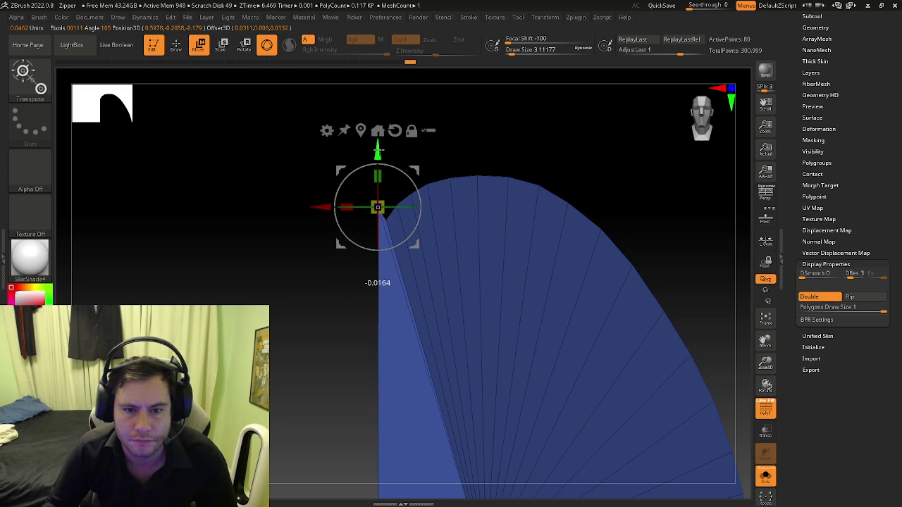
Step: Mask all but the tip point and raise it slightly
key(q)
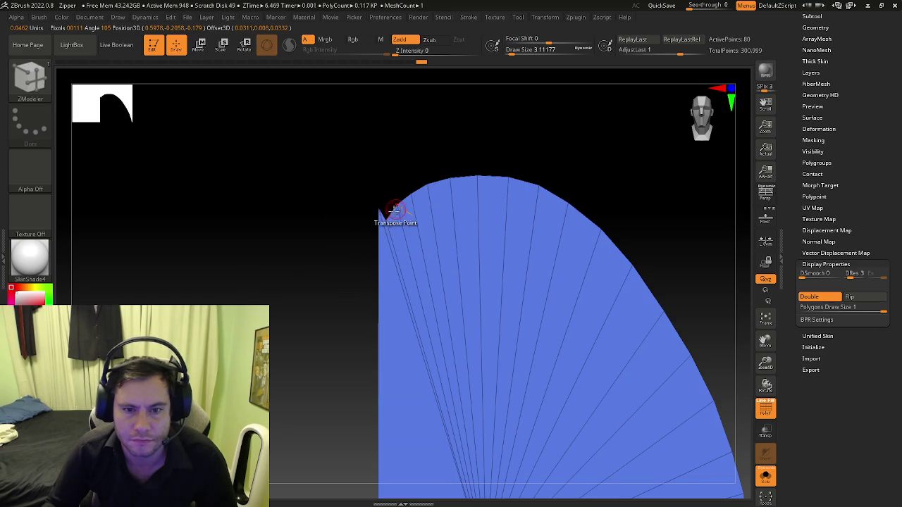
key(ctrl+a)
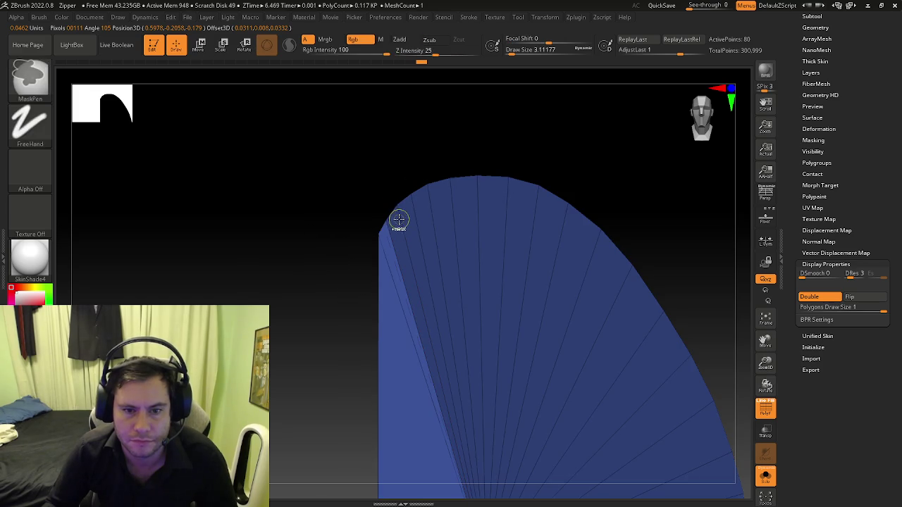
key(w)
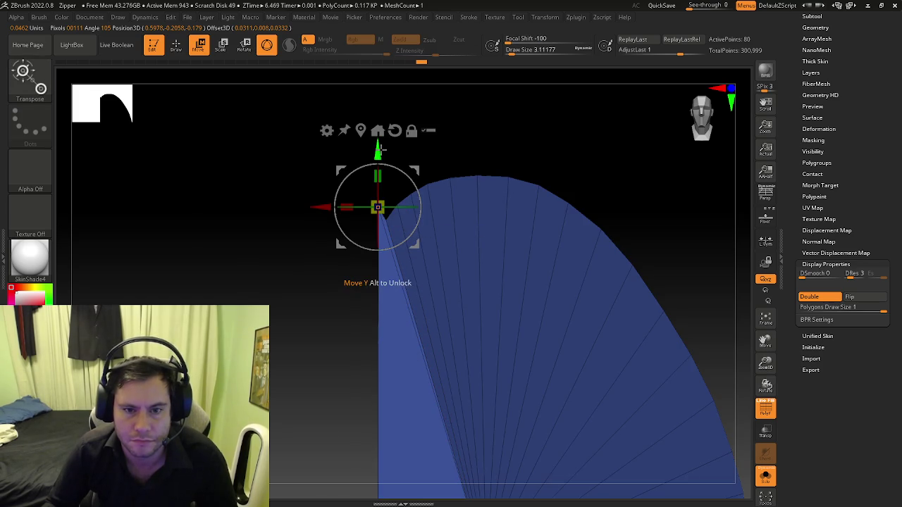
drag(380, 146, 381, 136)
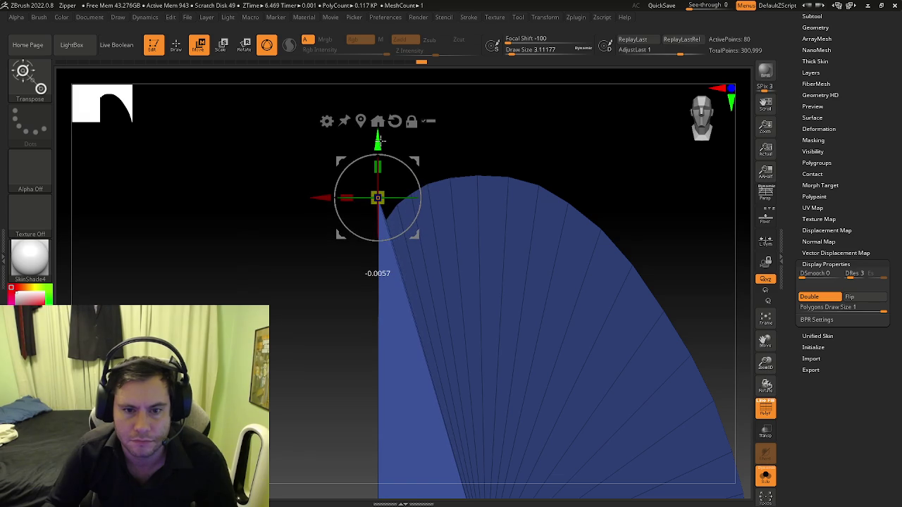
key(q)
key(w)
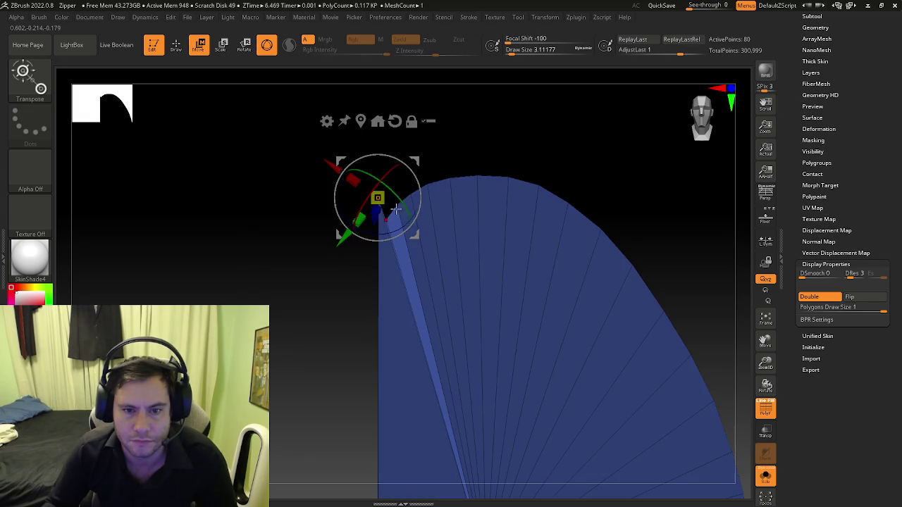
click(368, 123)
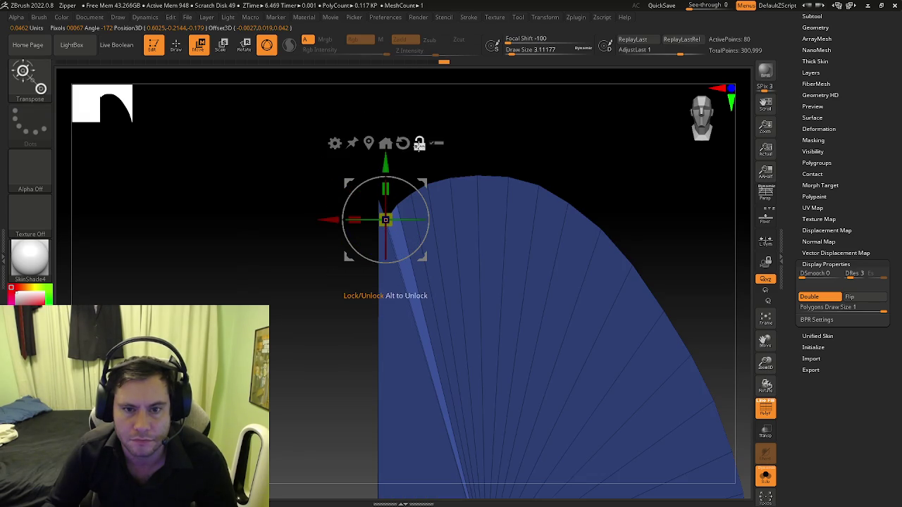
drag(385, 163, 391, 130)
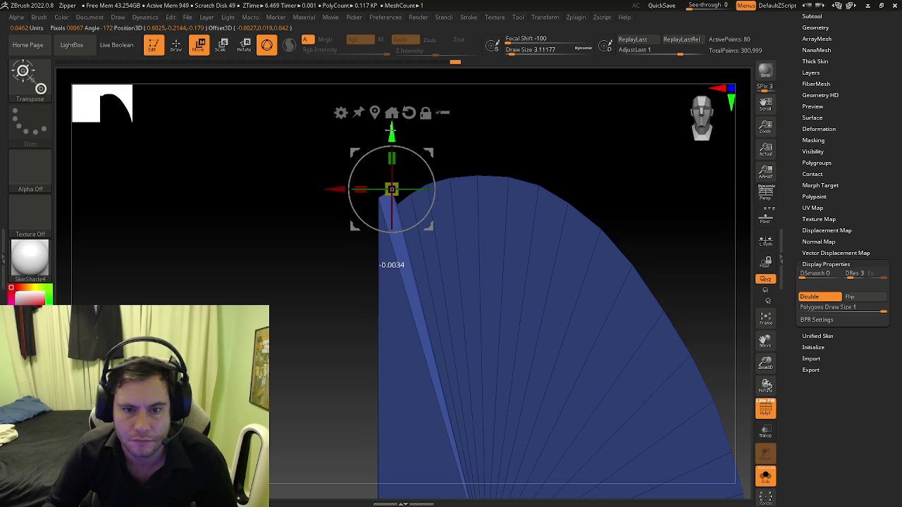
Step: Isolate a new strip of tip points and nudge it up and right
key(ctrl+z)
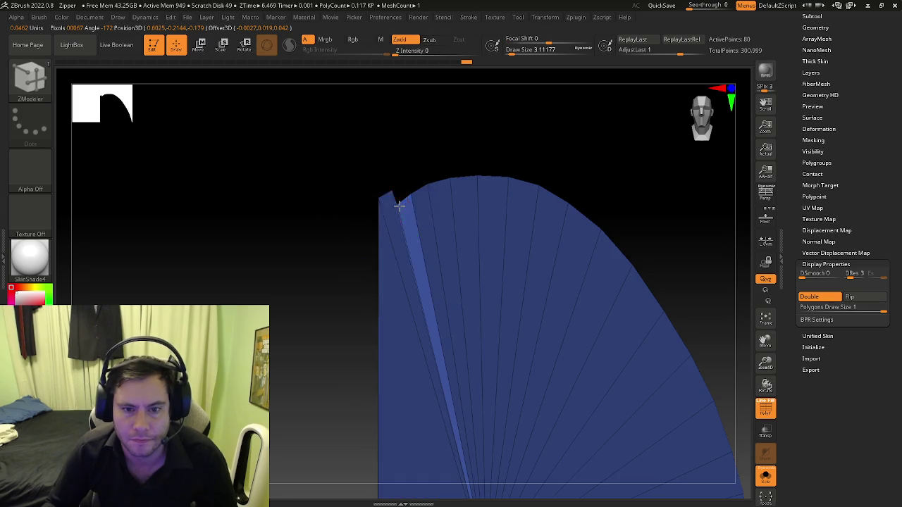
click(389, 114)
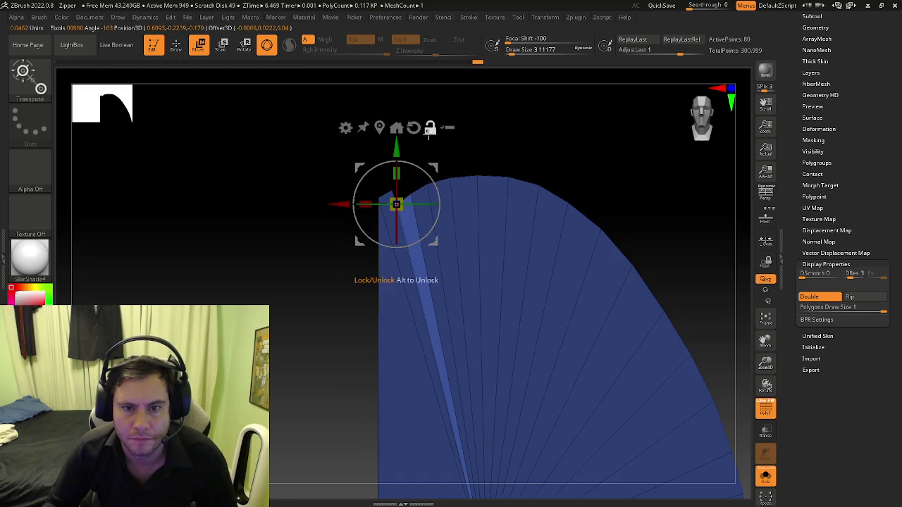
drag(399, 144, 399, 124)
drag(349, 184, 358, 178)
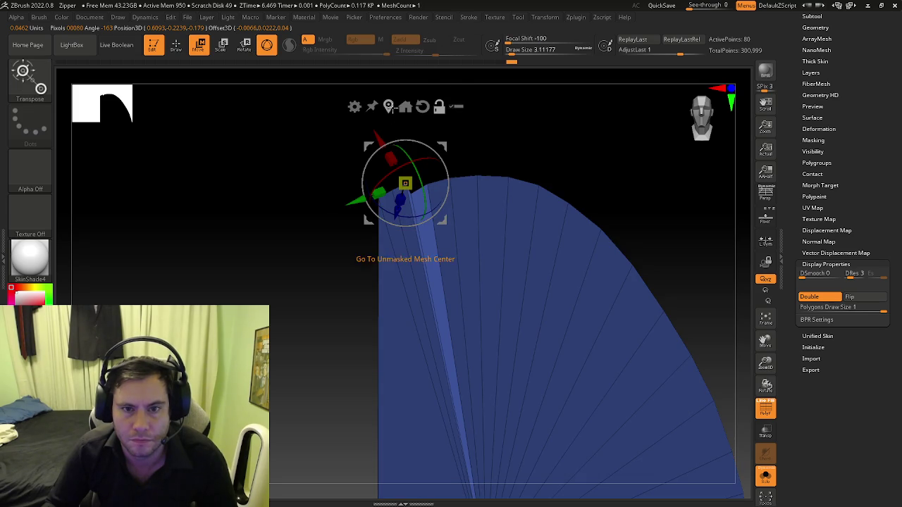
click(389, 107)
drag(414, 136, 415, 118)
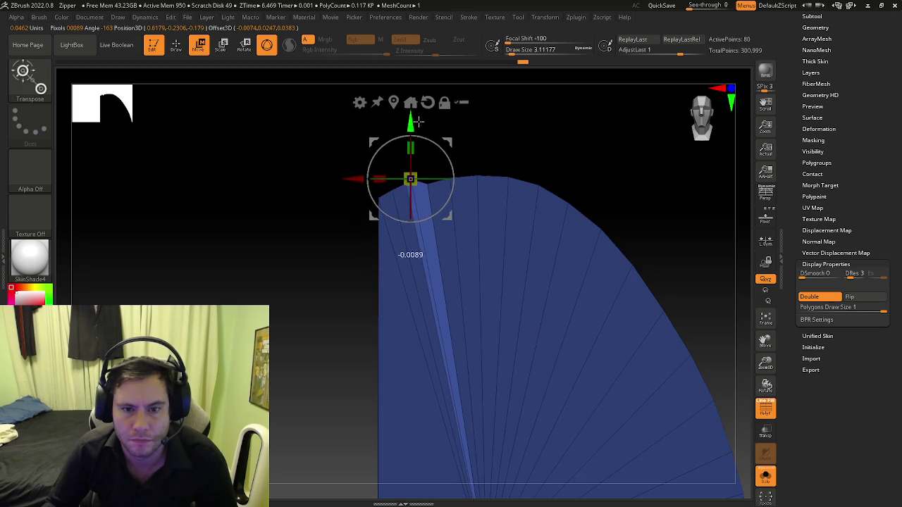
drag(359, 176, 373, 176)
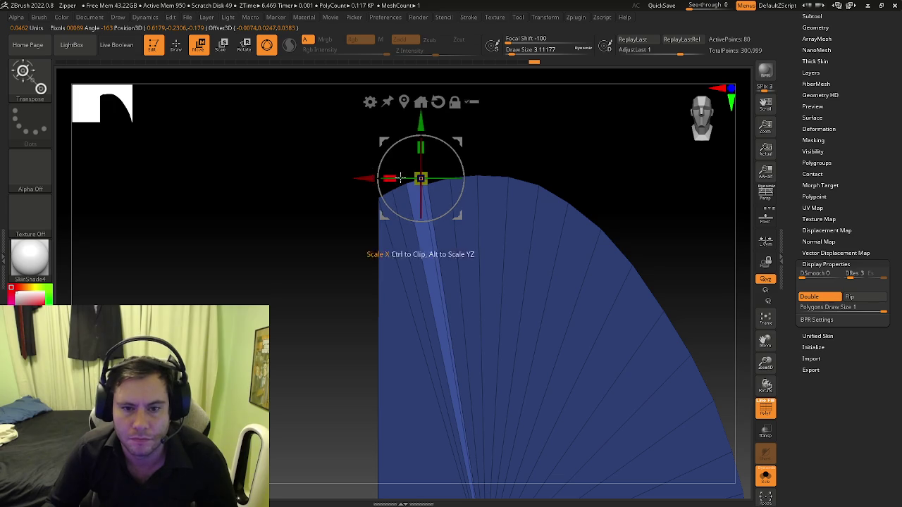
Step: Shift the next strip sideways along X and adjust its height slightly
key(q)
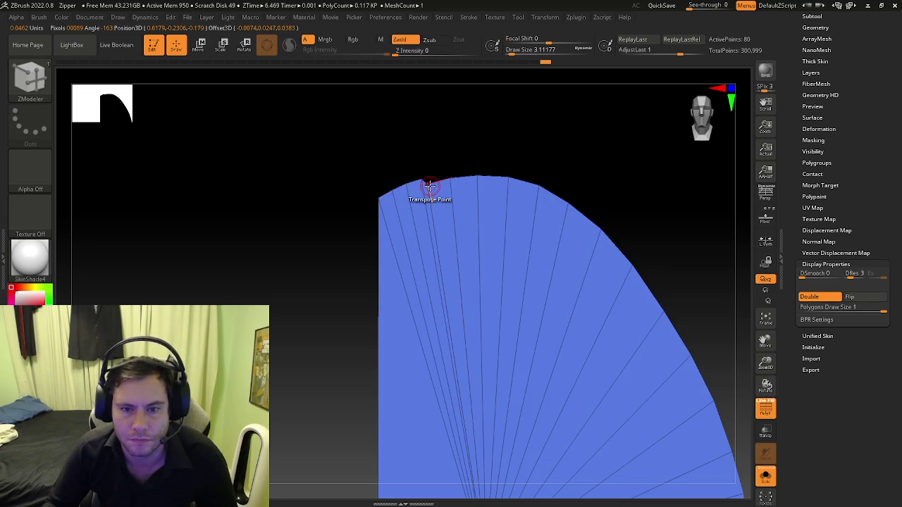
key(w)
click(404, 102)
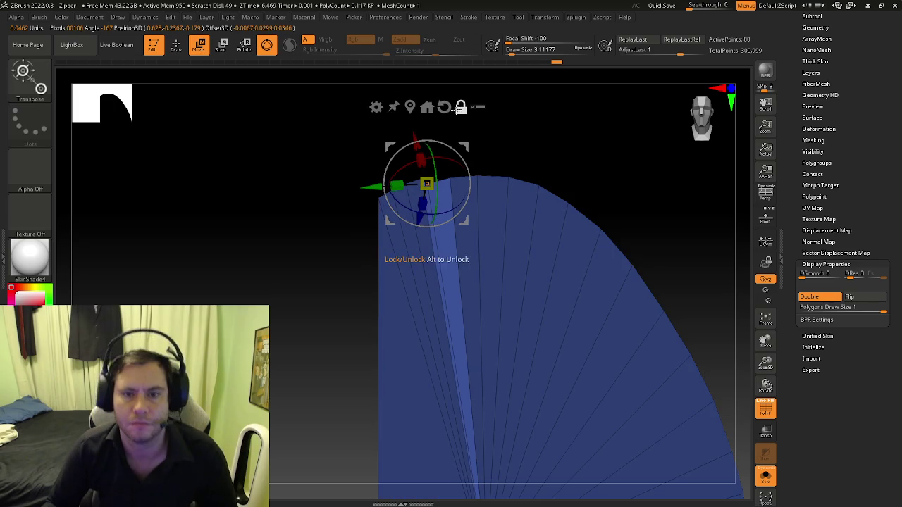
drag(368, 184, 381, 175)
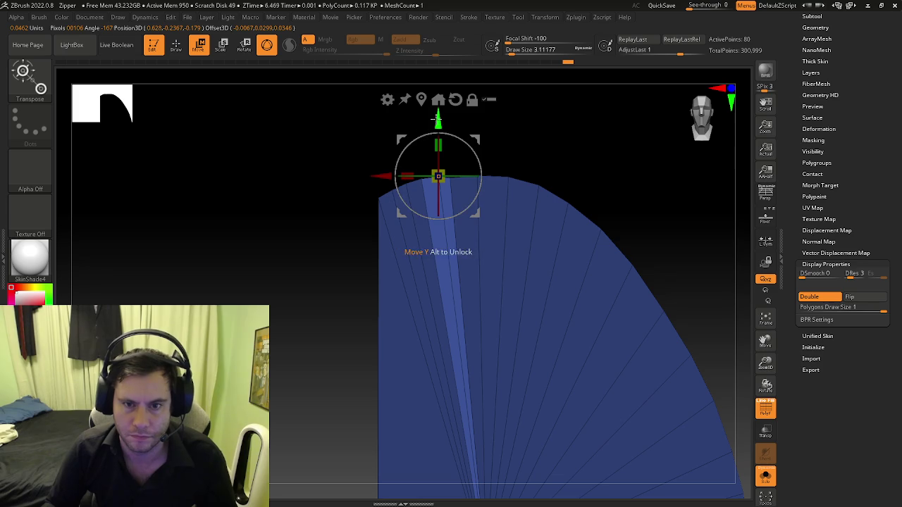
drag(435, 118, 437, 120)
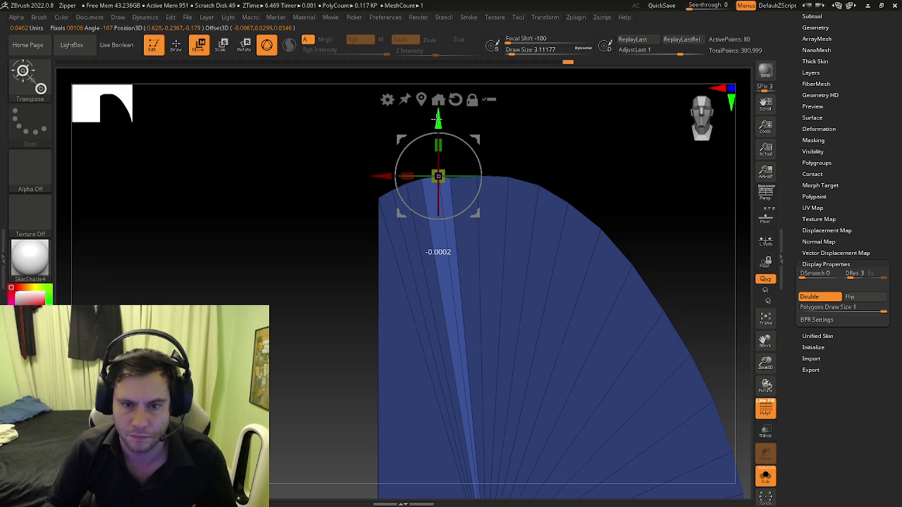
Step: Lift and slide further top-edge strips slightly to even out the arc
key(q)
key(w)
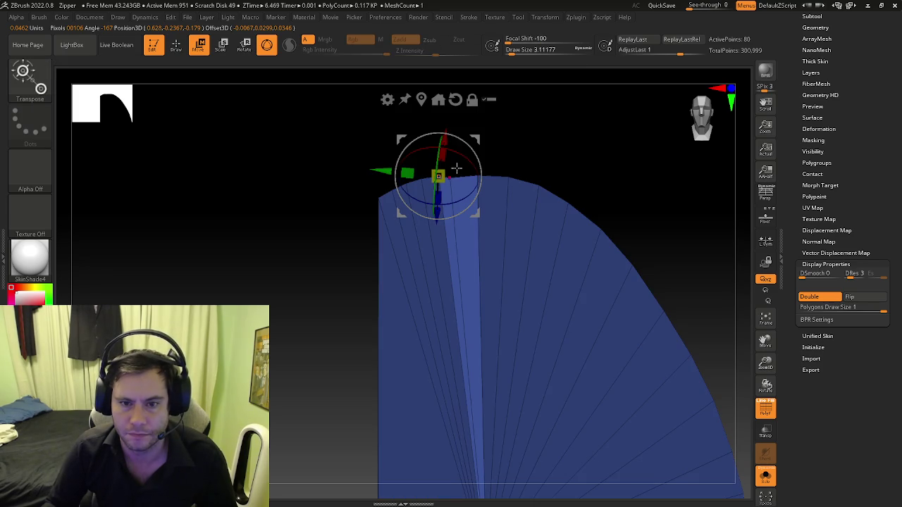
click(422, 102)
drag(454, 116, 454, 113)
drag(404, 174, 411, 175)
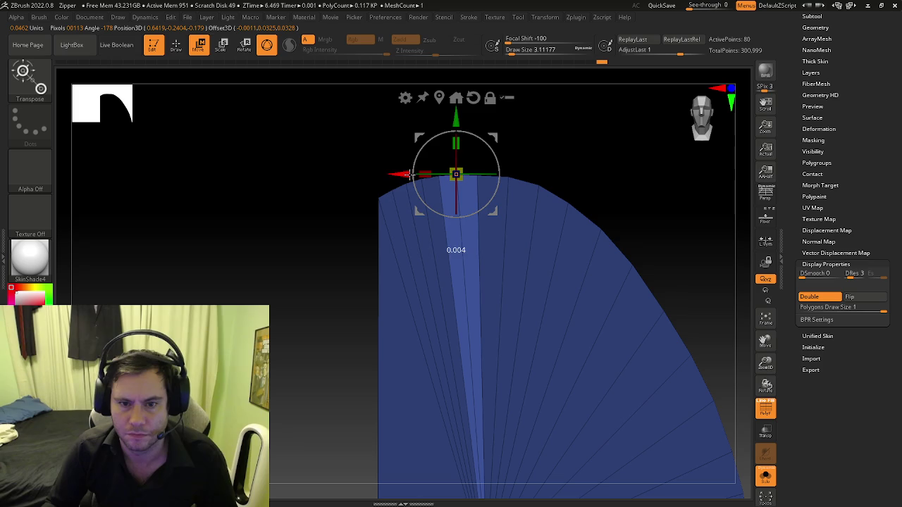
key(q)
key(w)
drag(457, 122, 458, 120)
Step: Isolate a top strip of points and slide it slightly sideways
key(q)
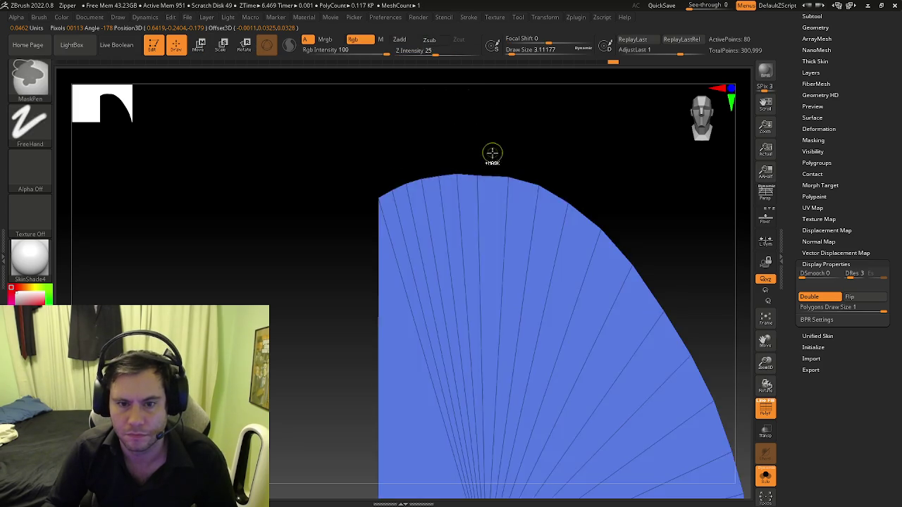
key(w)
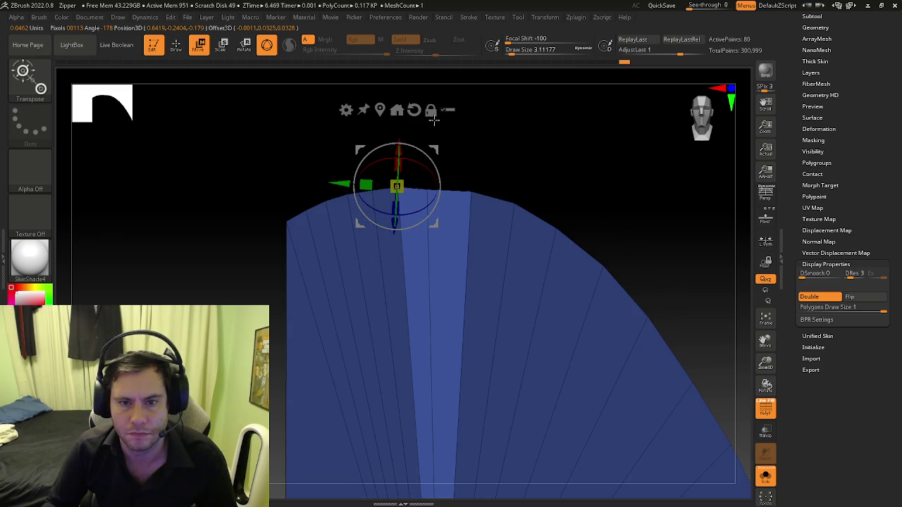
click(396, 109)
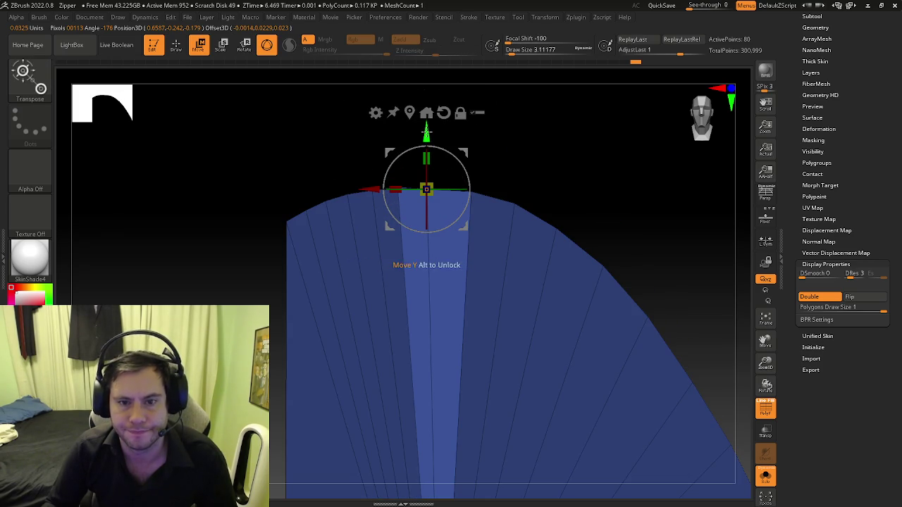
key(q)
key(w)
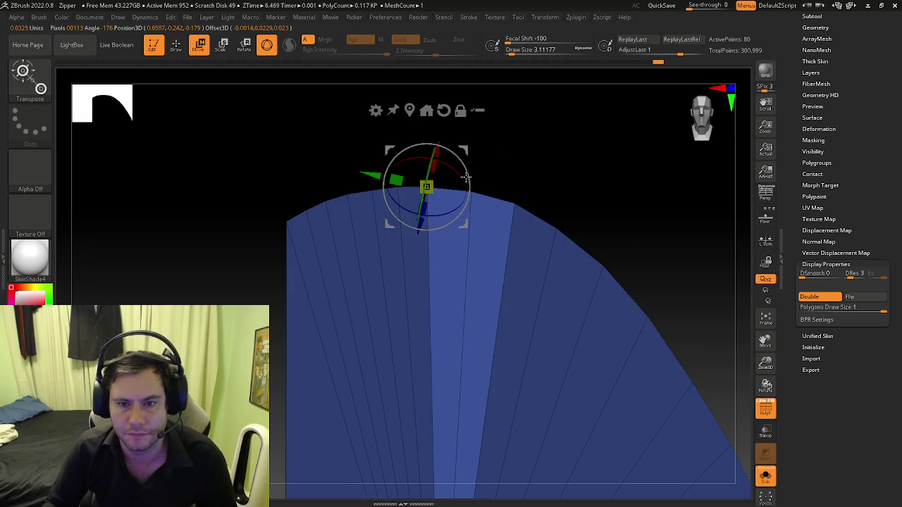
key(q)
key(w)
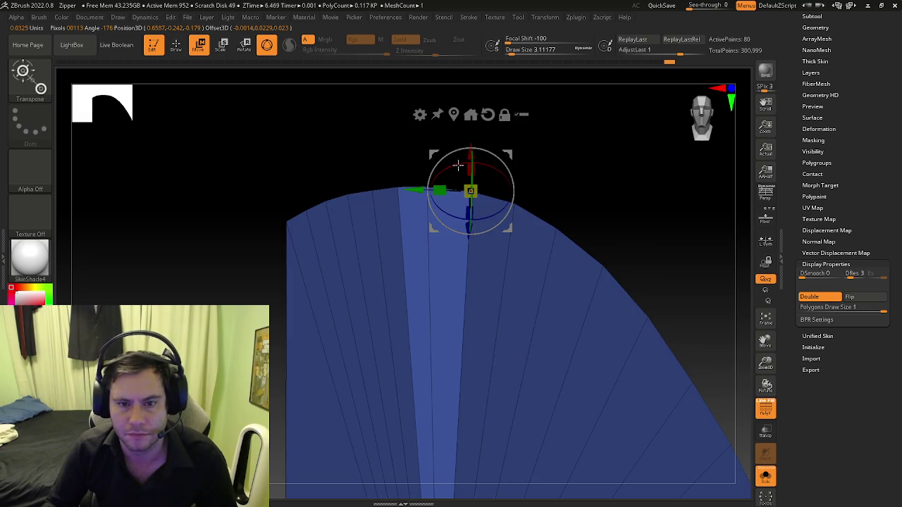
click(451, 116)
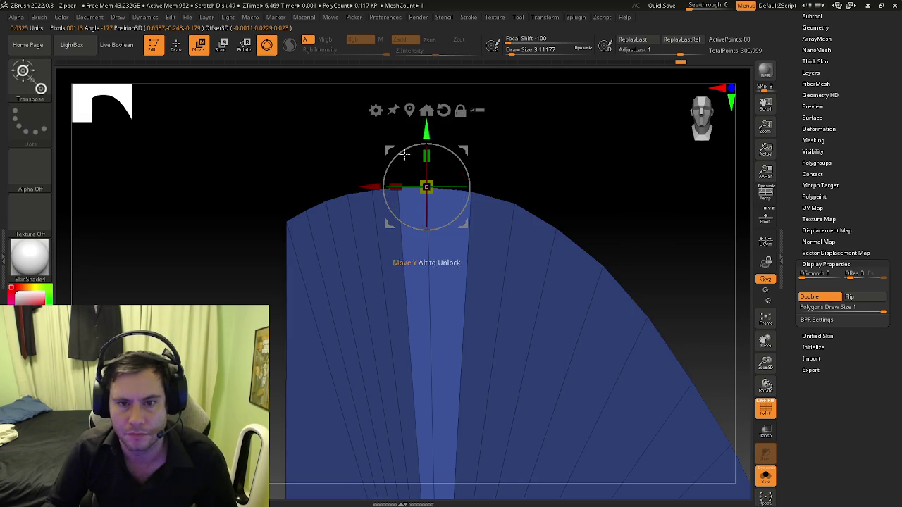
drag(375, 185, 389, 187)
Step: Reorient the gizmo, then shift the strip along X and lower it slightly
key(q)
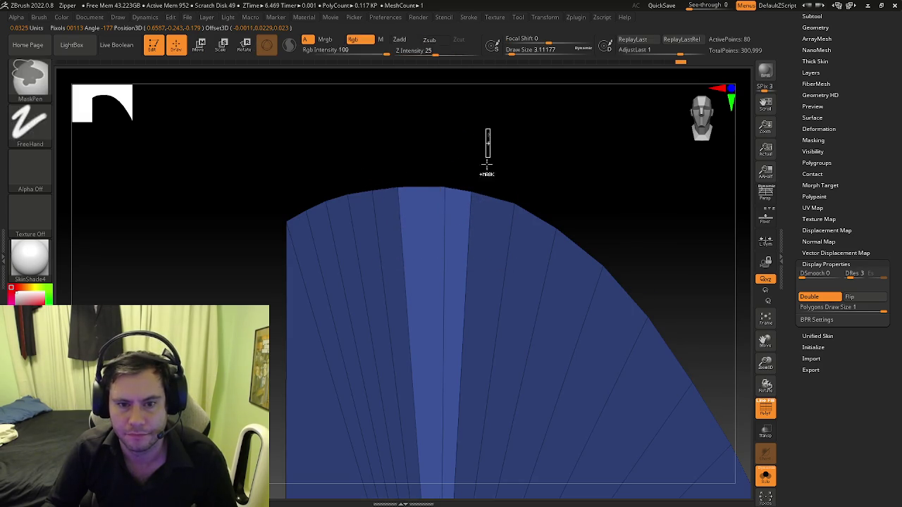
key(w)
click(445, 111)
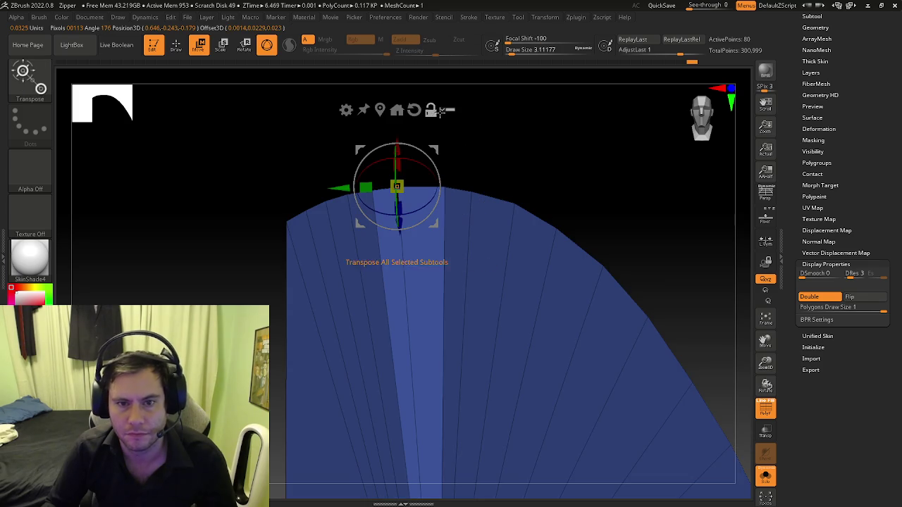
drag(358, 186, 367, 186)
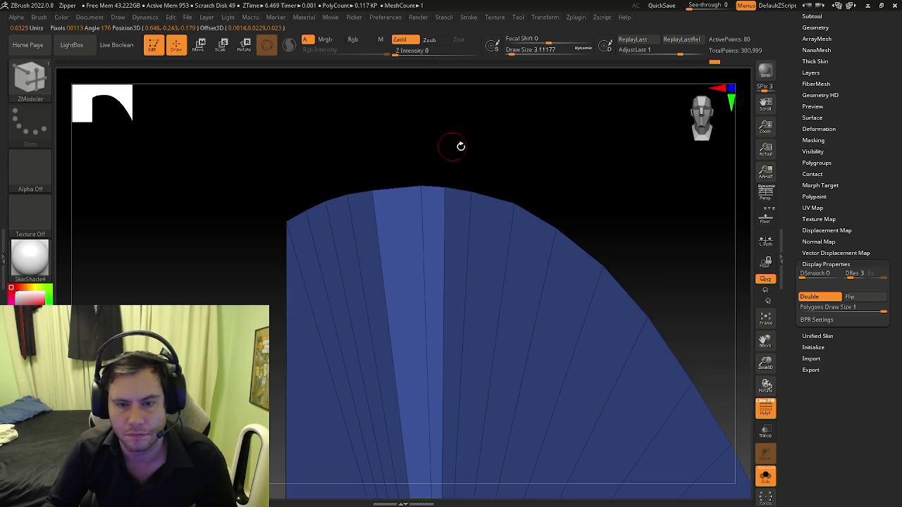
drag(450, 144, 479, 157)
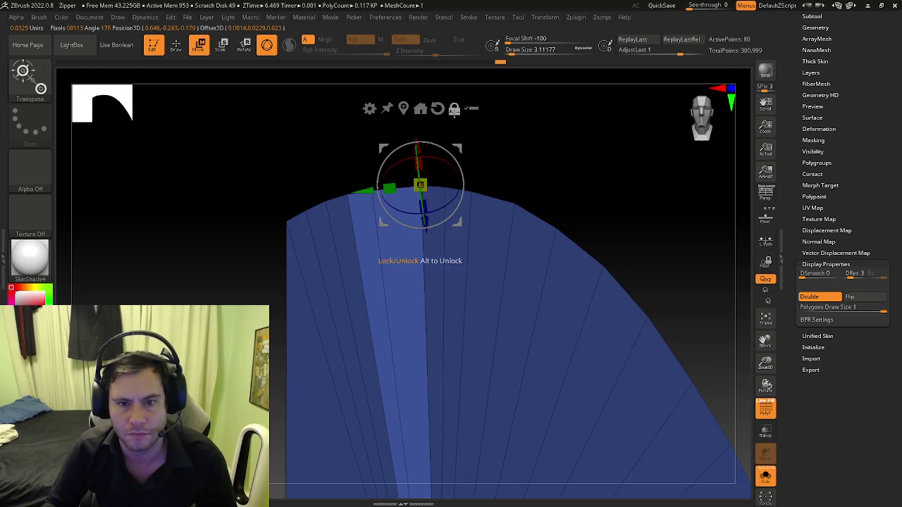
click(403, 109)
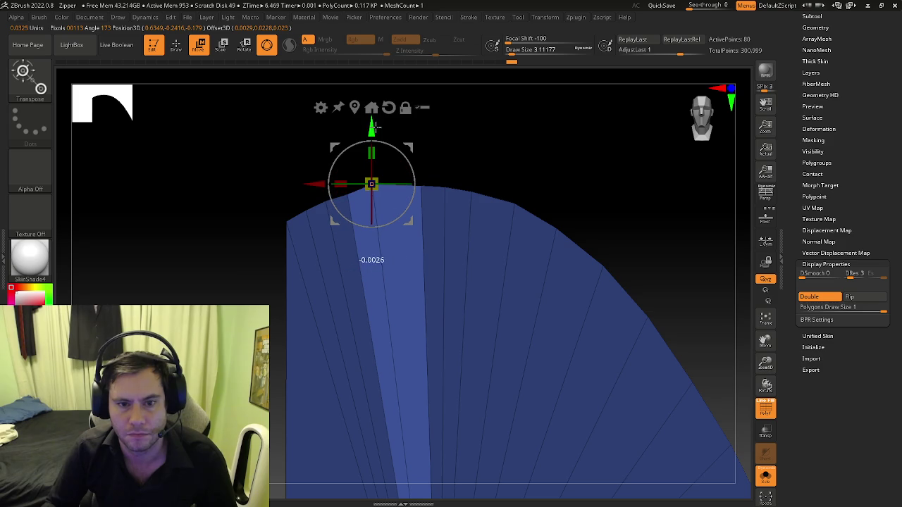
drag(325, 178, 339, 184)
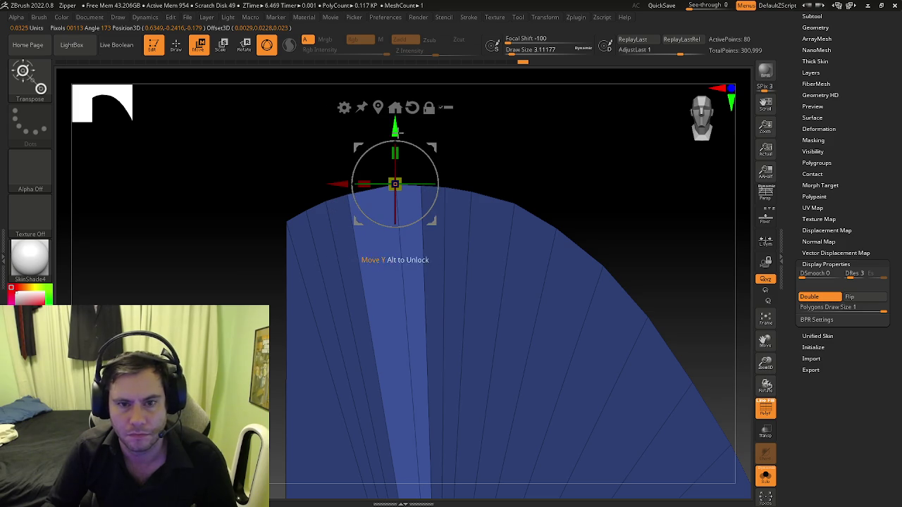
drag(398, 132, 398, 133)
Step: Isolate another strip and try nudging it up and right, undoing the moves
key(q)
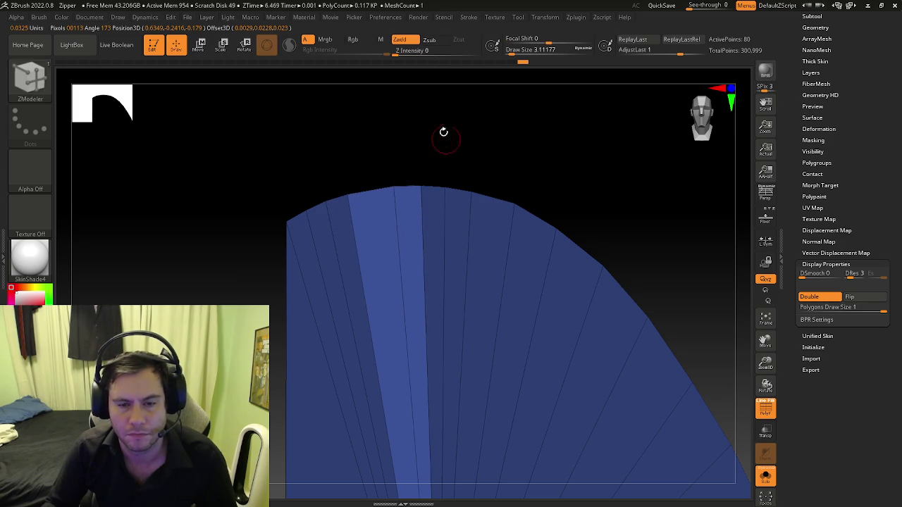
ctrl+click(376, 191)
click(348, 196)
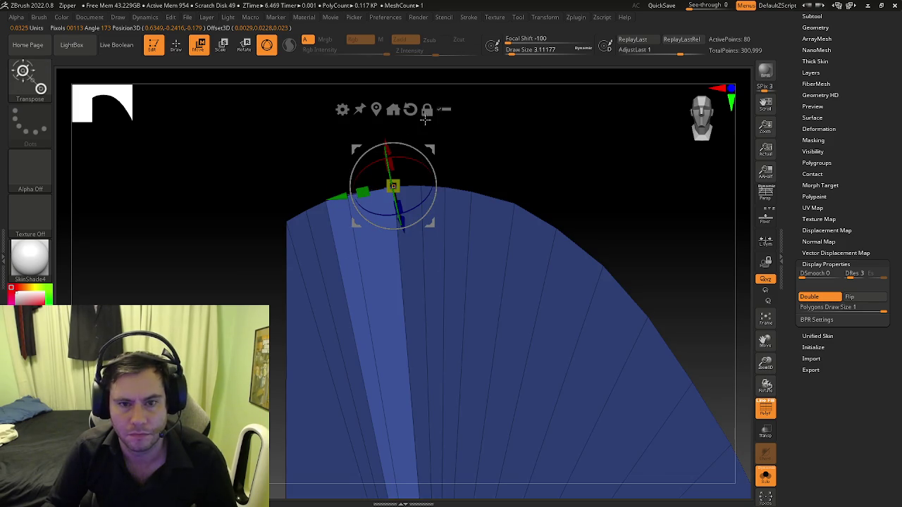
click(385, 112)
drag(307, 190, 316, 190)
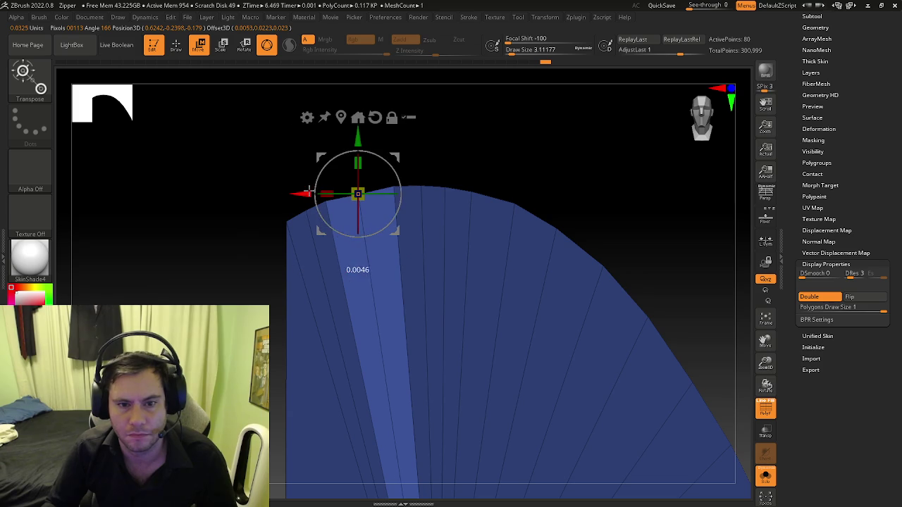
drag(363, 138, 360, 131)
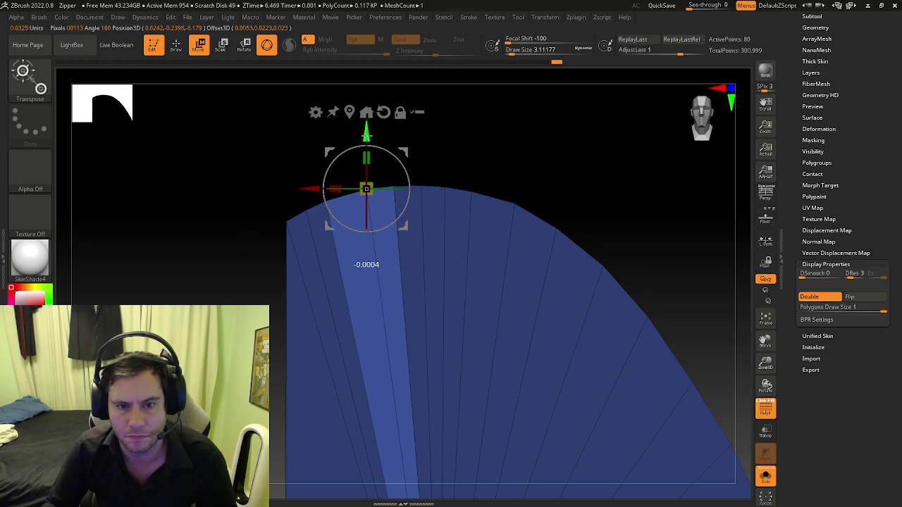
key(ctrl+z)
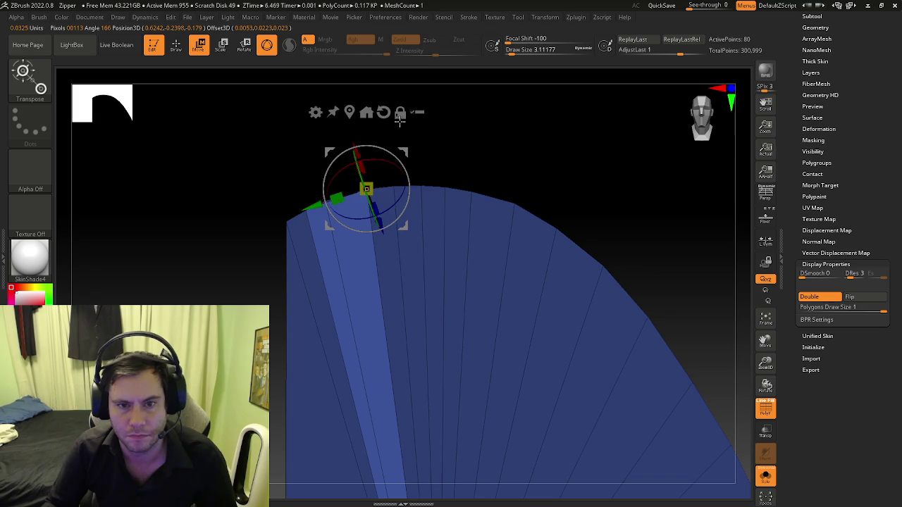
click(367, 112)
mouse_move(321, 197)
mouse_down()
mouse_move(360, 184)
mouse_move(321, 185)
mouse_move(329, 185)
mouse_up()
drag(379, 131, 373, 128)
key(ctrl+z)
key(ctrl+z)
key(ctrl+z)
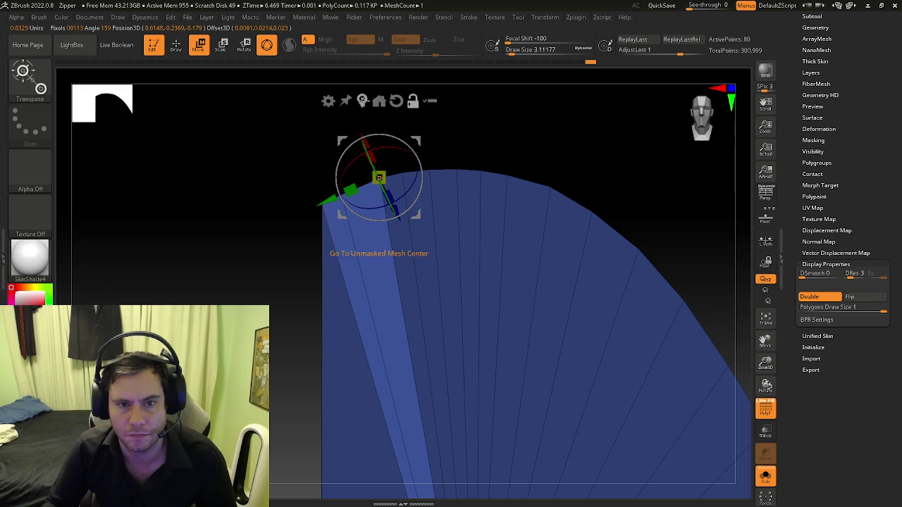
Step: Move the strip right and up, then ease it back left and down
click(365, 100)
drag(289, 191, 305, 192)
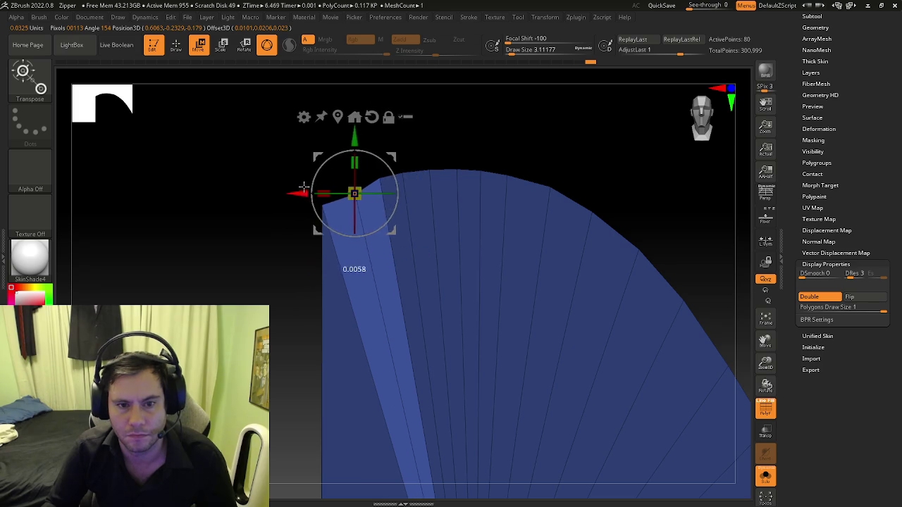
drag(356, 133, 356, 125)
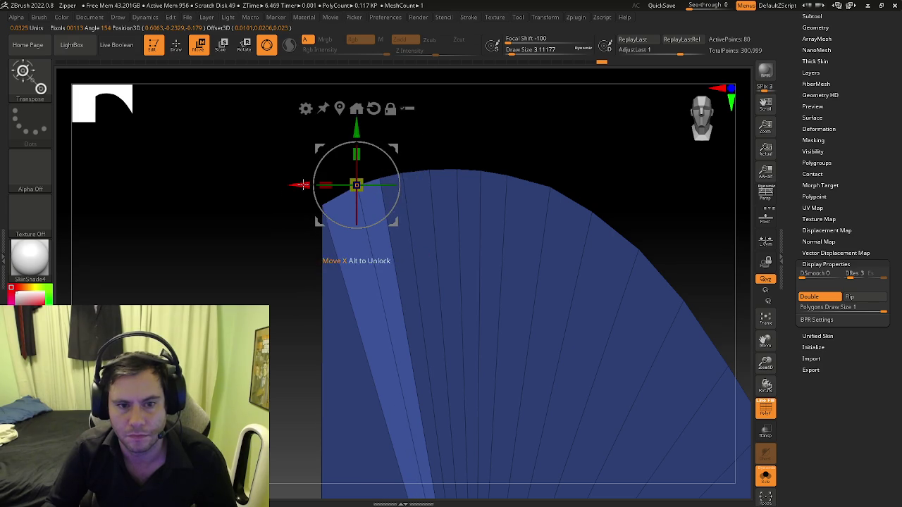
drag(303, 185, 298, 186)
drag(351, 126, 350, 131)
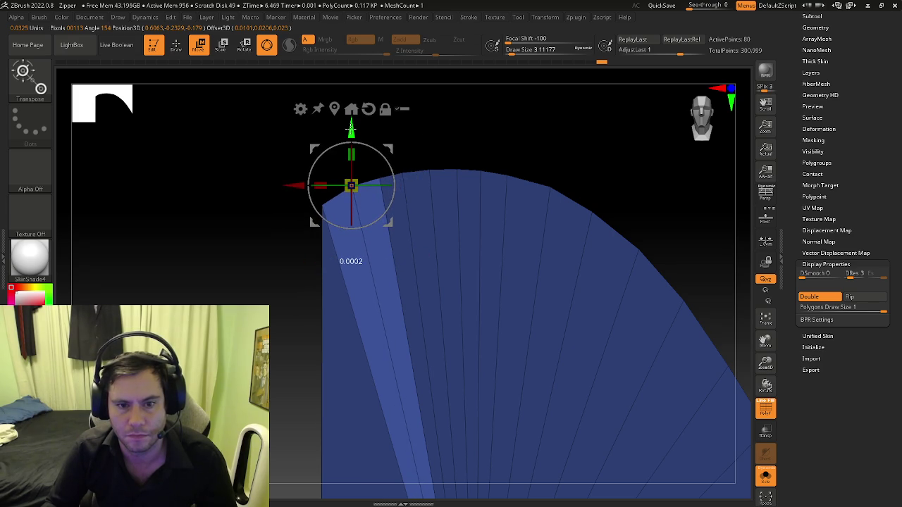
Step: Mask all but one vertical strip and nudge it down, then revert the nudge
key(q)
mouse_move(465, 137)
ctrl+mouse_down()
mouse_move(489, 161)
mouse_move(411, 192)
ctrl+mouse_up()
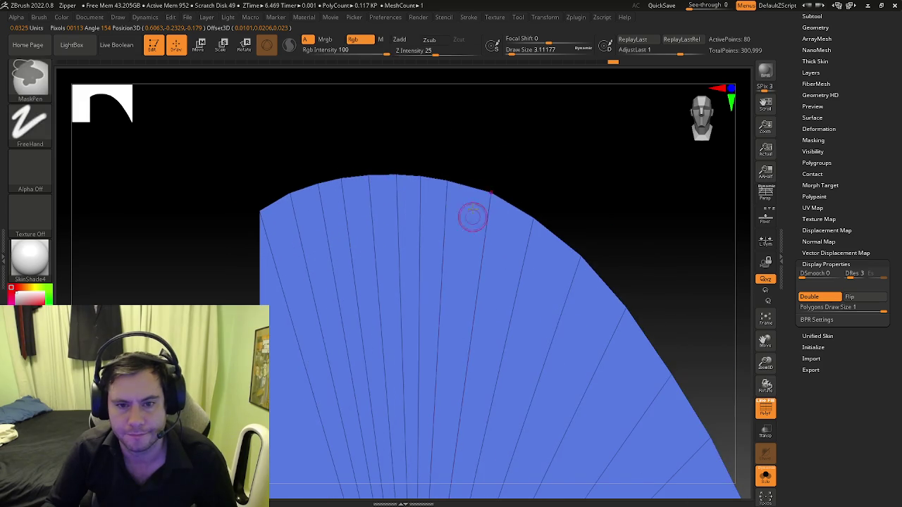
ctrl+click(443, 195)
key(w)
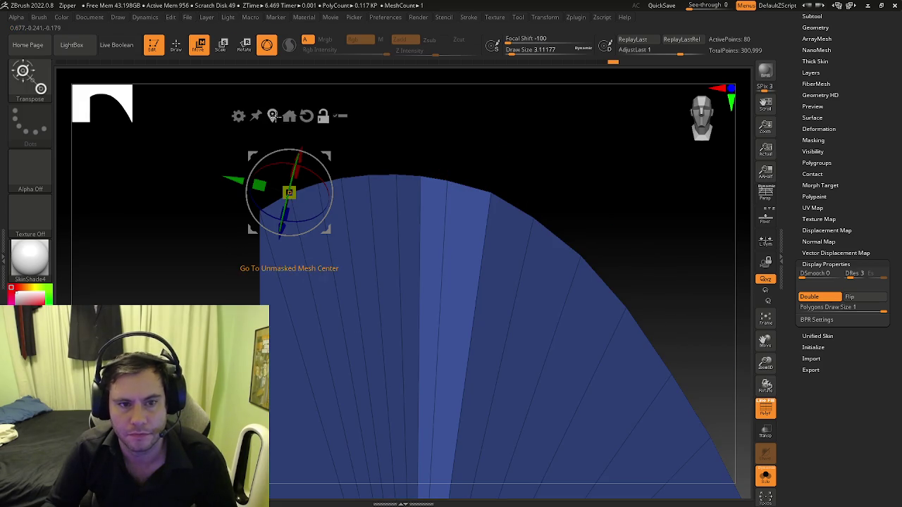
click(273, 116)
click(463, 104)
alt+drag(404, 170, 438, 155)
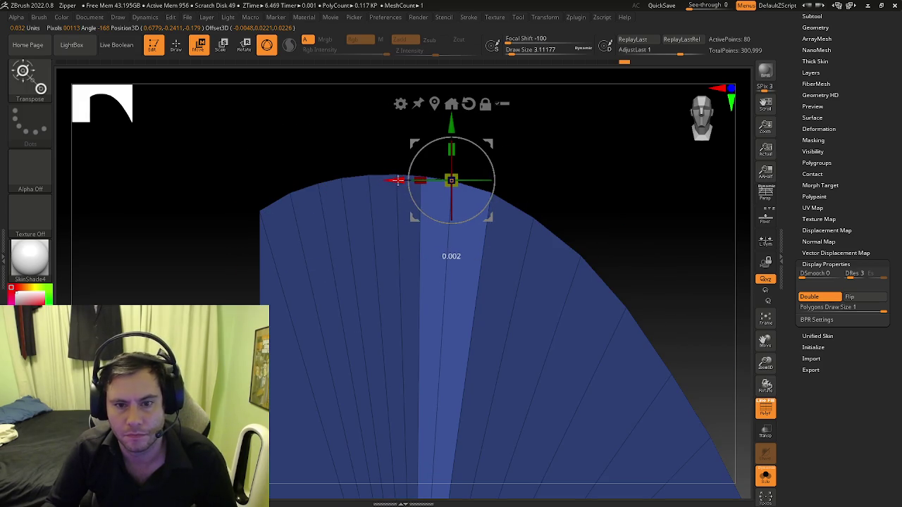
drag(460, 123, 460, 128)
key(q)
key(w)
Step: Orbit the flat profile to check its P shape and thickness
key(q)
mouse_move(511, 162)
mouse_down()
mouse_move(522, 216)
mouse_move(463, 254)
mouse_up()
mouse_move(413, 182)
mouse_down()
mouse_move(497, 215)
mouse_move(501, 247)
mouse_move(482, 247)
mouse_move(630, 225)
mouse_move(622, 229)
mouse_up()
Step: Snap to a front view and turn Solo off to show the whole scene
click(761, 412)
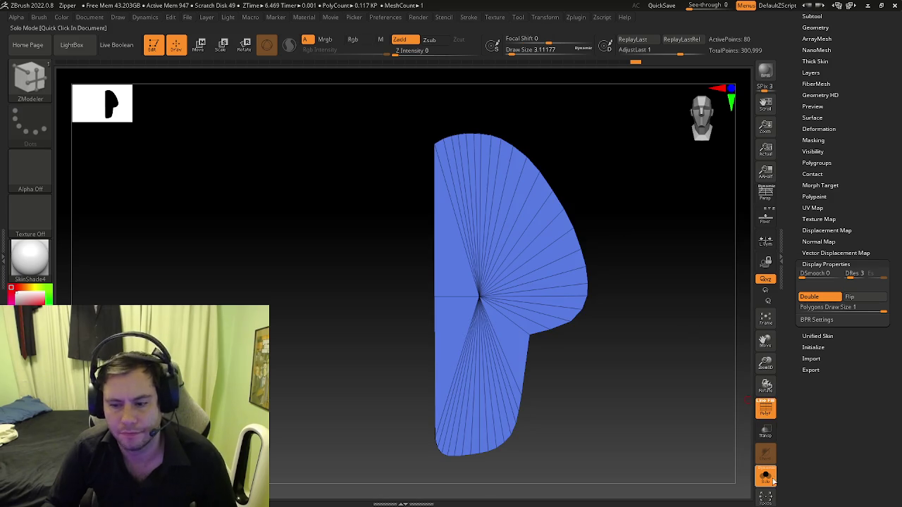
click(765, 477)
mouse_move(464, 252)
mouse_down()
mouse_move(482, 252)
mouse_move(503, 278)
mouse_up()
Step: Inset the P face with target Polygroup All, undoing the stray edge cut
key(space)
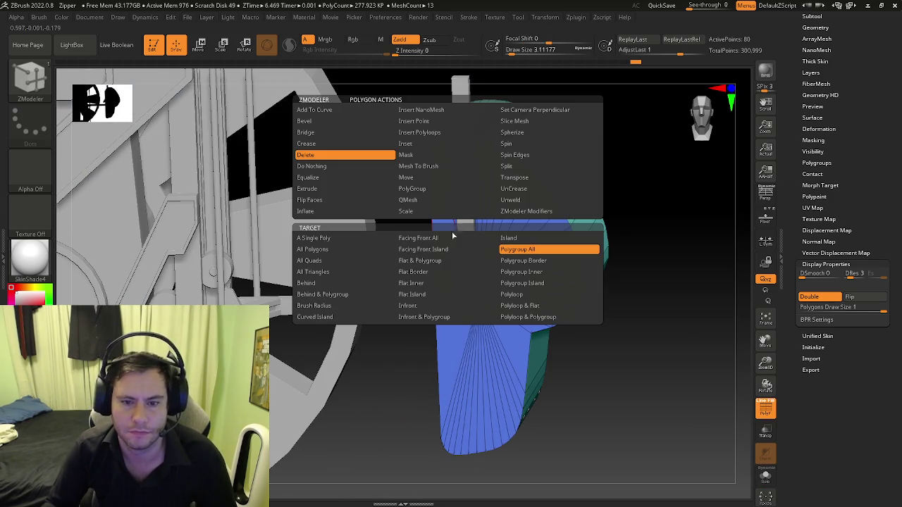
click(420, 134)
click(523, 260)
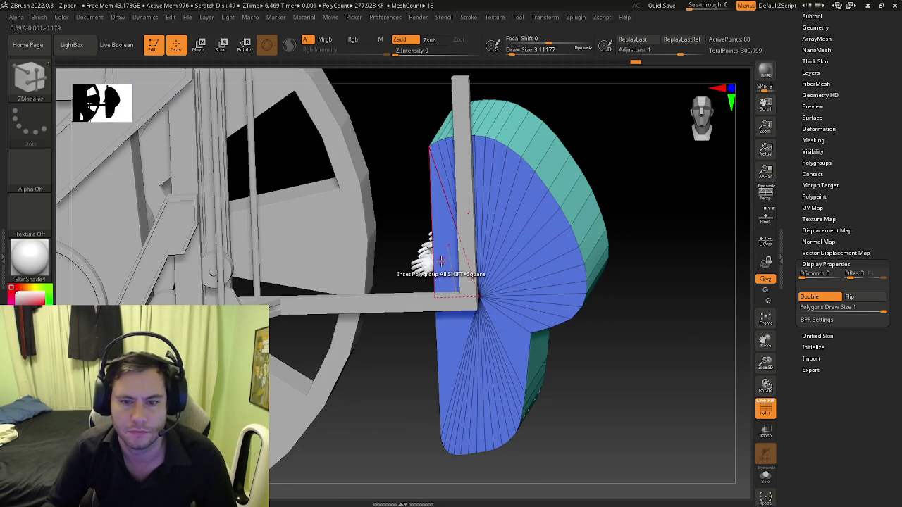
click(448, 261)
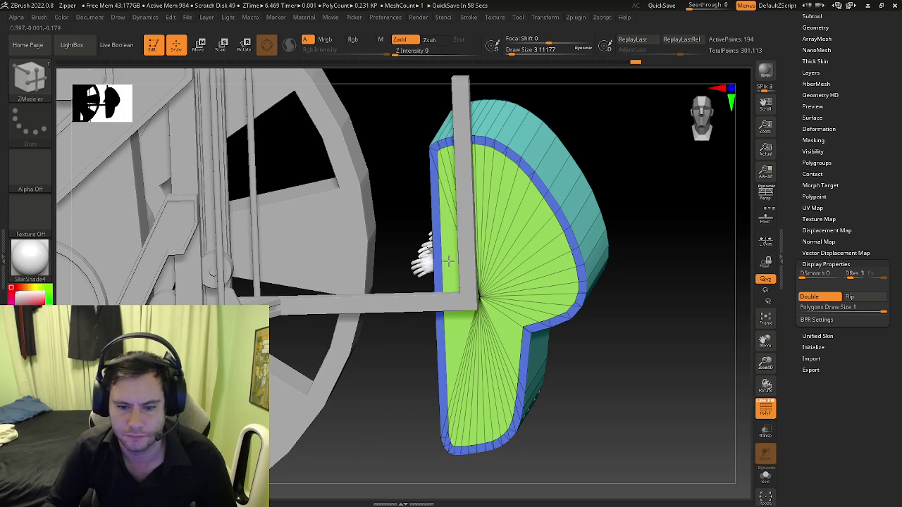
click(448, 261)
key(ctrl+z)
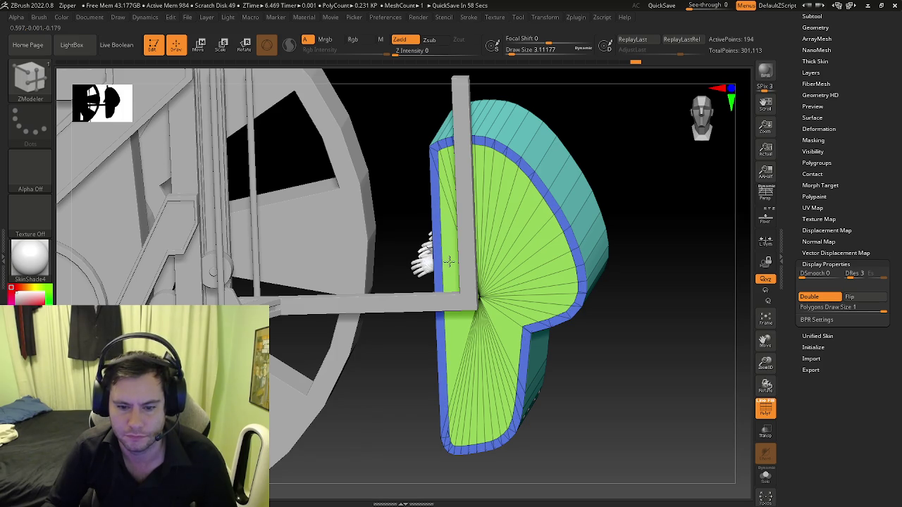
mouse_move(448, 260)
ctrl+right_down()
mouse_move(498, 372)
mouse_move(459, 332)
mouse_move(431, 328)
ctrl+right_up()
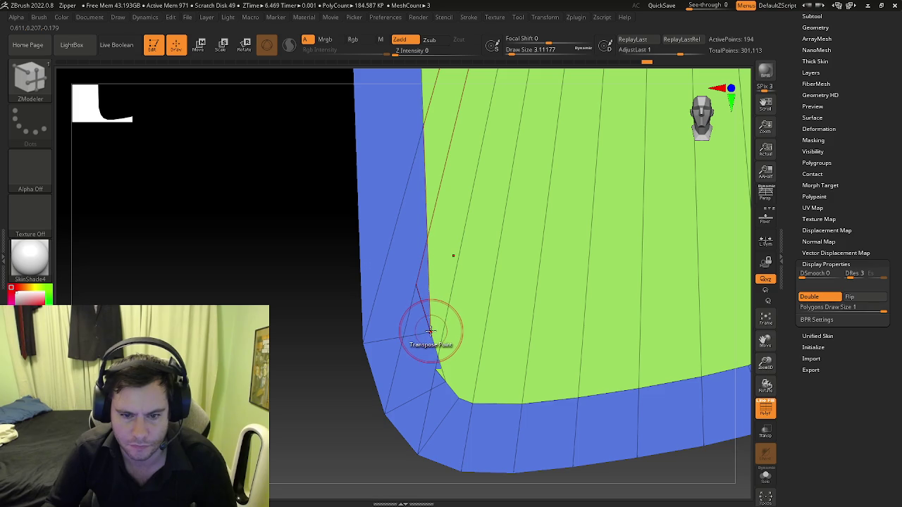
Step: Stitch the stray vertex onto the corner point
key(space)
click(482, 338)
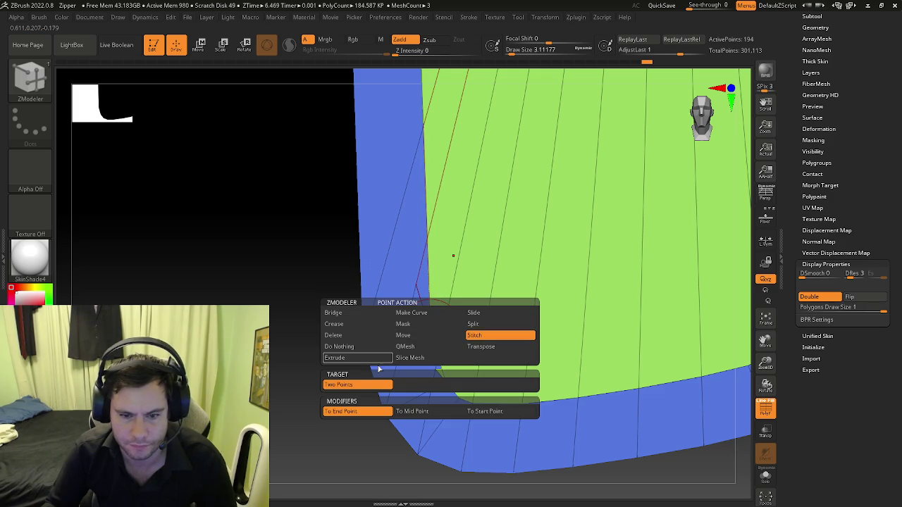
click(367, 338)
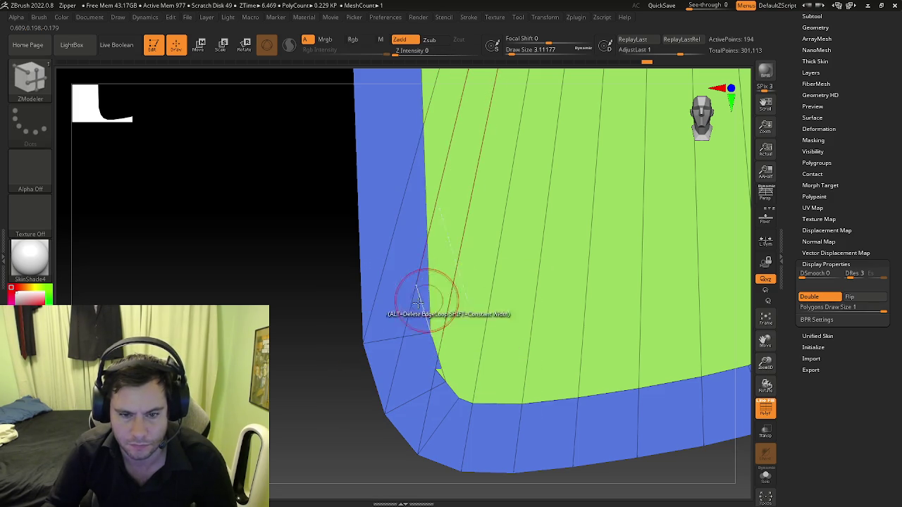
Step: Hide the green group and inset a border rim on the opposite P face
ctrl+shift+click(433, 322)
right_drag(399, 260, 420, 265)
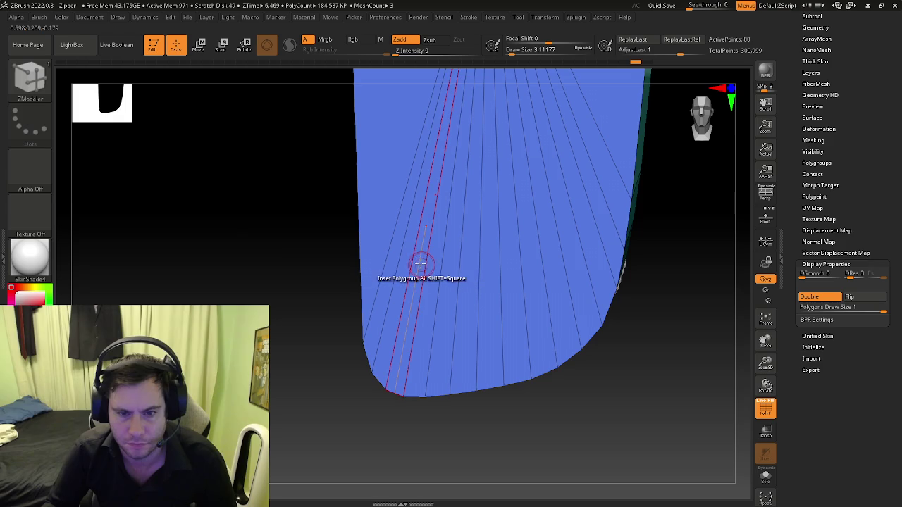
drag(421, 263, 419, 278)
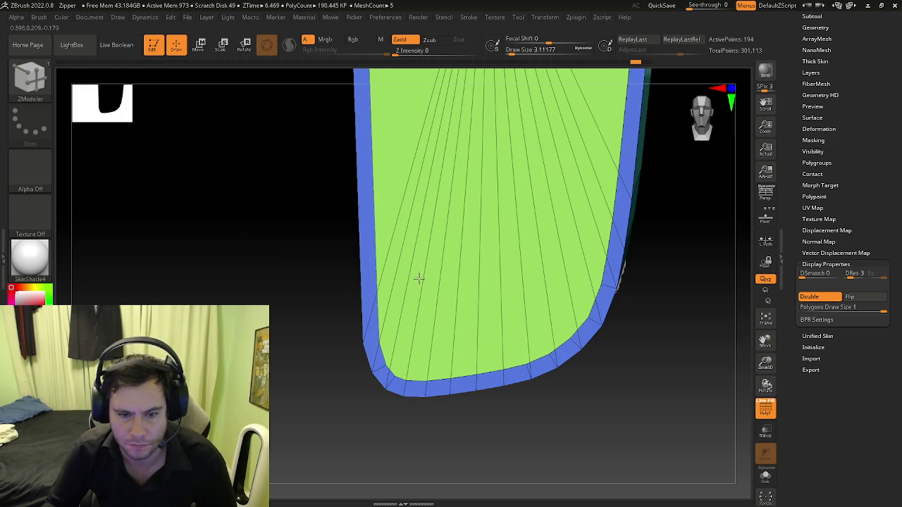
mouse_move(419, 278)
right_down()
mouse_move(459, 321)
mouse_move(395, 326)
mouse_move(458, 268)
mouse_move(447, 387)
mouse_move(410, 370)
mouse_move(366, 296)
mouse_move(428, 193)
mouse_move(411, 176)
right_up()
key(space)
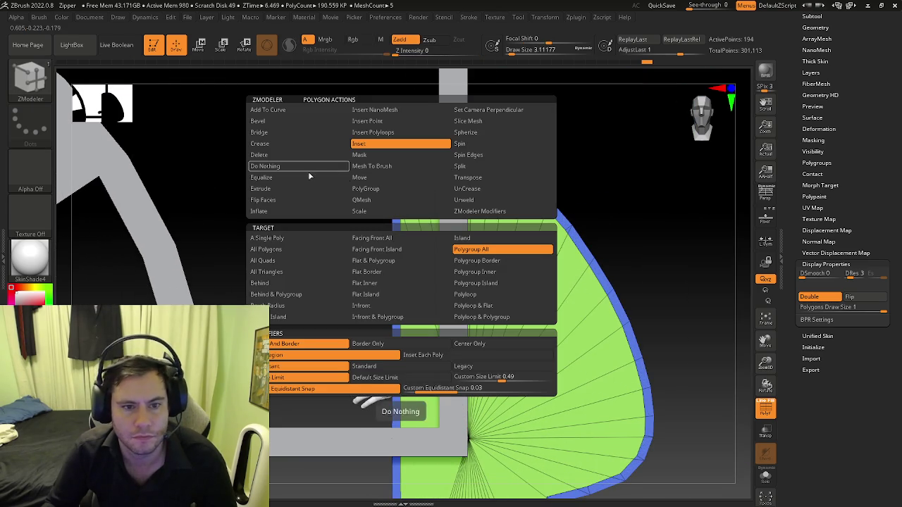
Step: Extrude the border rim outward into a thick band with target Polygroup All
click(286, 193)
mouse_move(286, 194)
right_down()
mouse_move(411, 192)
mouse_move(428, 173)
right_up()
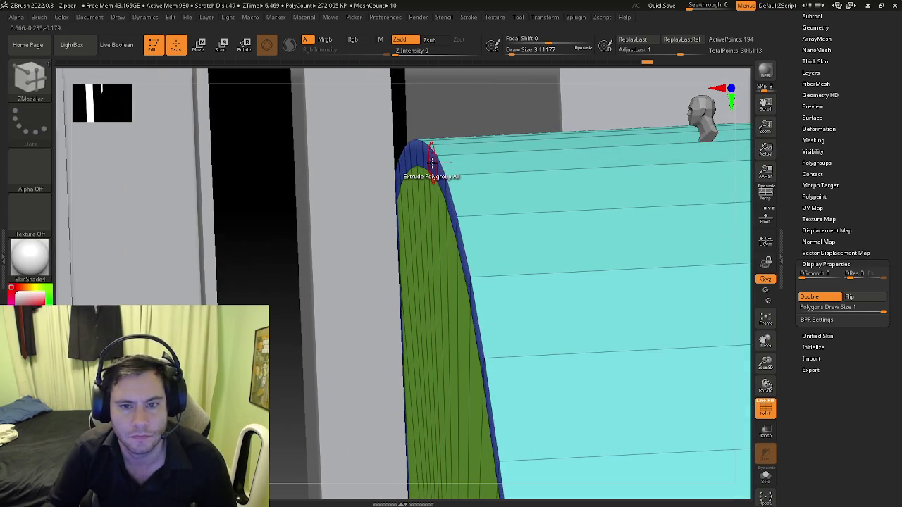
drag(431, 162, 394, 171)
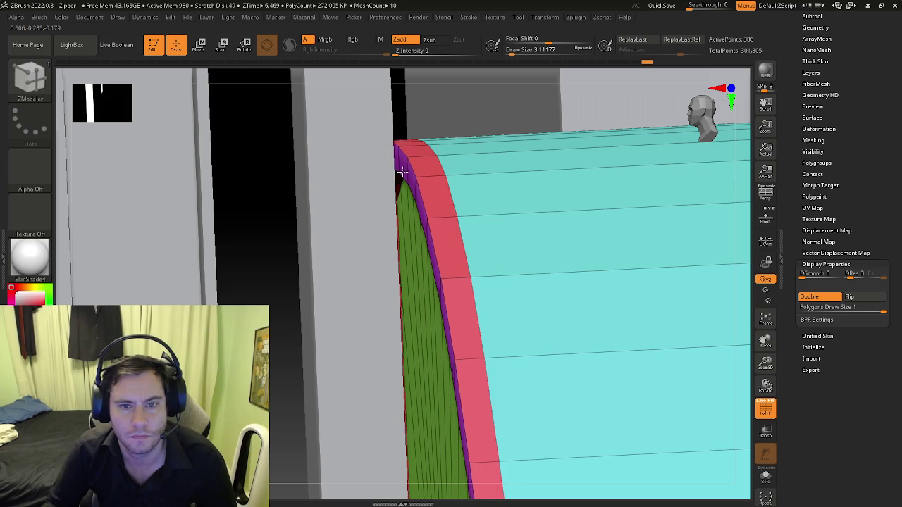
Step: Check the extruded band from snapped flat side views
mouse_move(402, 171)
shift+right_down()
mouse_move(413, 241)
mouse_move(505, 289)
mouse_move(523, 286)
mouse_move(489, 303)
mouse_move(451, 306)
mouse_move(469, 295)
mouse_move(554, 302)
mouse_move(458, 315)
mouse_move(413, 343)
mouse_move(472, 296)
mouse_move(486, 308)
mouse_move(402, 261)
mouse_move(384, 270)
mouse_move(435, 278)
mouse_move(432, 261)
mouse_move(447, 261)
mouse_move(353, 241)
mouse_move(403, 277)
mouse_move(433, 272)
mouse_move(439, 288)
mouse_move(425, 272)
mouse_move(446, 322)
mouse_move(425, 308)
shift+right_up()
key(shift+f)
key(b)
key(z)
key(m)
key(shift+f)
key(shift+f)
key(shift+f)
key(space)
key(shift+f)
key(shift+f)
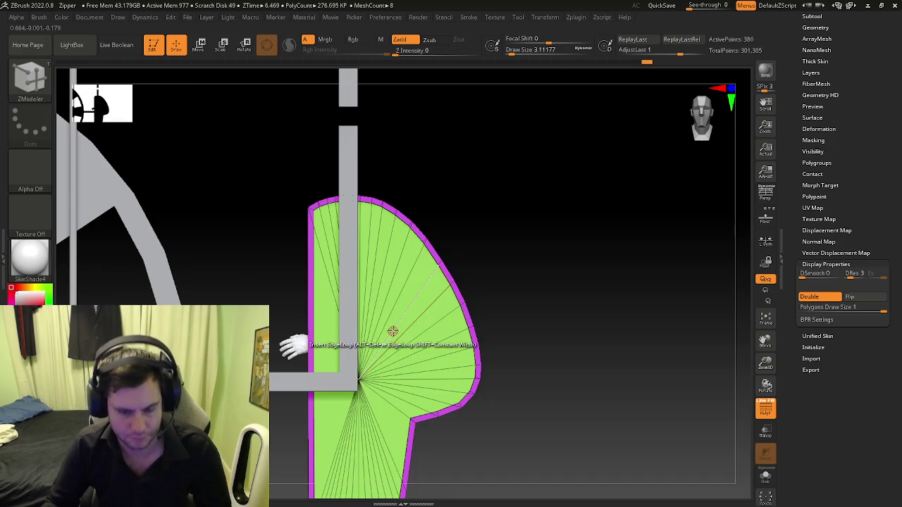
Step: Delete the green inner face to leave a hollow shell, toggling double-sided display
key(space)
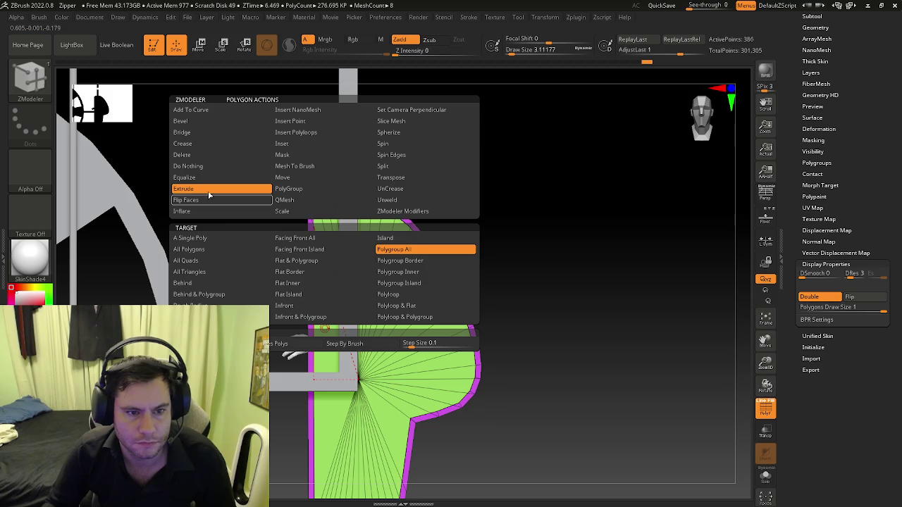
click(200, 157)
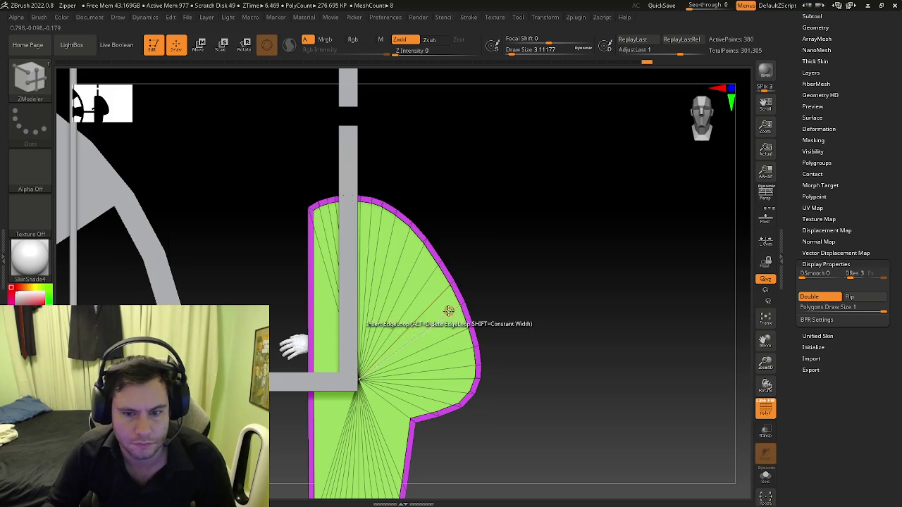
click(442, 316)
drag(442, 316, 511, 354)
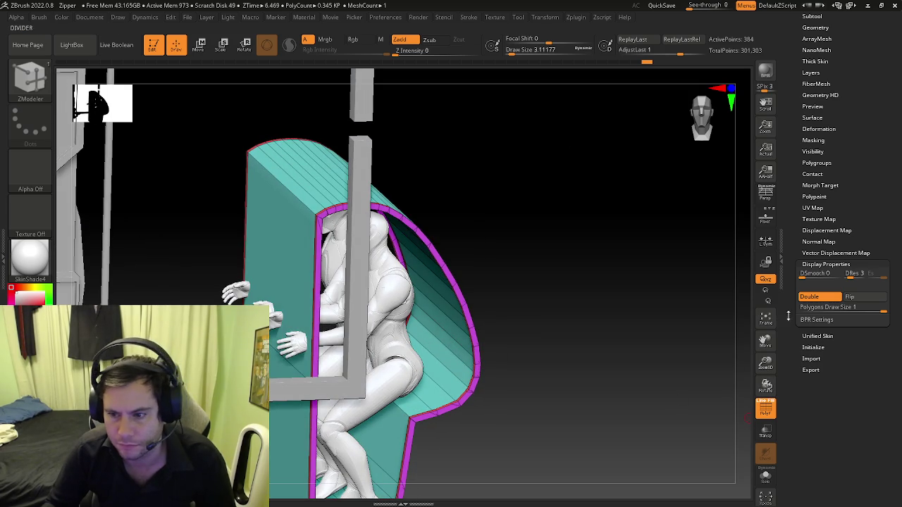
click(817, 297)
click(818, 296)
Step: Inspect the hollow shell and figure from several angles, ending on a straight side view
mouse_move(606, 211)
mouse_down()
mouse_move(306, 274)
mouse_move(328, 270)
mouse_move(296, 296)
mouse_up()
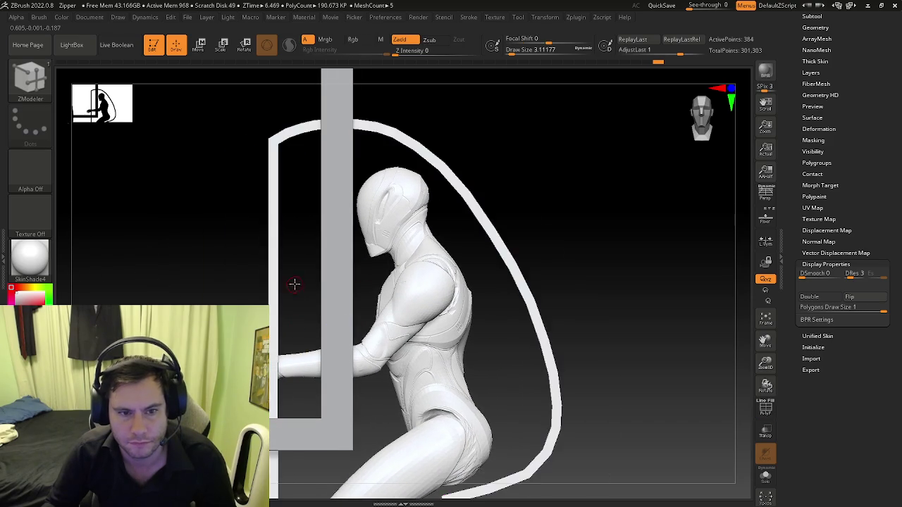
drag(293, 284, 420, 330)
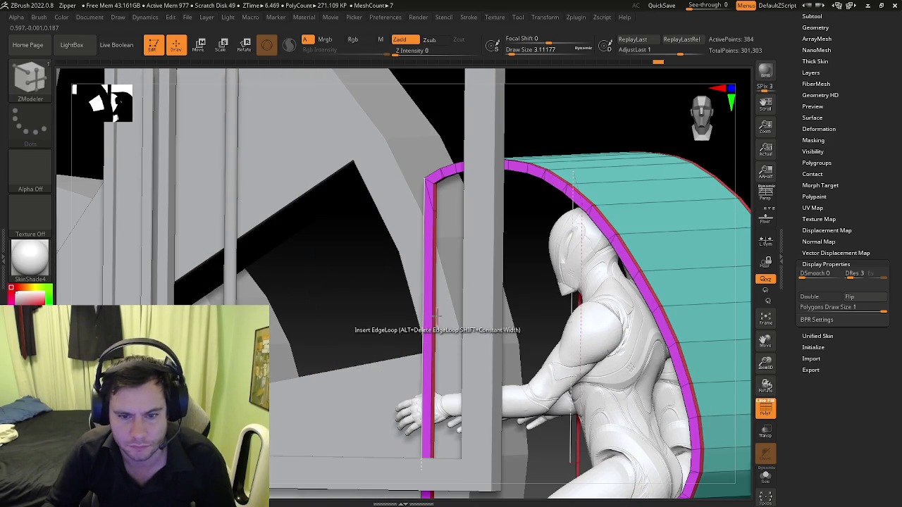
key(space)
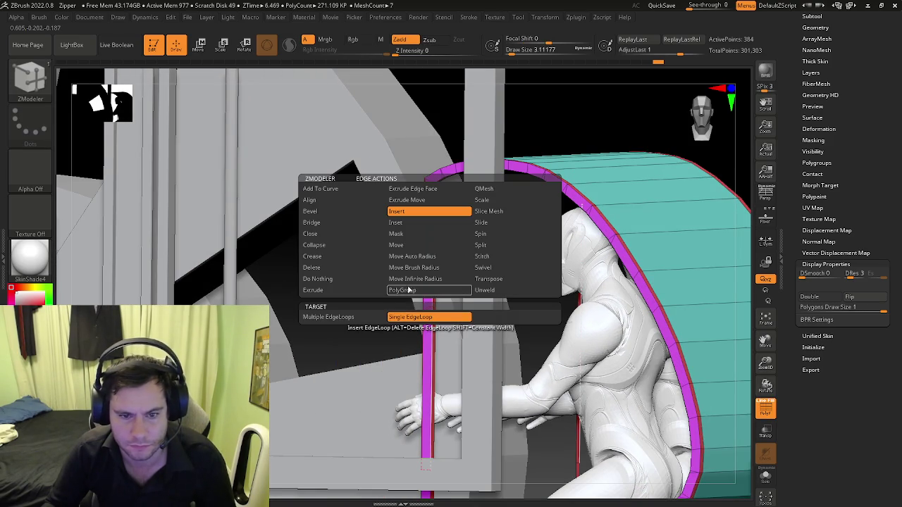
mouse_move(446, 322)
ctrl+right_down()
mouse_move(394, 292)
mouse_move(438, 282)
ctrl+right_up()
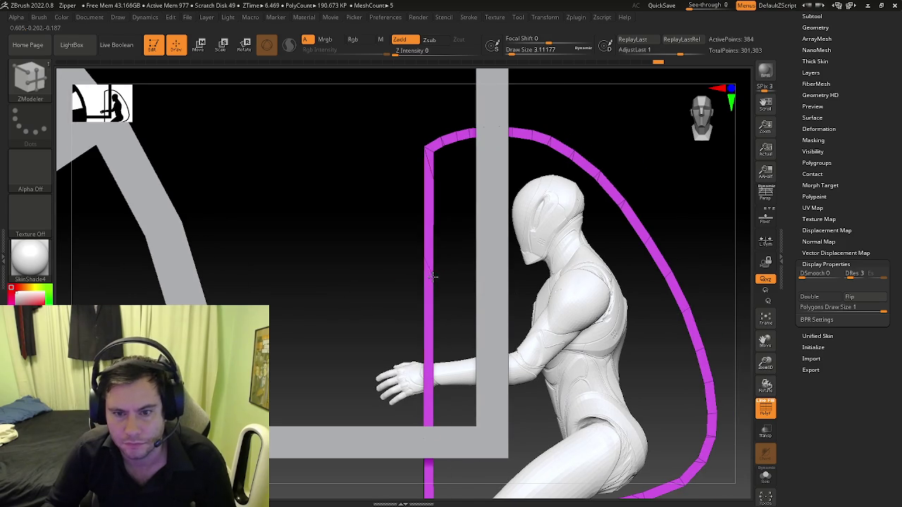
mouse_move(431, 283)
right_down()
mouse_move(409, 300)
mouse_move(423, 305)
mouse_move(634, 264)
right_up()
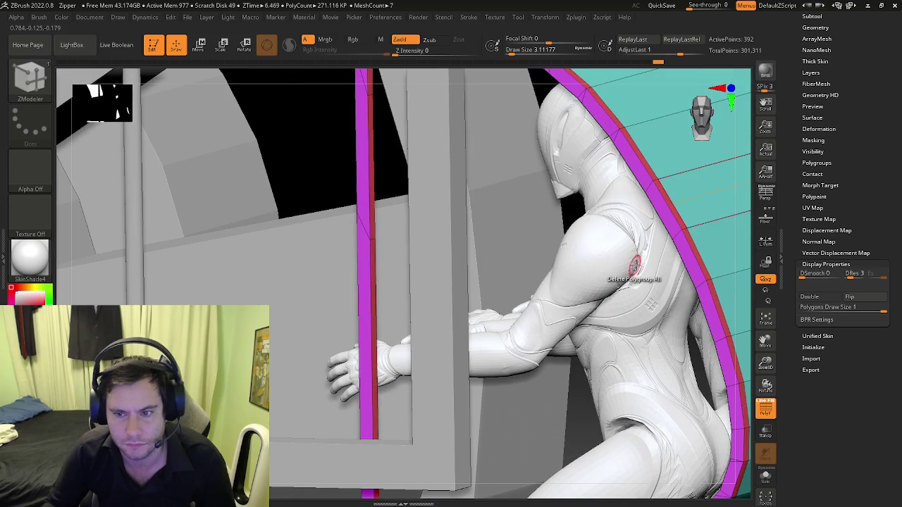
mouse_move(373, 276)
right_down()
mouse_move(418, 334)
mouse_move(423, 314)
mouse_move(407, 309)
right_up()
key(b)
key(z)
key(m)
Step: Insert Multiple EdgeLoops across the shell's side and turn Solo on
key(space)
click(349, 322)
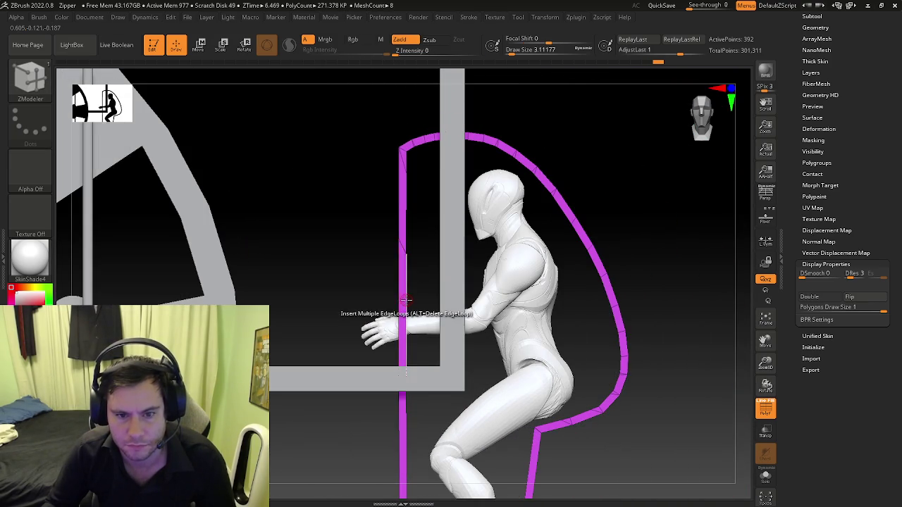
click(408, 277)
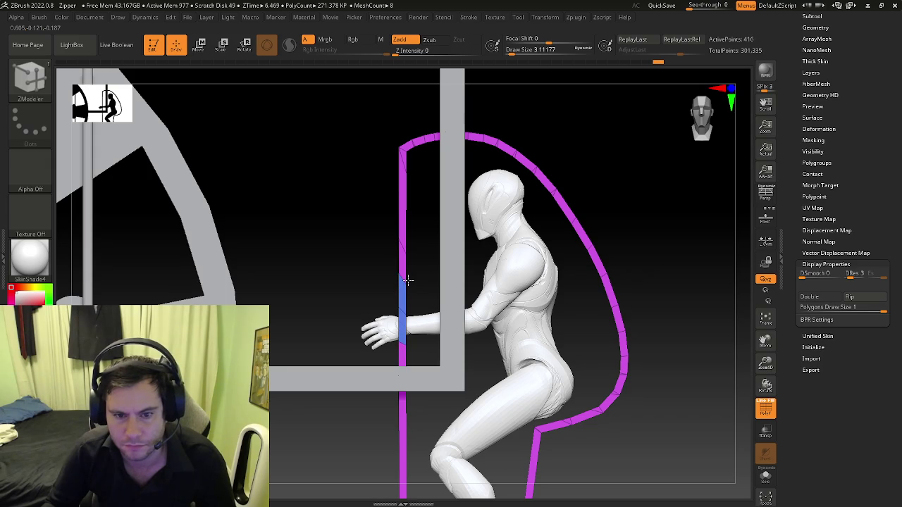
alt+drag(429, 362, 430, 312)
click(766, 477)
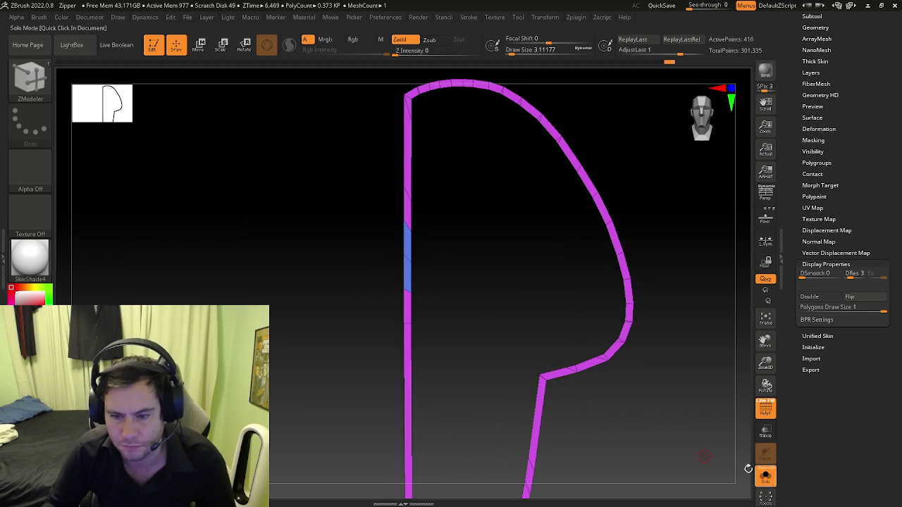
Step: Insert another edge loop on the shell's left side and select Bridge Edges
click(412, 370)
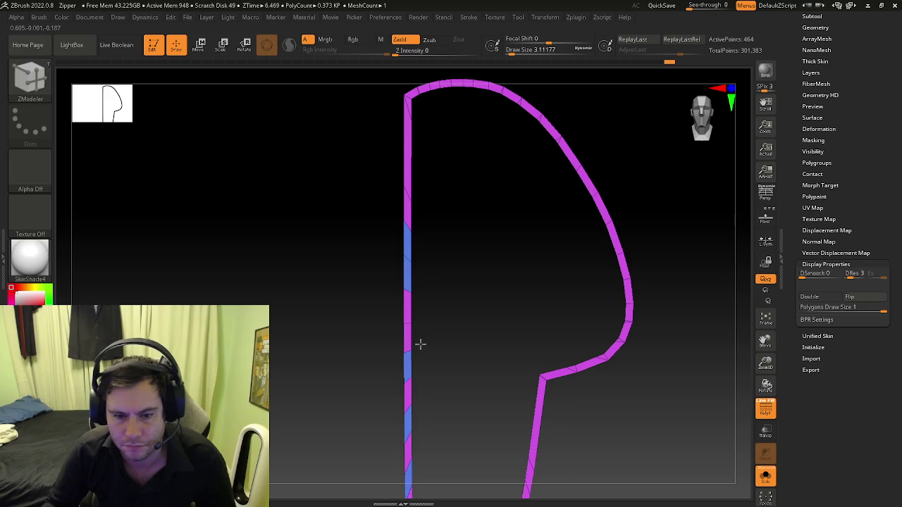
mouse_move(426, 242)
mouse_down()
mouse_move(413, 243)
mouse_move(428, 260)
mouse_up()
key(space)
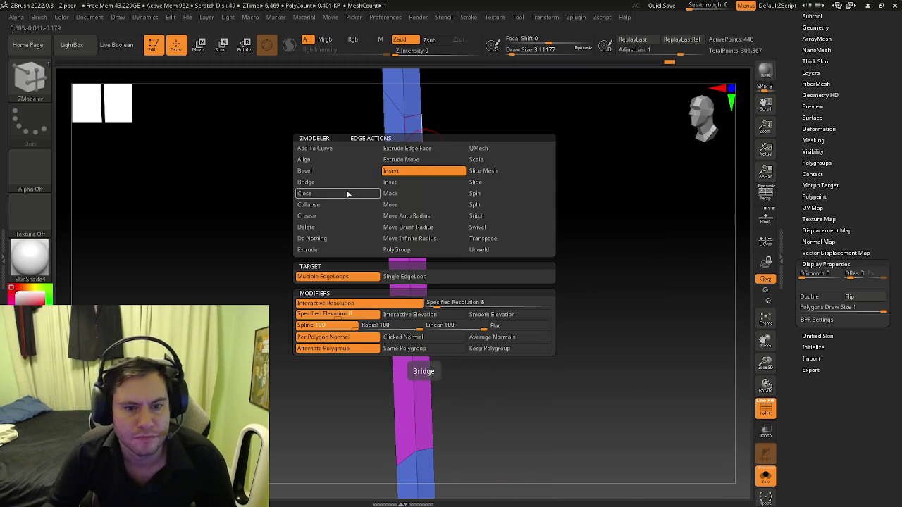
click(332, 182)
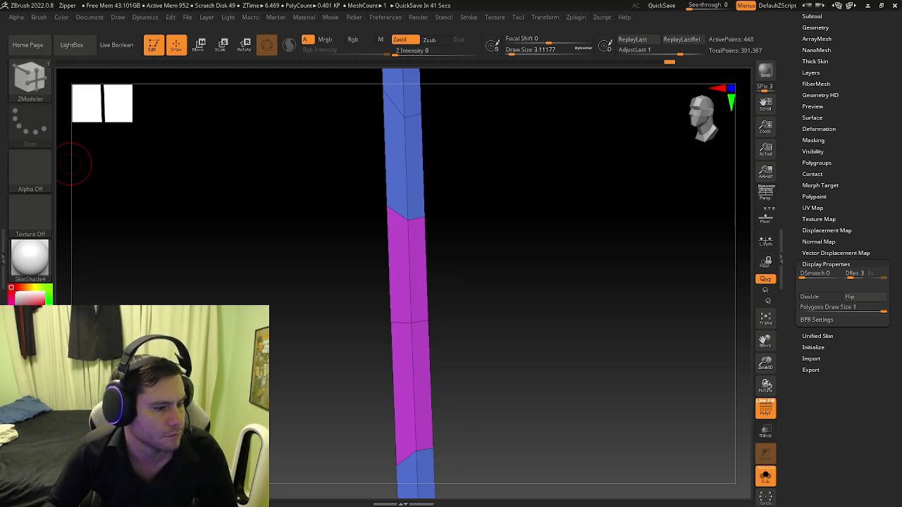
mouse_move(451, 248)
mouse_down()
mouse_move(393, 337)
mouse_move(413, 254)
mouse_move(408, 260)
mouse_up()
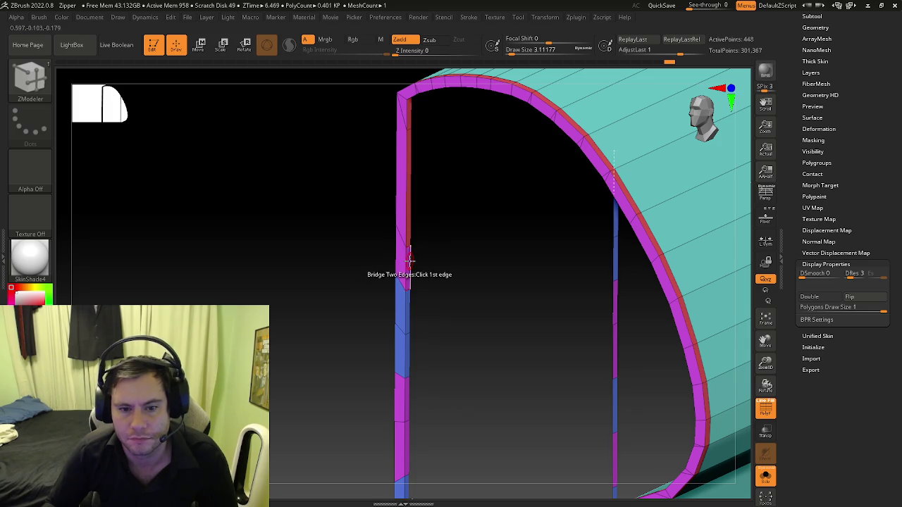
Step: Bridge the shell's straight side to its curved rim with a red crossbar
mouse_move(409, 260)
mouse_down()
mouse_move(536, 284)
mouse_move(549, 275)
mouse_move(520, 280)
mouse_move(538, 248)
mouse_move(367, 228)
mouse_up()
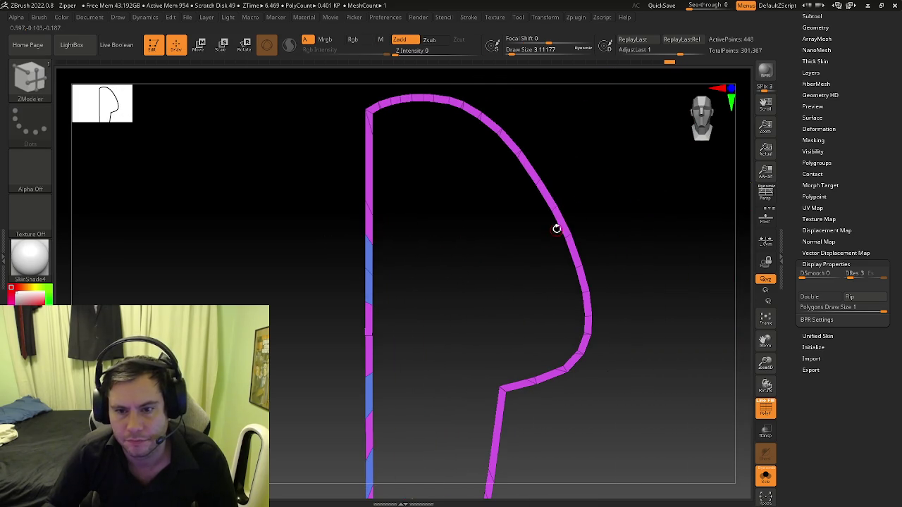
drag(556, 222, 547, 222)
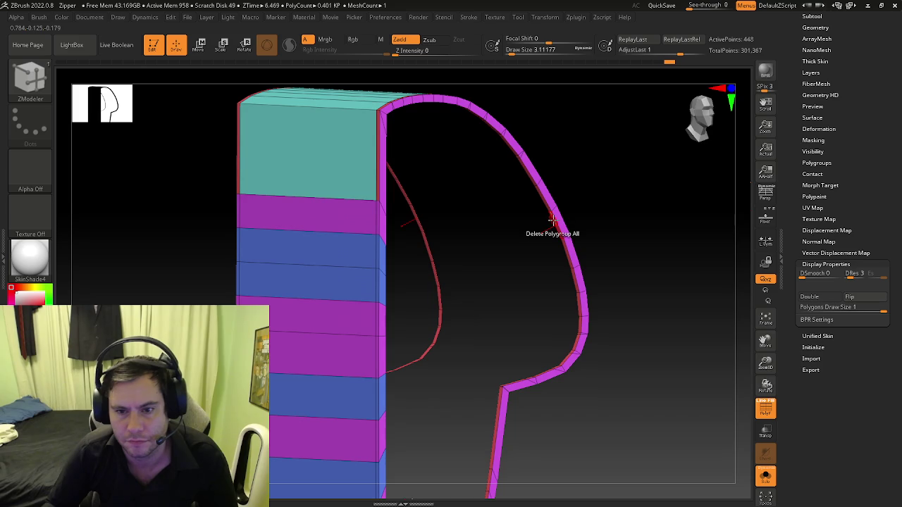
scroll(557, 223, up, 5)
click(559, 237)
mouse_move(559, 236)
mouse_down()
mouse_move(442, 236)
mouse_move(522, 244)
mouse_move(353, 218)
mouse_up()
scroll(473, 233, up, 3)
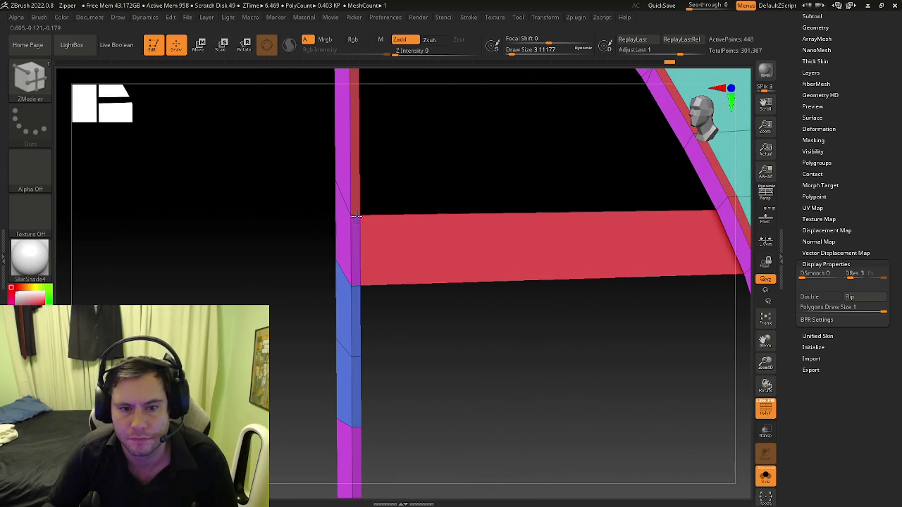
Step: Raise the red bar's edge about 0.0034 upward with the Edge Transpose gizmo
key(space)
click(419, 278)
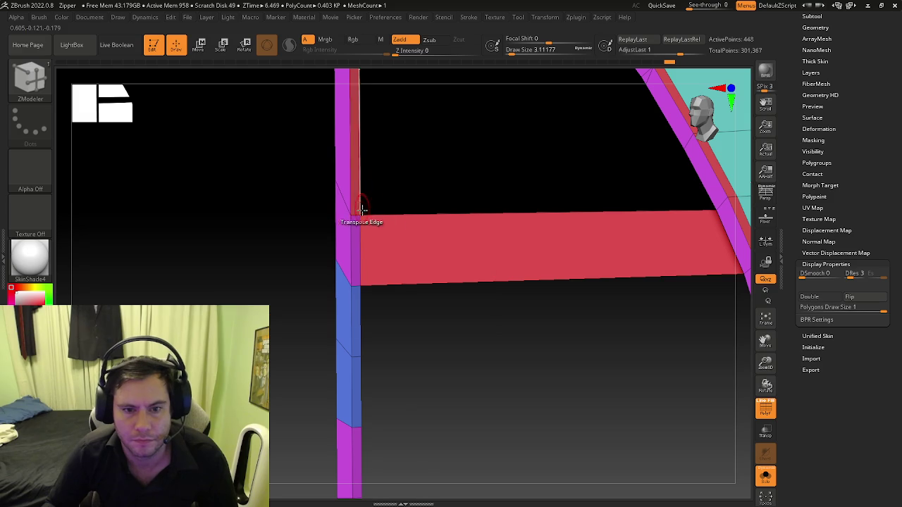
click(357, 216)
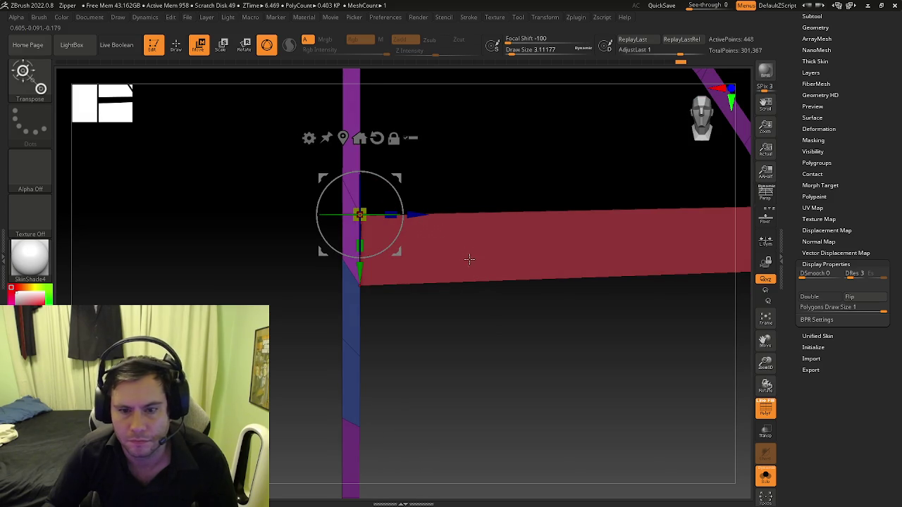
click(766, 476)
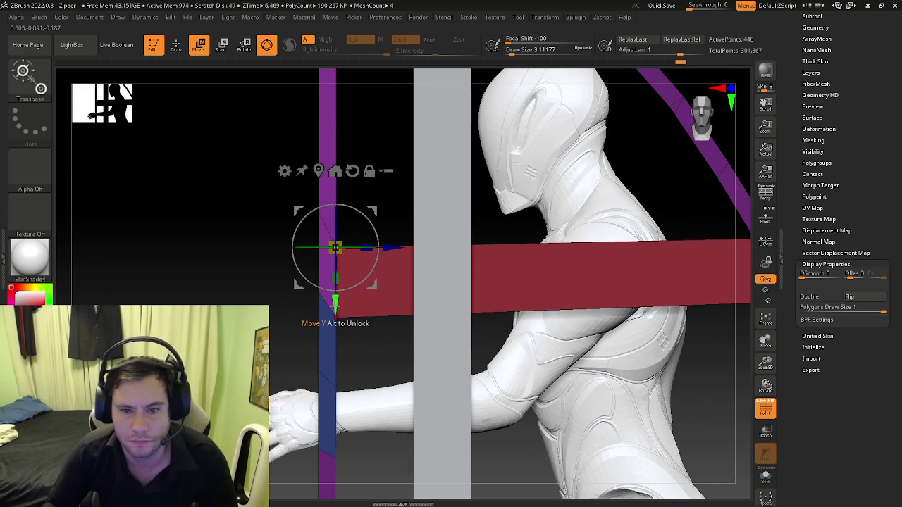
drag(336, 304, 335, 297)
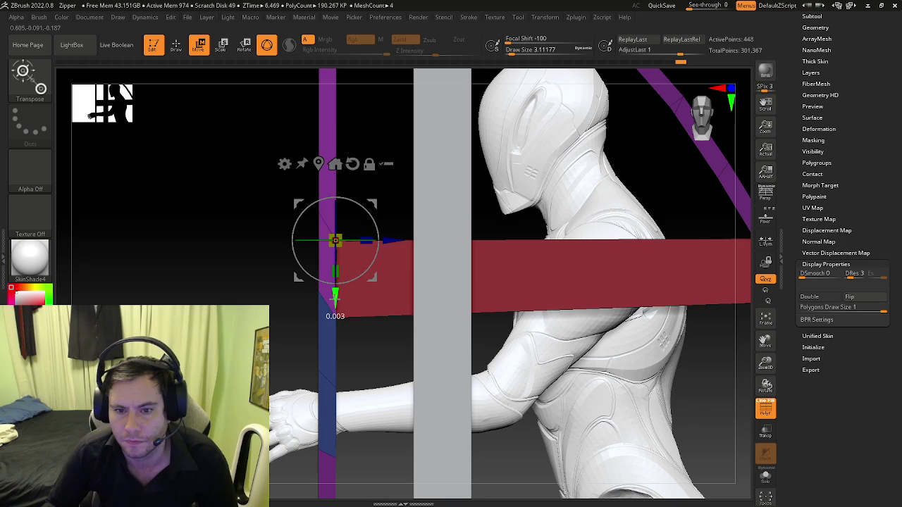
drag(335, 296, 335, 295)
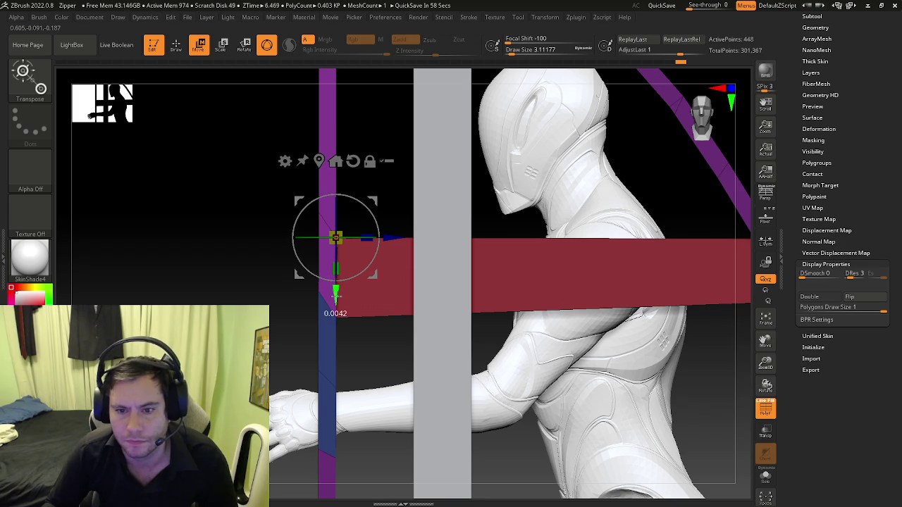
Step: Return to ZModeler, isolate the shell again, and set the edge action to Bridge Edges
key(q)
drag(463, 298, 378, 281)
drag(539, 336, 704, 458)
click(765, 479)
alt+drag(604, 354, 556, 336)
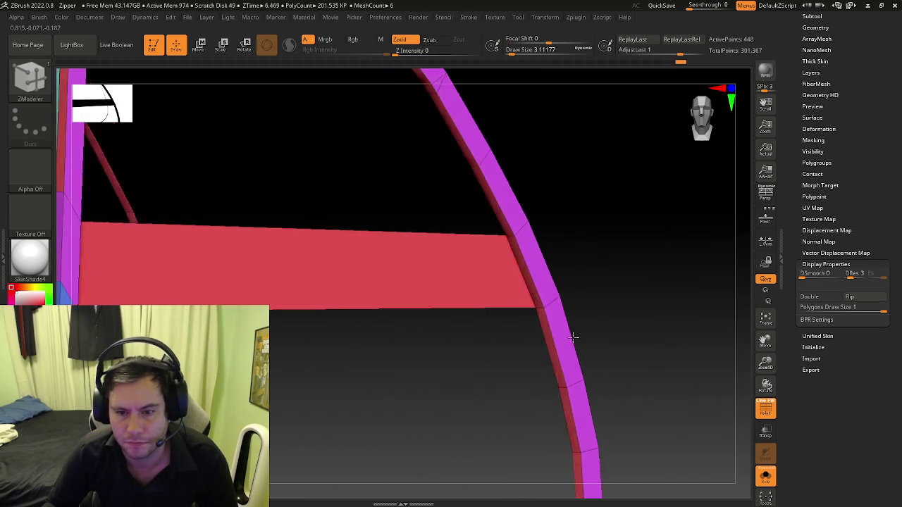
key(space)
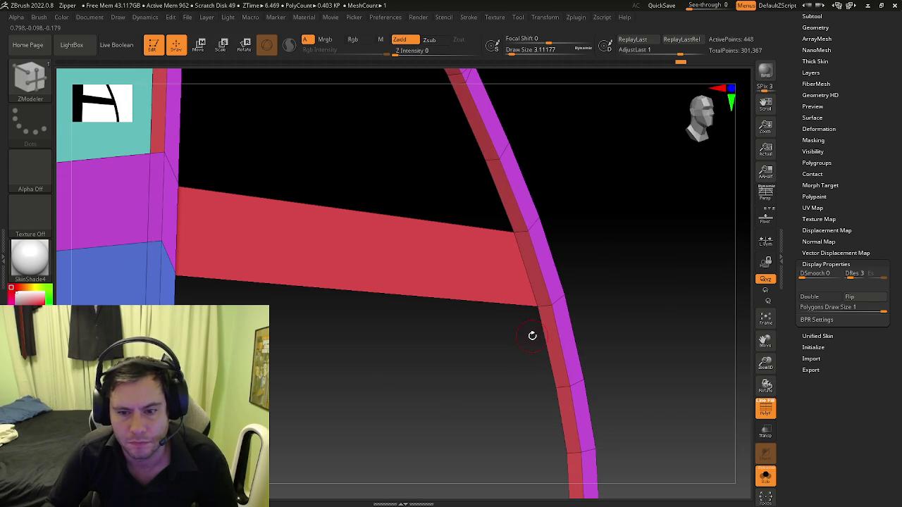
key(space)
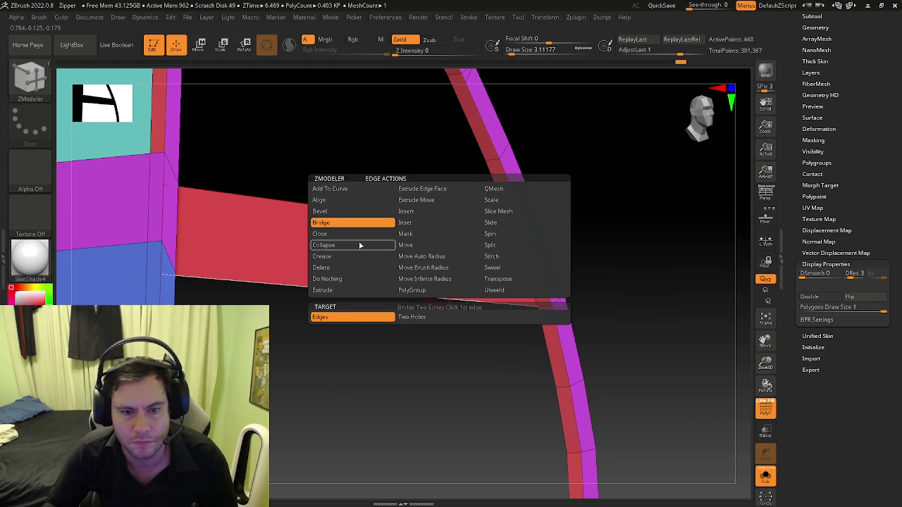
Step: Cap the opening below the red bar with Edge Close Convex Hole
click(331, 233)
click(413, 317)
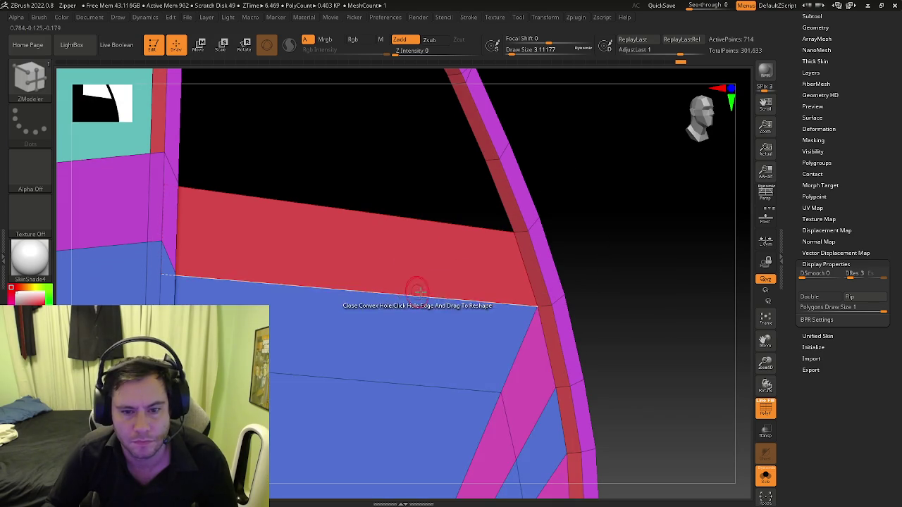
click(414, 291)
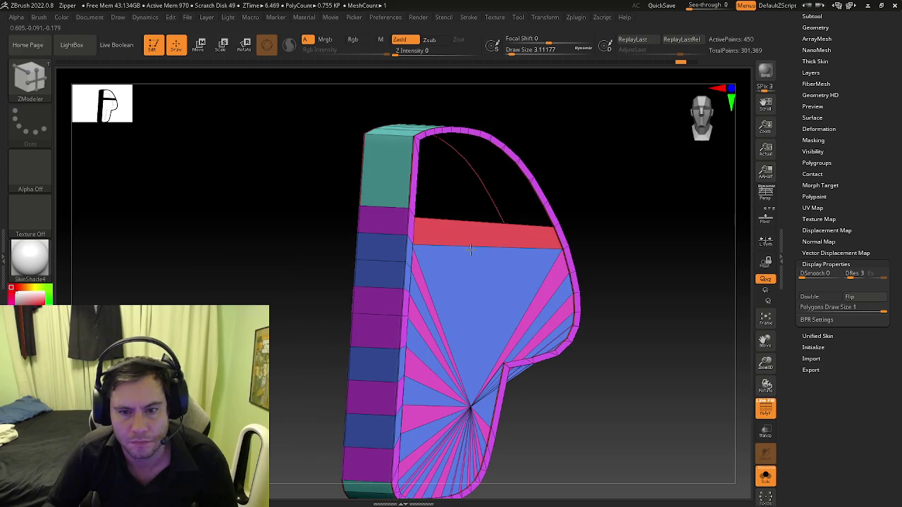
shift+right_drag(468, 255, 436, 266)
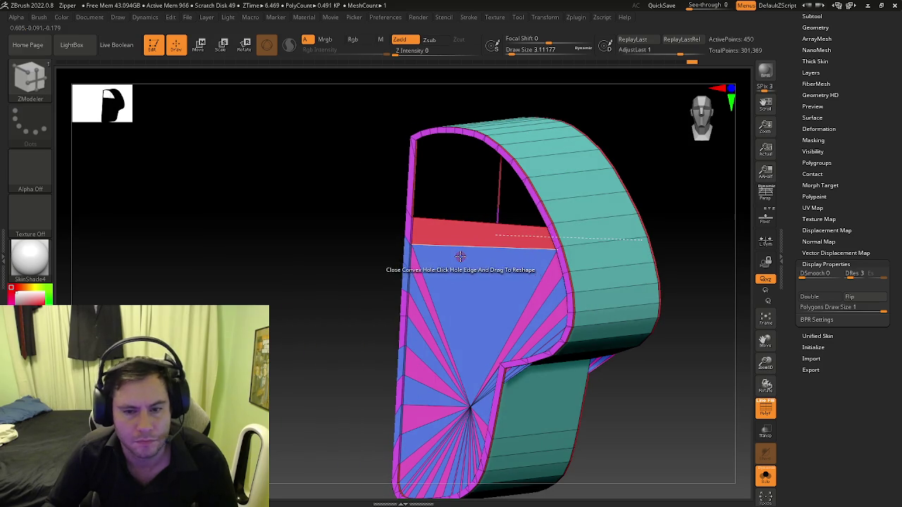
Step: Delete the red crossbar polygons with Polygon Delete
key(space)
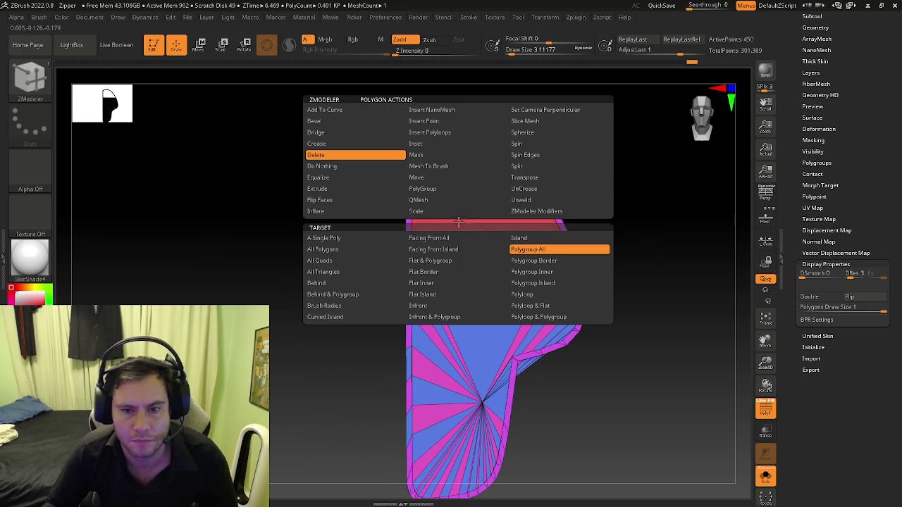
click(322, 159)
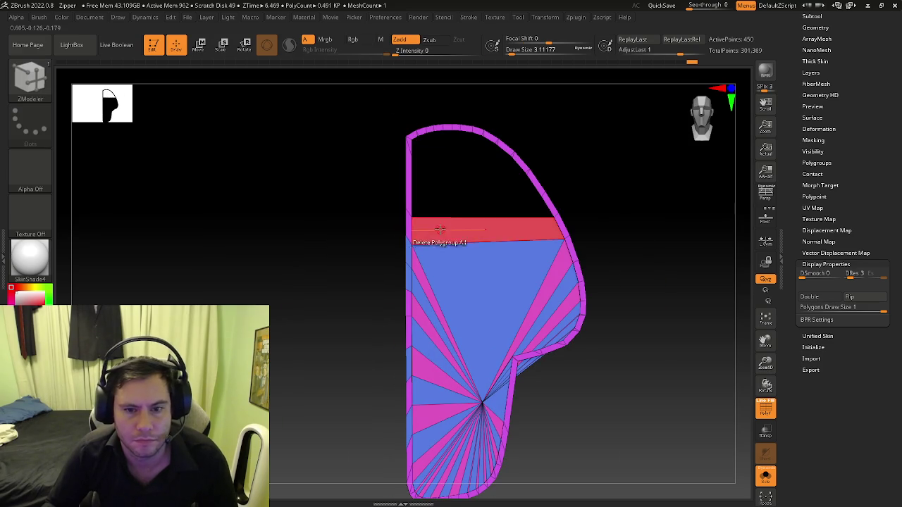
key(space)
click(460, 229)
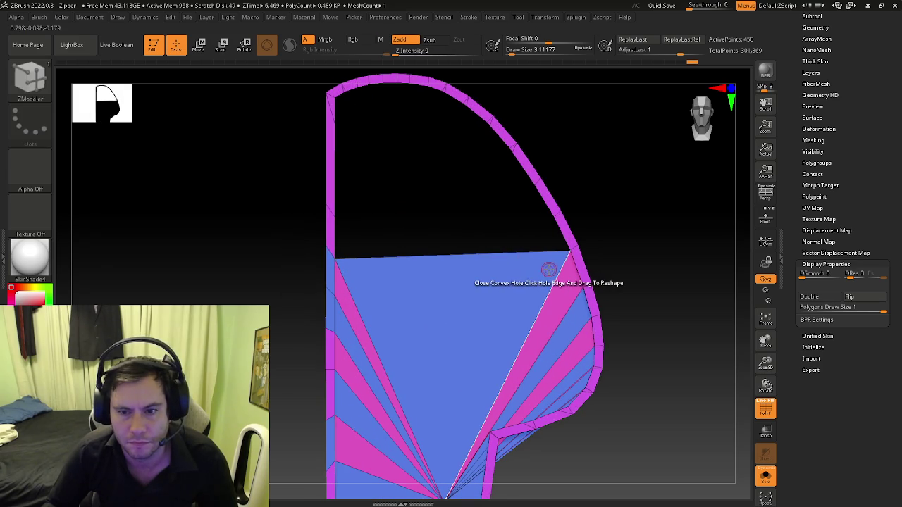
drag(328, 257, 334, 270)
Step: Raise the cap's top edge slightly with Edge Transpose
key(space)
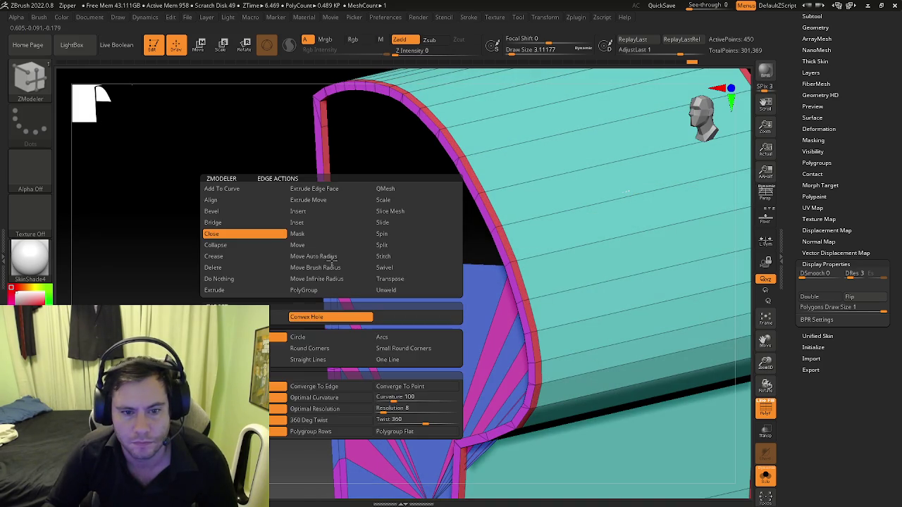
click(386, 280)
click(322, 272)
scroll(415, 287, up, 2)
drag(331, 310, 330, 300)
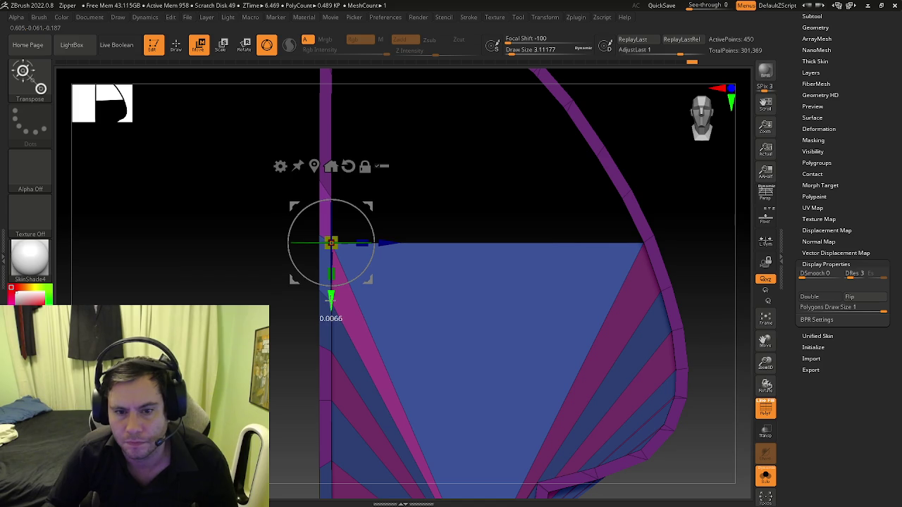
Step: Frame the whole shell and turn Solo off to show the rest of the scene
key(q)
key(f)
click(765, 476)
shift+drag(548, 379, 520, 352)
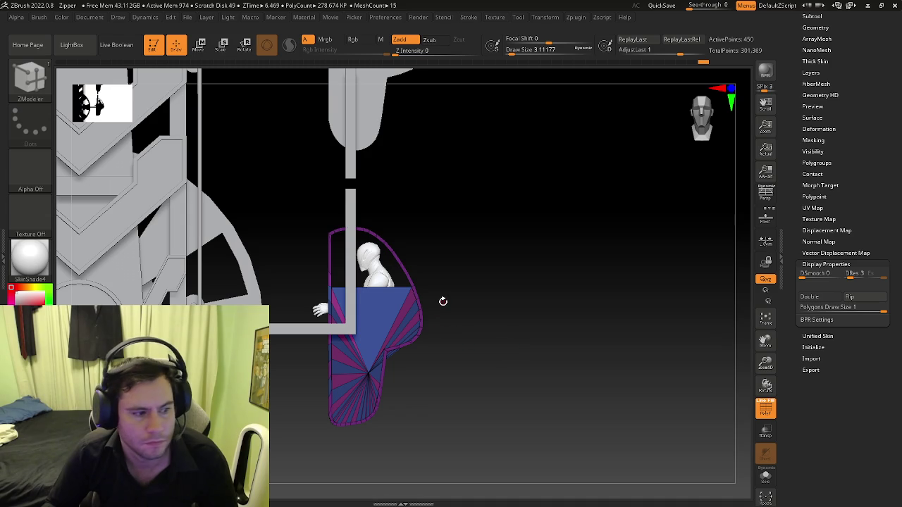
Step: Duplicate the cockpit shell subtool
mouse_move(443, 301)
mouse_down()
mouse_move(465, 275)
mouse_move(393, 246)
mouse_up()
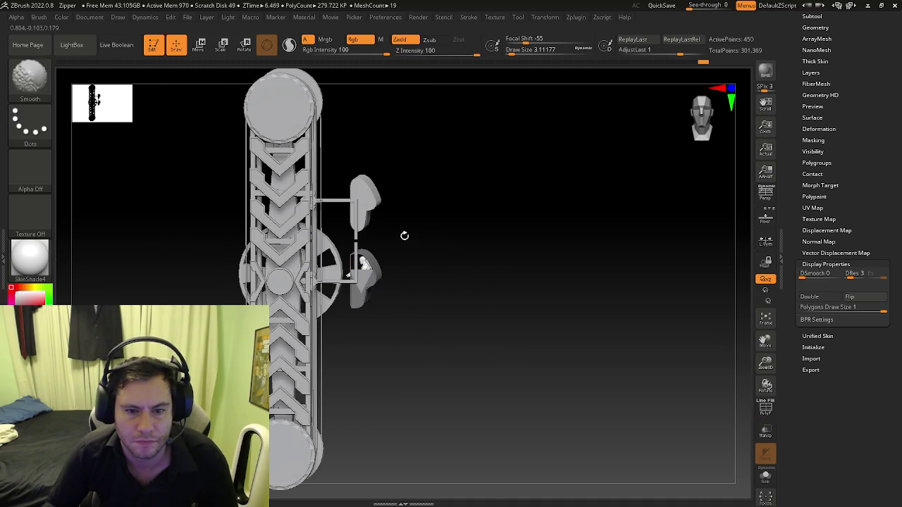
mouse_move(382, 300)
alt+mouse_down()
mouse_move(454, 316)
mouse_move(437, 319)
mouse_move(429, 334)
alt+mouse_up()
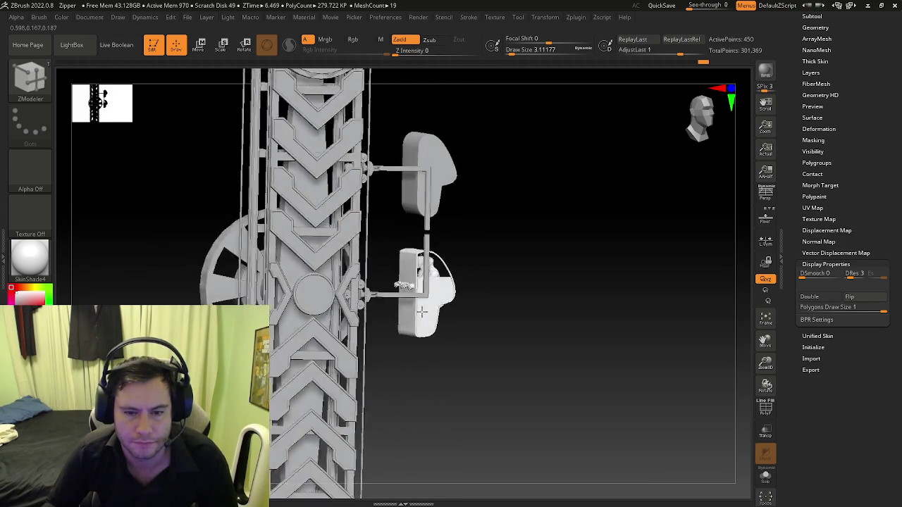
mouse_move(429, 334)
mouse_down()
mouse_move(497, 321)
mouse_move(483, 306)
mouse_move(392, 287)
mouse_move(374, 315)
mouse_move(399, 306)
mouse_move(388, 296)
mouse_up()
mouse_move(388, 296)
ctrl+right_down()
mouse_move(412, 284)
mouse_move(392, 305)
mouse_move(399, 296)
mouse_move(389, 289)
mouse_move(305, 270)
ctrl+right_up()
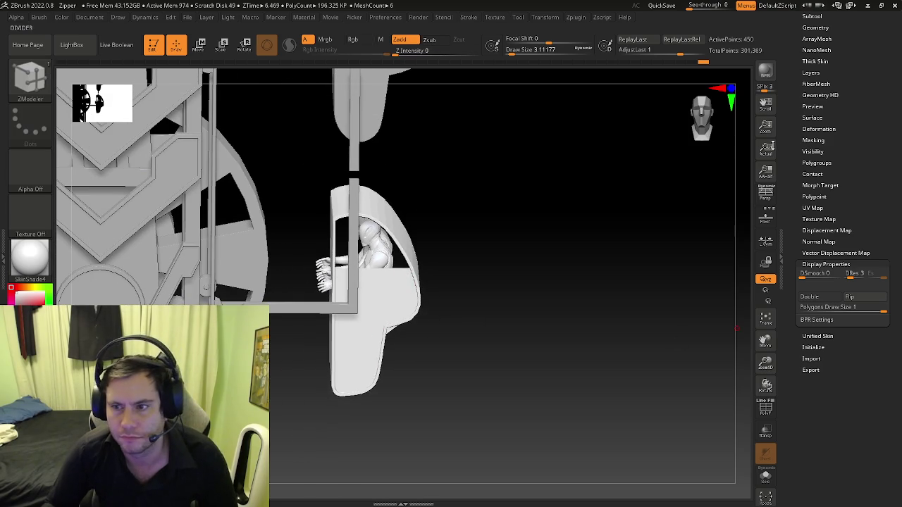
click(811, 14)
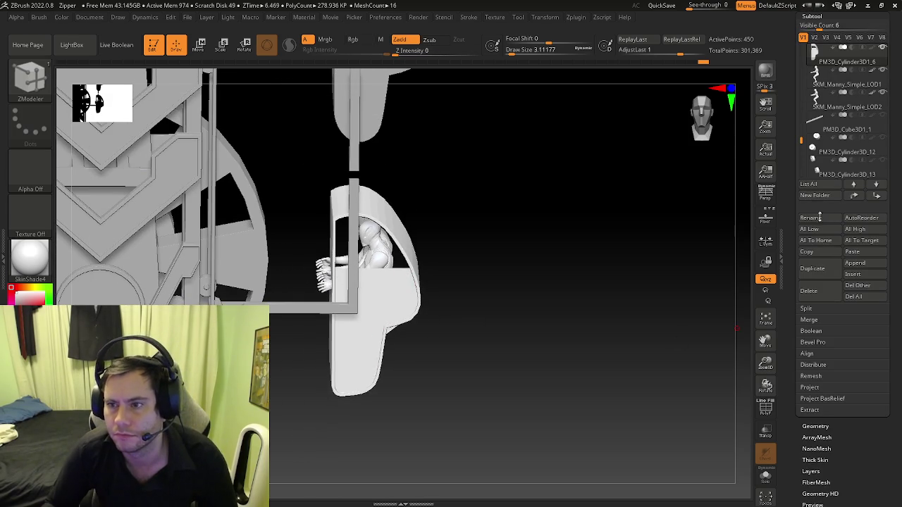
click(812, 270)
Step: Select the mannequin character and inspect the cockpit from several angles
right_drag(336, 251, 336, 240)
mouse_move(584, 204)
right_down()
mouse_move(515, 233)
mouse_move(528, 280)
mouse_move(515, 243)
mouse_move(535, 185)
mouse_move(549, 215)
right_up()
click(822, 104)
key(w)
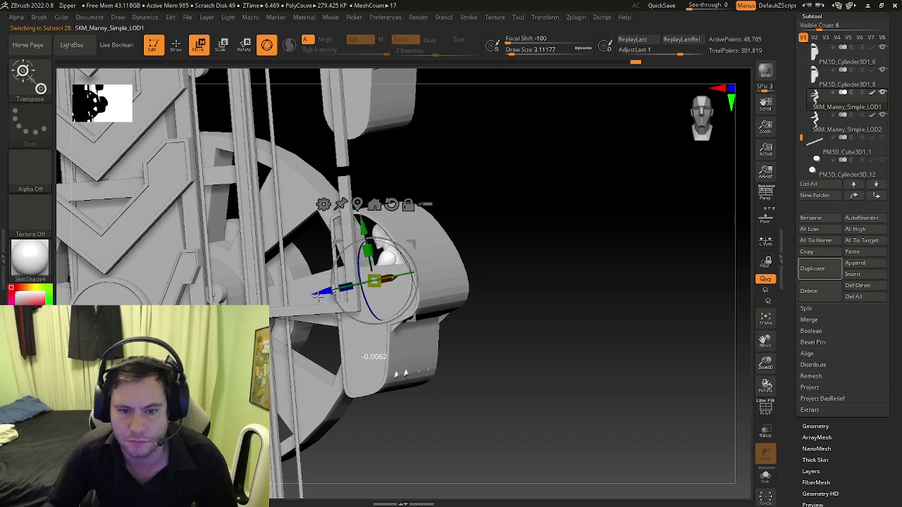
right_drag(427, 336, 443, 332)
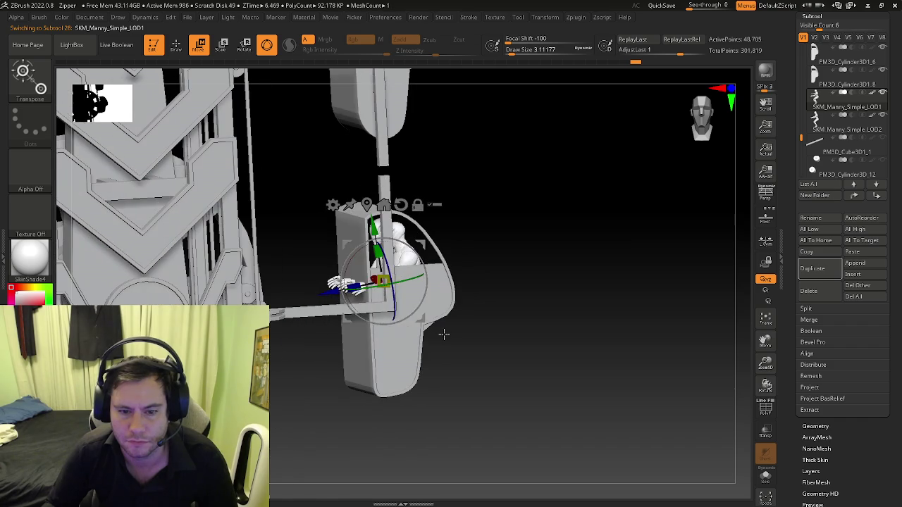
key(q)
right_drag(544, 312, 552, 292)
mouse_move(606, 308)
right_down()
mouse_move(525, 314)
mouse_move(526, 338)
mouse_move(555, 316)
right_up()
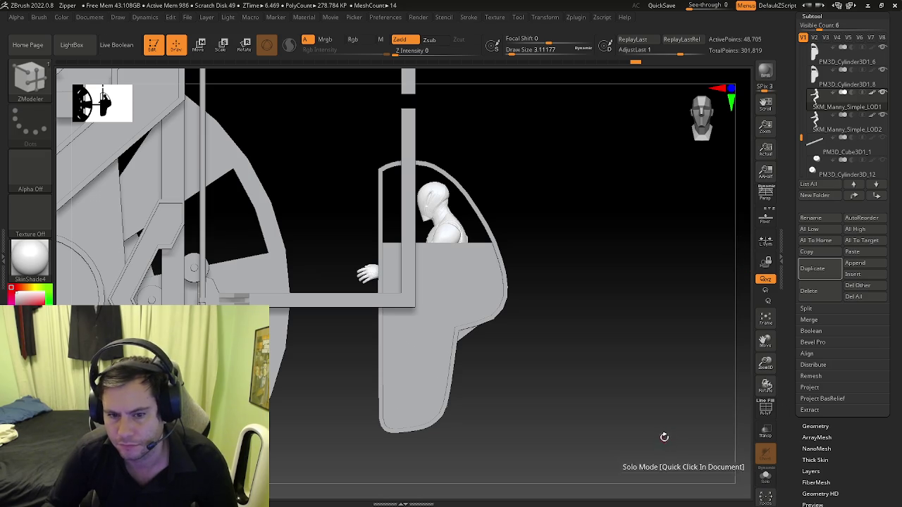
Step: Delete the duplicate PM3D_Cylinder3D1_8 subtool and show the Polyframe wireframe
click(815, 85)
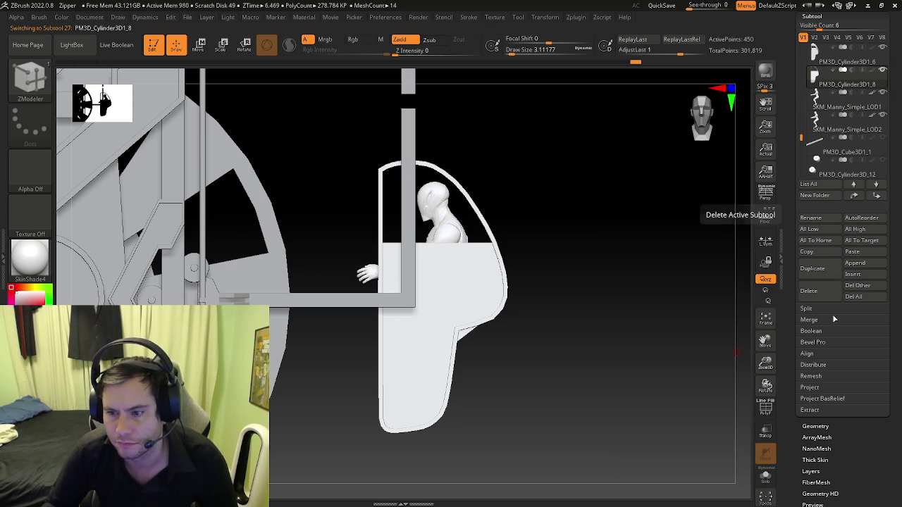
click(815, 299)
click(782, 312)
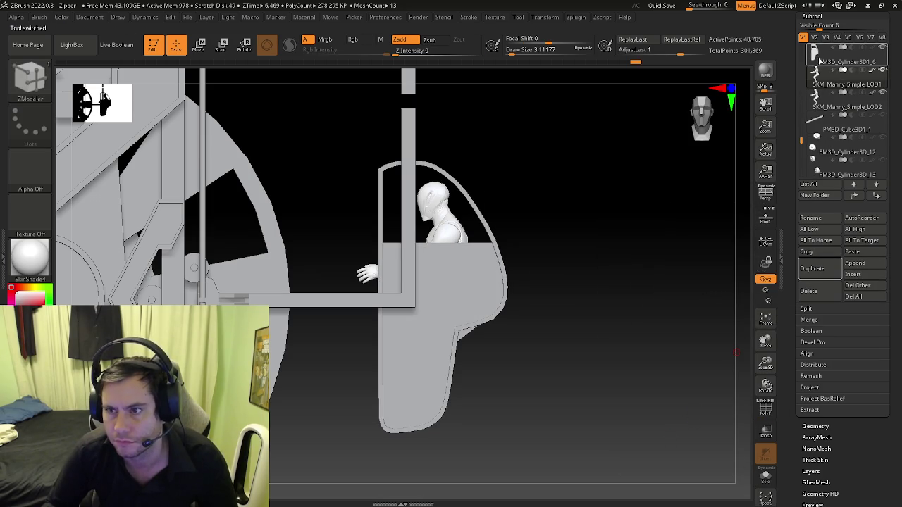
key(shift+f)
key(f)
mouse_move(514, 365)
alt+mouse_down()
mouse_move(446, 196)
mouse_move(454, 215)
alt+mouse_up()
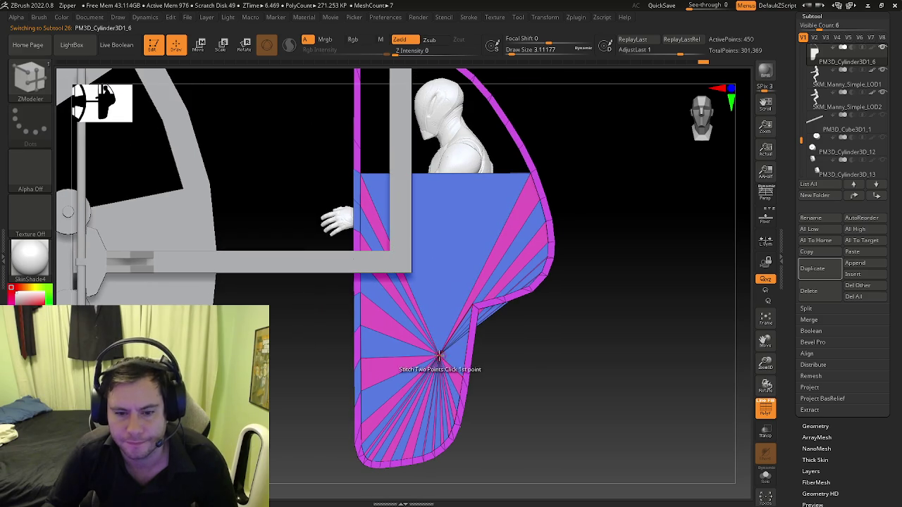
Step: Raise the fan face's central point upward with the Move gizmo
key(space)
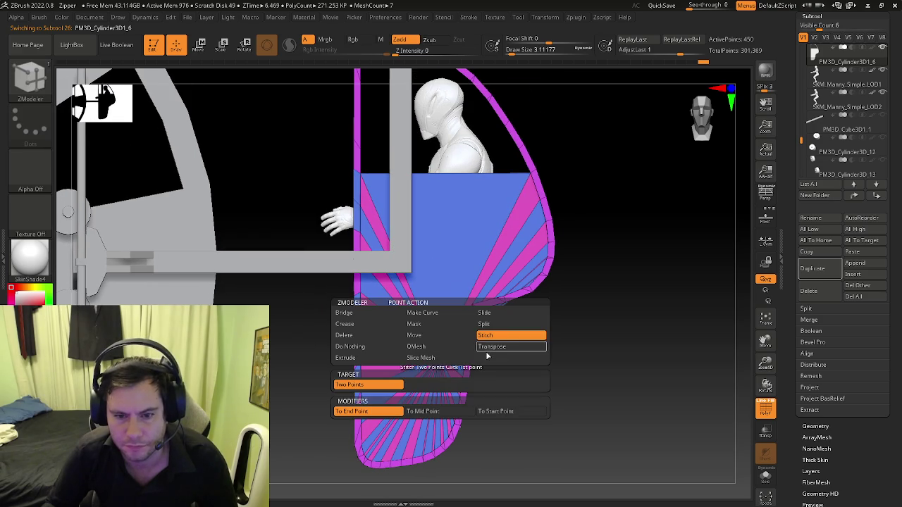
click(513, 344)
key(w)
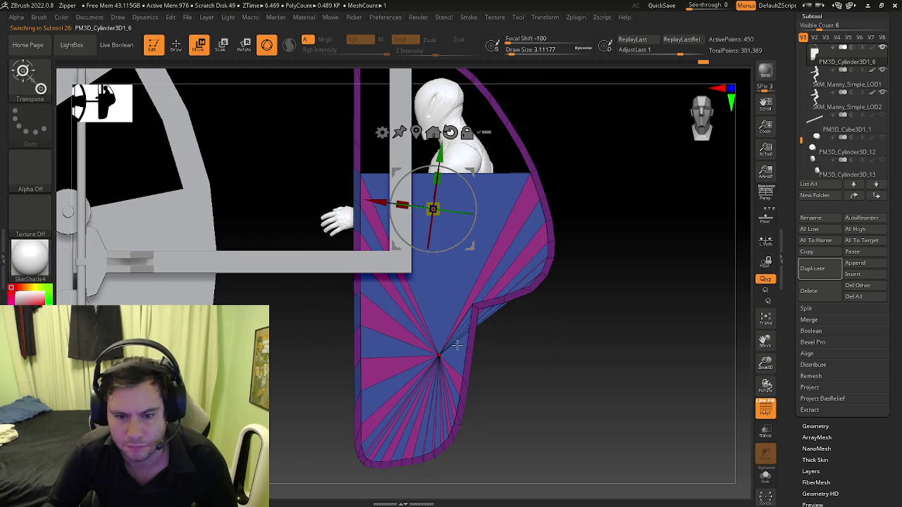
click(433, 133)
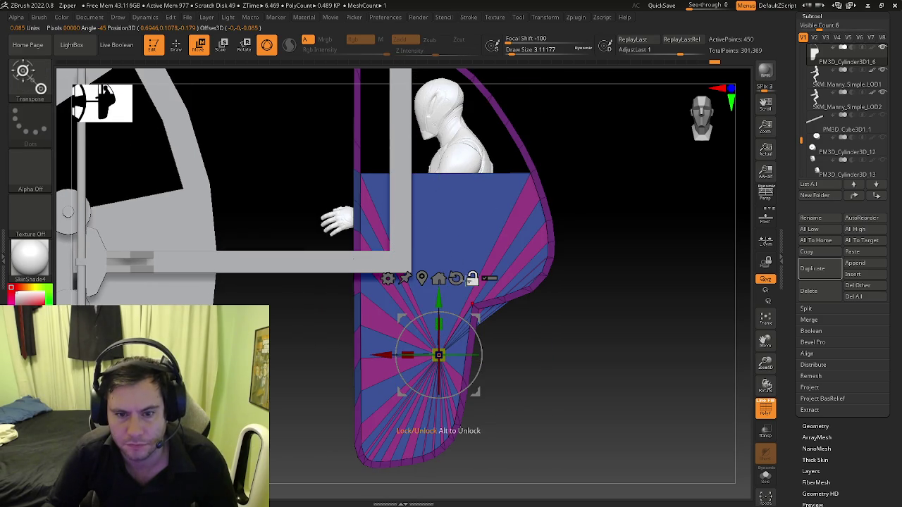
mouse_move(439, 299)
mouse_down()
mouse_move(428, 194)
mouse_move(426, 204)
mouse_up()
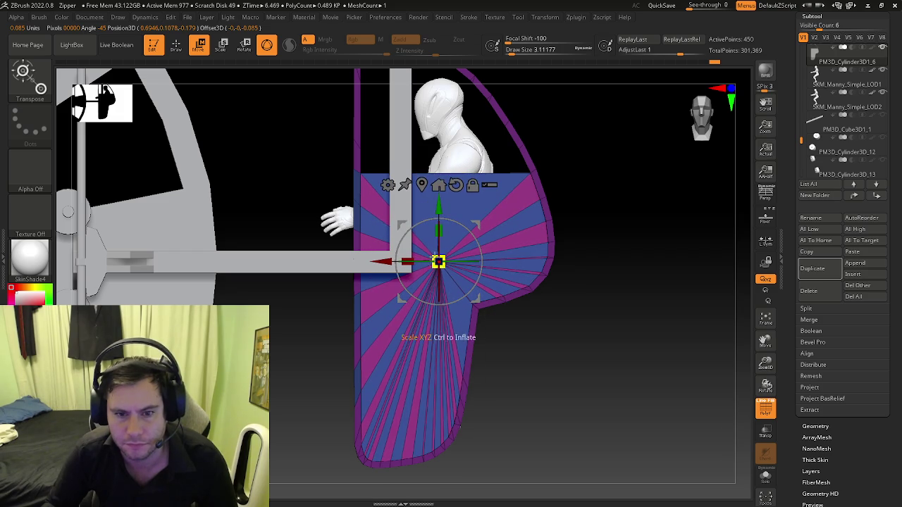
key(q)
Step: Orbit back to a front view and isolate the shell copy with Solo
mouse_move(626, 259)
mouse_down()
mouse_move(533, 256)
mouse_move(591, 265)
mouse_move(559, 249)
mouse_up()
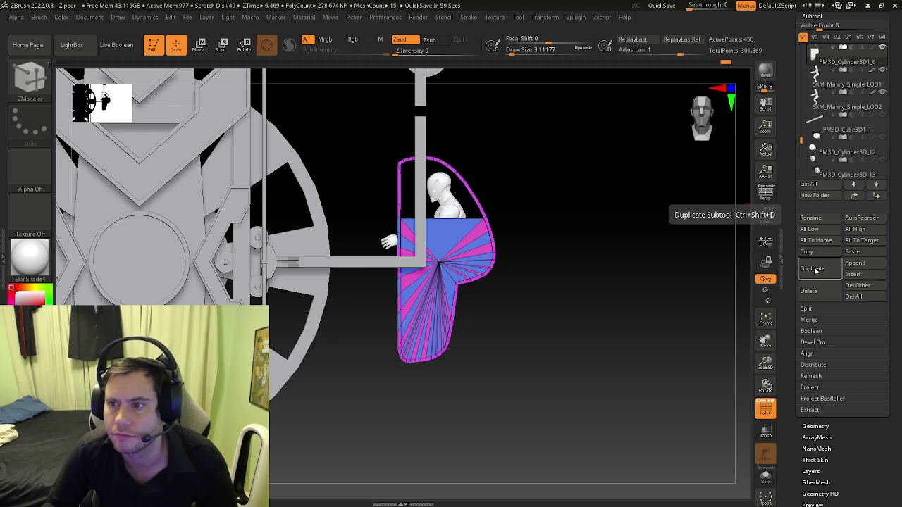
scroll(608, 230, up, 5)
mouse_move(608, 230)
mouse_down()
mouse_move(395, 236)
mouse_move(422, 247)
mouse_move(593, 243)
mouse_move(568, 268)
mouse_move(732, 225)
mouse_up()
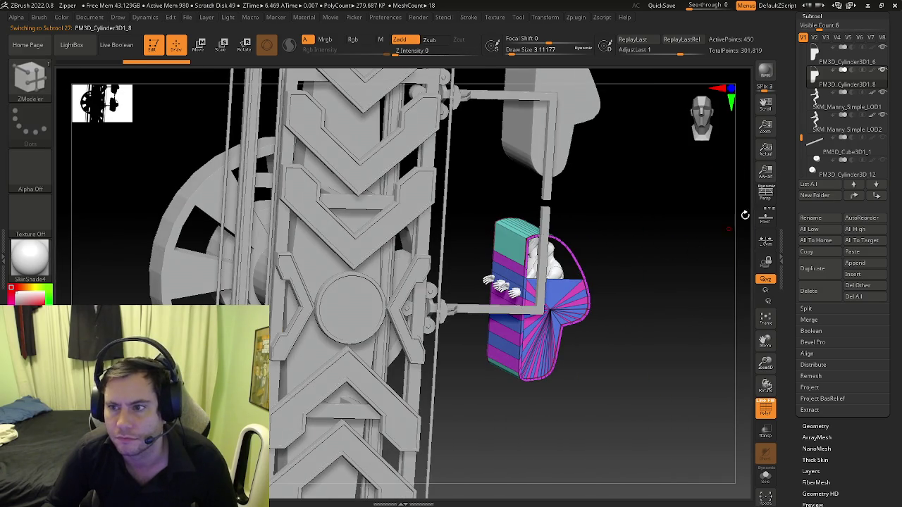
click(765, 476)
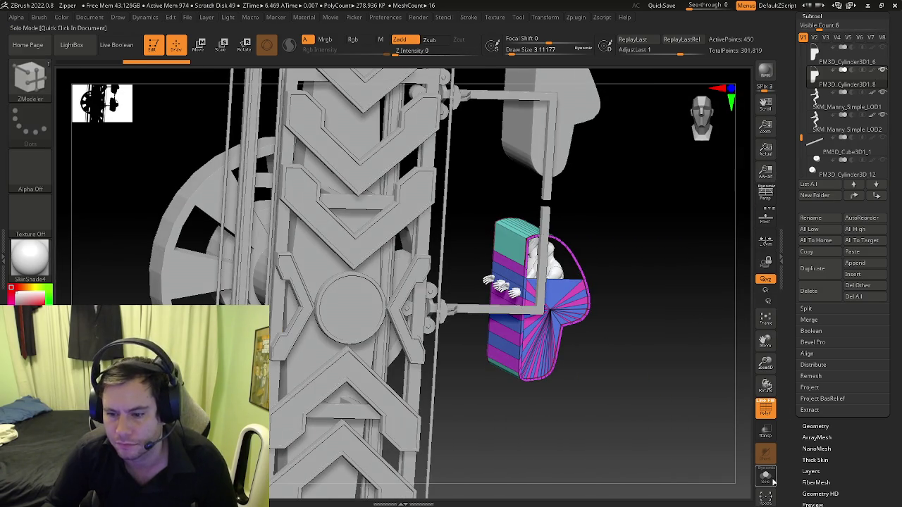
Step: Delete the shell copy's top cap polygon with ZModeler Polygon Delete
mouse_move(573, 322)
shift+mouse_down()
mouse_move(608, 326)
mouse_move(581, 286)
shift+mouse_up()
key(b)
key(z)
key(m)
key(space)
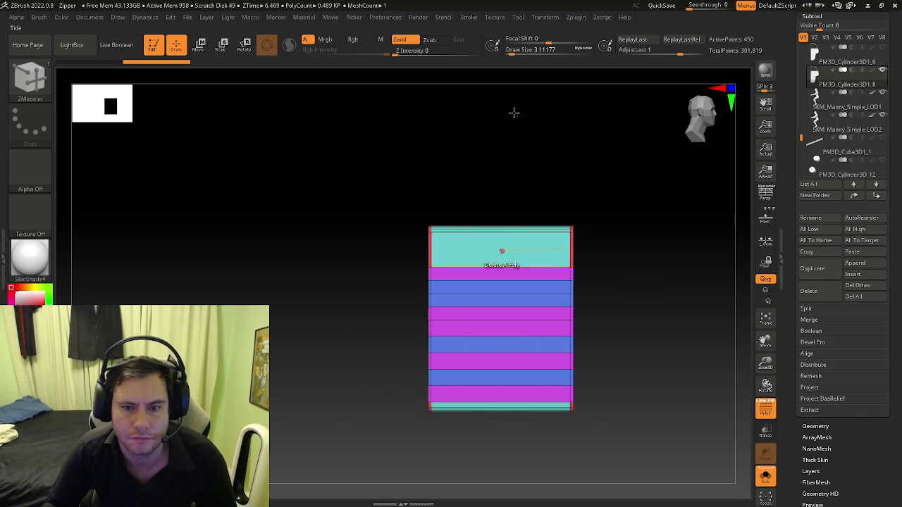
click(493, 250)
right_drag(491, 264, 502, 289)
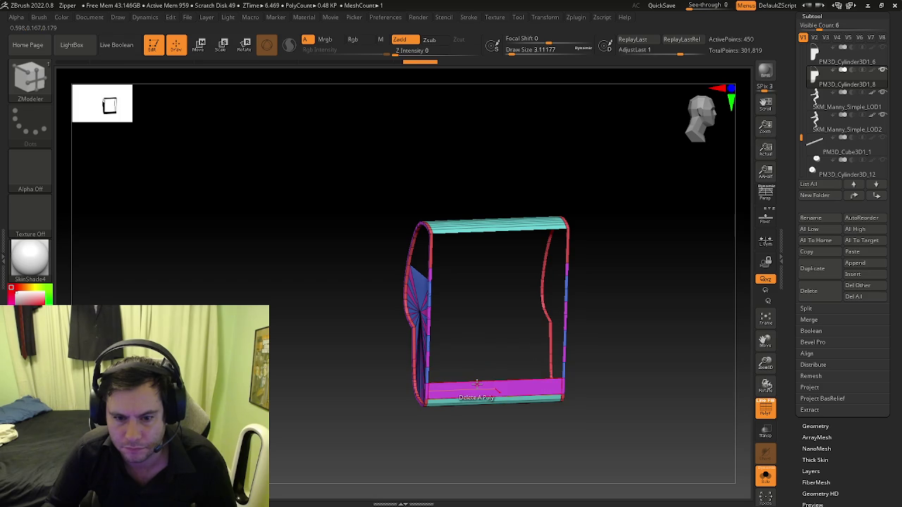
mouse_move(438, 386)
right_down()
mouse_move(463, 326)
mouse_move(453, 312)
mouse_move(481, 312)
mouse_move(471, 306)
mouse_move(447, 319)
mouse_move(477, 240)
mouse_move(437, 280)
mouse_move(409, 254)
mouse_move(390, 263)
mouse_move(415, 277)
mouse_move(435, 268)
mouse_move(403, 266)
mouse_move(455, 273)
mouse_move(474, 291)
mouse_move(465, 169)
mouse_move(503, 137)
mouse_move(539, 146)
mouse_move(474, 216)
mouse_move(446, 217)
mouse_move(489, 205)
right_up()
Step: Reselect ZModeler and choose the Bridge edge action on the curved edge
key(b)
key(z)
key(m)
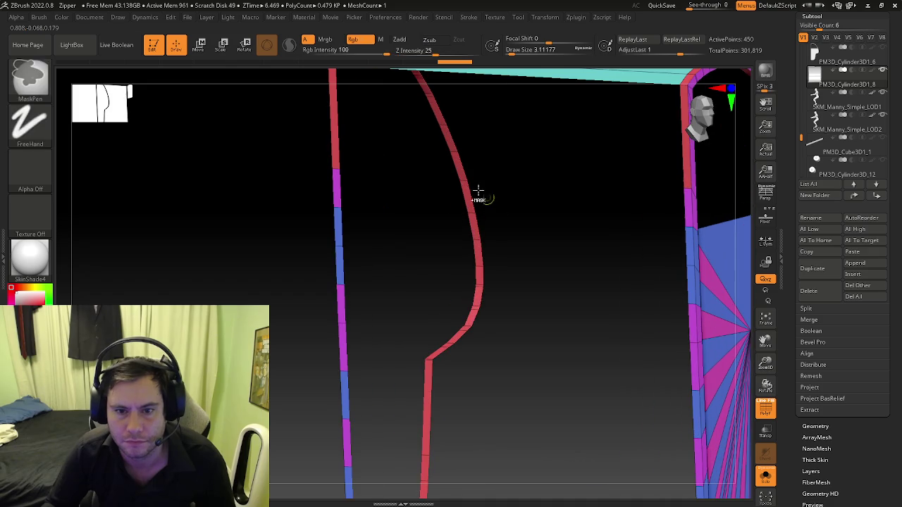
key(space)
mouse_move(470, 154)
right_down()
mouse_move(469, 169)
mouse_move(491, 169)
mouse_move(467, 167)
right_up()
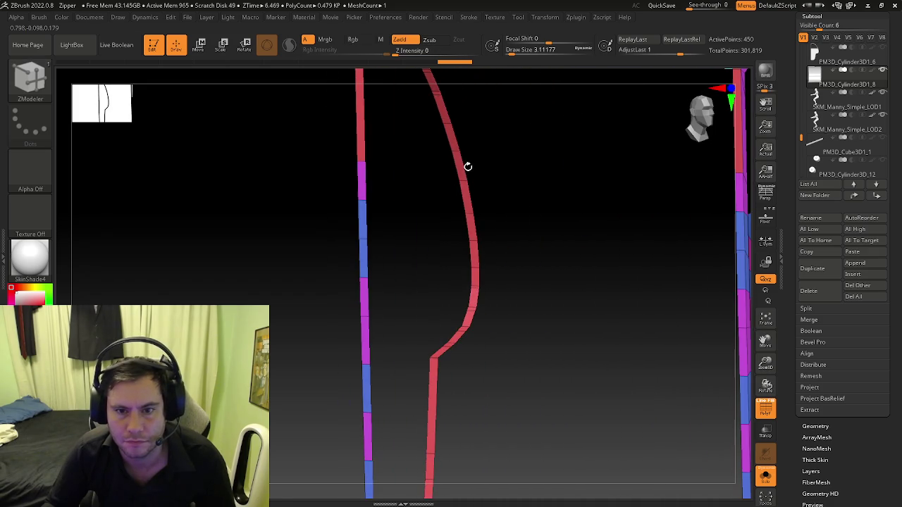
key(space)
click(359, 196)
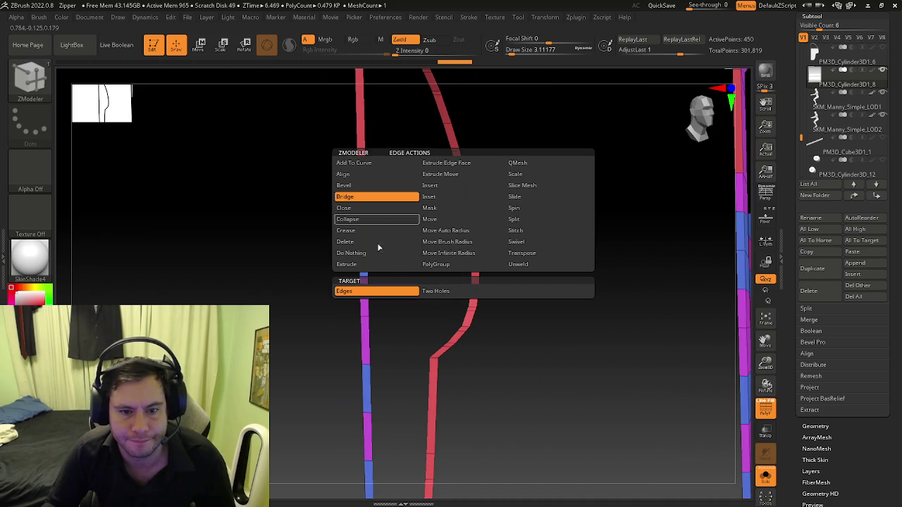
Step: Bridge the strip's two open edges with Bridge Two Holes
click(421, 290)
mouse_move(469, 177)
right_down()
mouse_move(448, 164)
mouse_move(505, 205)
right_up()
mouse_move(466, 162)
right_down()
mouse_move(579, 202)
mouse_move(593, 184)
mouse_move(572, 177)
mouse_move(543, 187)
mouse_move(599, 167)
mouse_move(582, 173)
mouse_move(559, 162)
mouse_move(443, 195)
mouse_move(517, 183)
mouse_move(469, 189)
mouse_move(443, 209)
right_up()
click(592, 181)
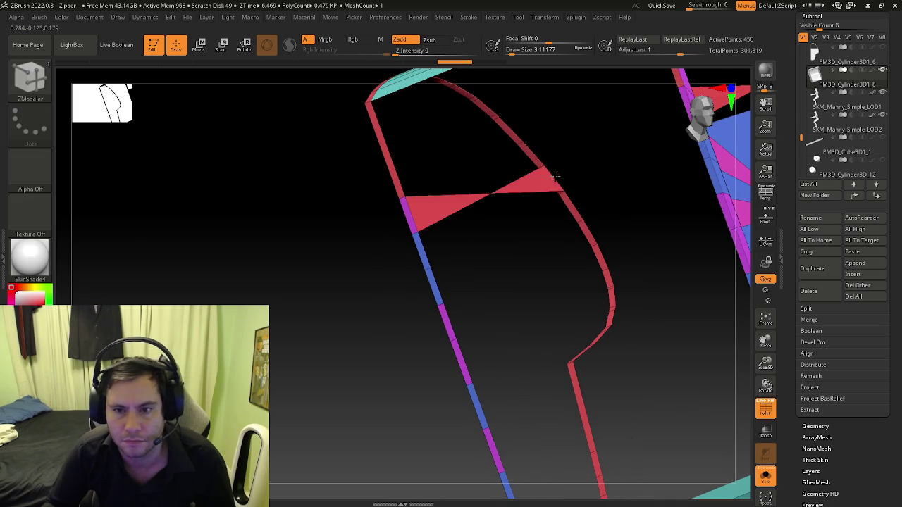
right_drag(532, 197, 548, 196)
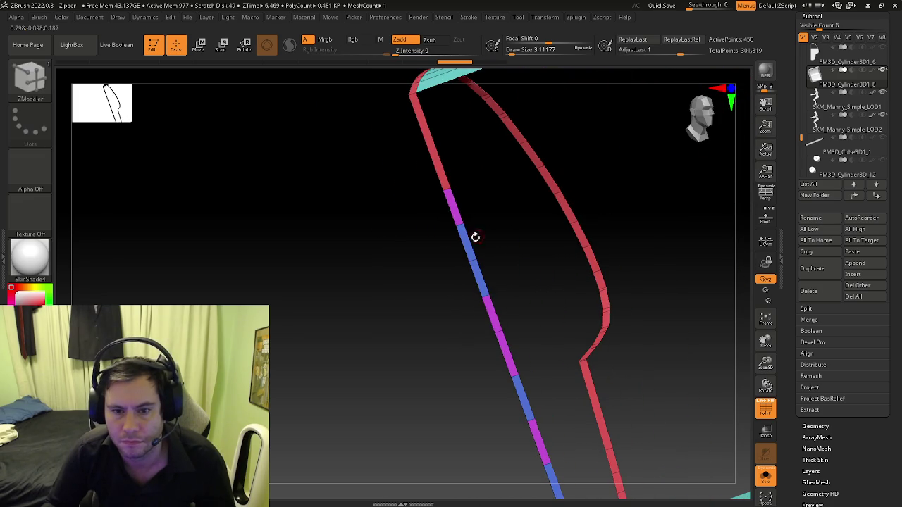
mouse_move(471, 239)
right_down()
mouse_move(535, 224)
mouse_move(506, 229)
right_up()
Step: Turn on Double-sided display for the shell copy, inspect it, then turn it off
drag(786, 431, 782, 348)
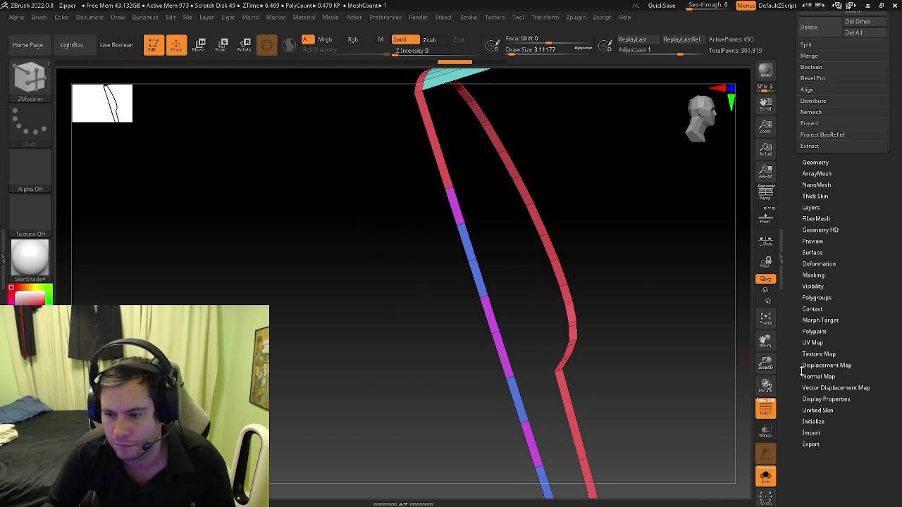
click(814, 399)
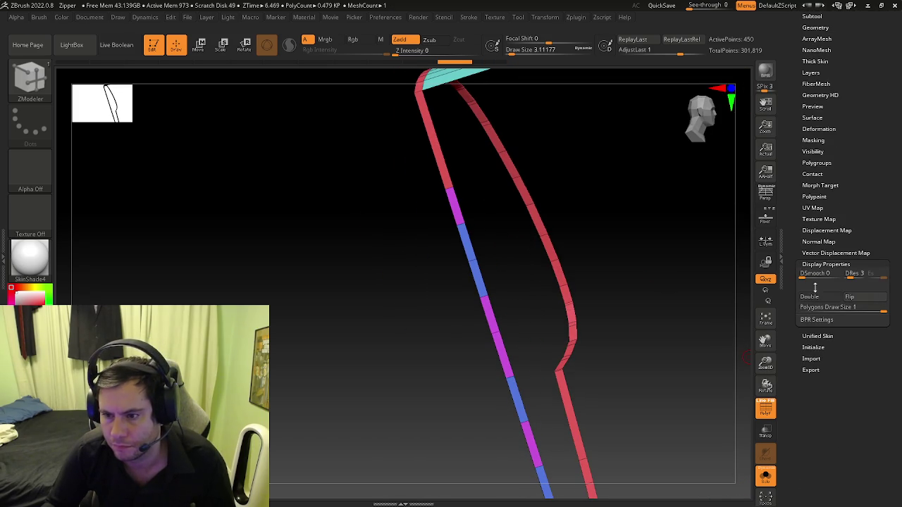
click(814, 298)
mouse_move(670, 322)
right_down()
mouse_move(554, 298)
mouse_move(559, 312)
mouse_move(563, 282)
mouse_move(585, 282)
mouse_move(593, 188)
mouse_move(492, 211)
mouse_move(447, 169)
mouse_move(475, 197)
mouse_move(507, 209)
mouse_move(482, 204)
mouse_move(514, 278)
mouse_move(585, 310)
mouse_move(584, 328)
mouse_move(573, 338)
mouse_move(525, 314)
mouse_move(540, 322)
mouse_move(519, 322)
mouse_move(472, 294)
mouse_move(555, 326)
mouse_move(398, 262)
mouse_move(469, 345)
mouse_move(481, 338)
mouse_move(477, 294)
mouse_move(521, 325)
right_up()
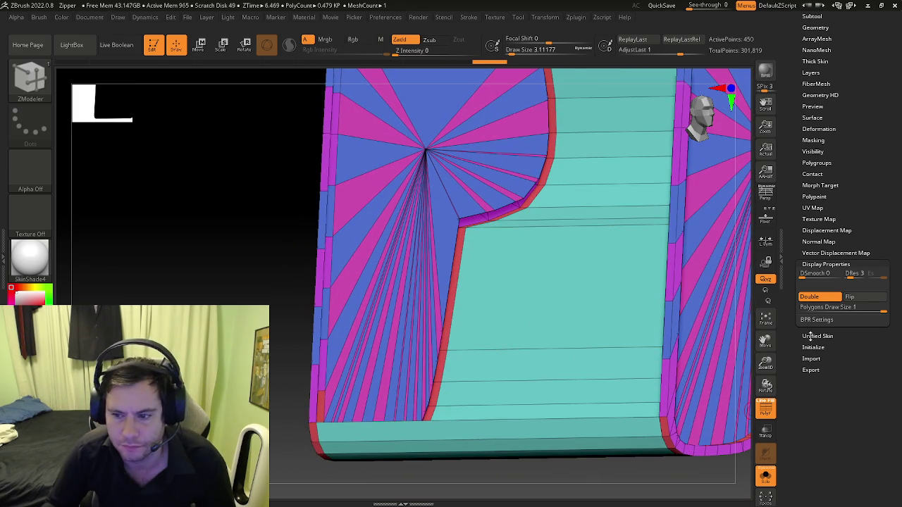
click(812, 296)
Step: Flip the shell copy's normals and re-enable Double-sided display
mouse_move(634, 310)
right_down()
mouse_move(585, 308)
mouse_move(631, 324)
mouse_move(593, 318)
right_up()
click(858, 298)
mouse_move(537, 278)
right_down()
mouse_move(425, 381)
mouse_move(436, 372)
mouse_move(477, 376)
mouse_move(446, 356)
mouse_move(779, 387)
right_up()
click(813, 299)
right_drag(604, 262, 585, 266)
mouse_move(445, 247)
right_down()
mouse_move(466, 238)
mouse_move(506, 260)
mouse_move(529, 251)
mouse_move(453, 247)
mouse_move(493, 242)
mouse_move(475, 238)
mouse_move(494, 233)
mouse_move(539, 257)
mouse_move(554, 217)
mouse_move(513, 227)
right_up()
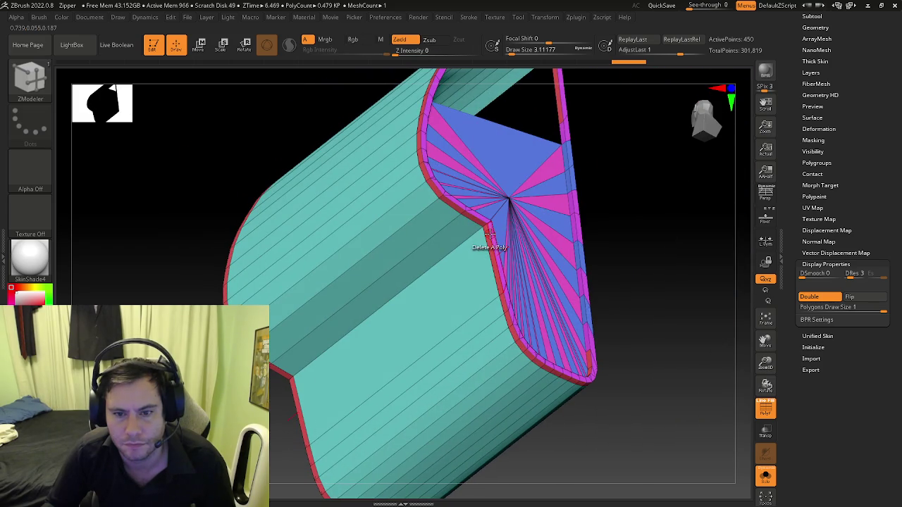
Step: Set the ZModeler polygon action to QMesh and inspect the fan faces
key(space)
click(444, 200)
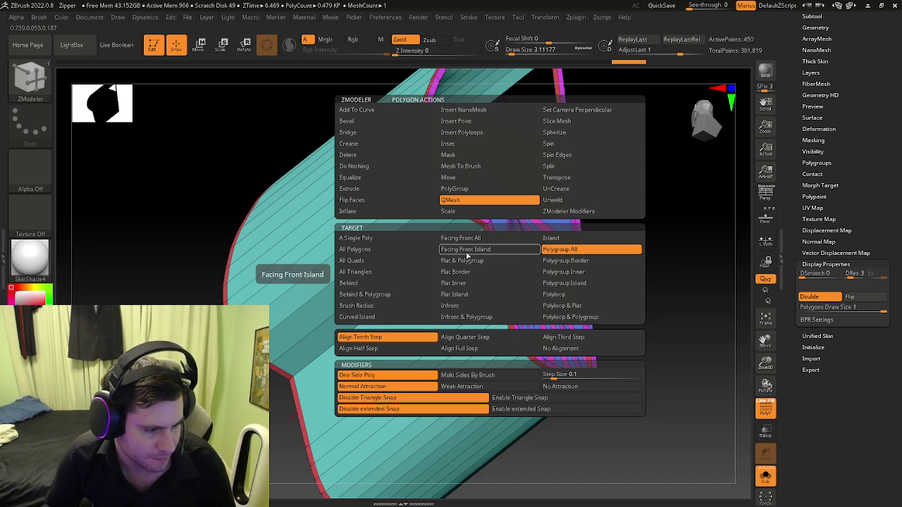
mouse_move(495, 272)
right_down()
mouse_move(508, 271)
mouse_move(445, 246)
right_up()
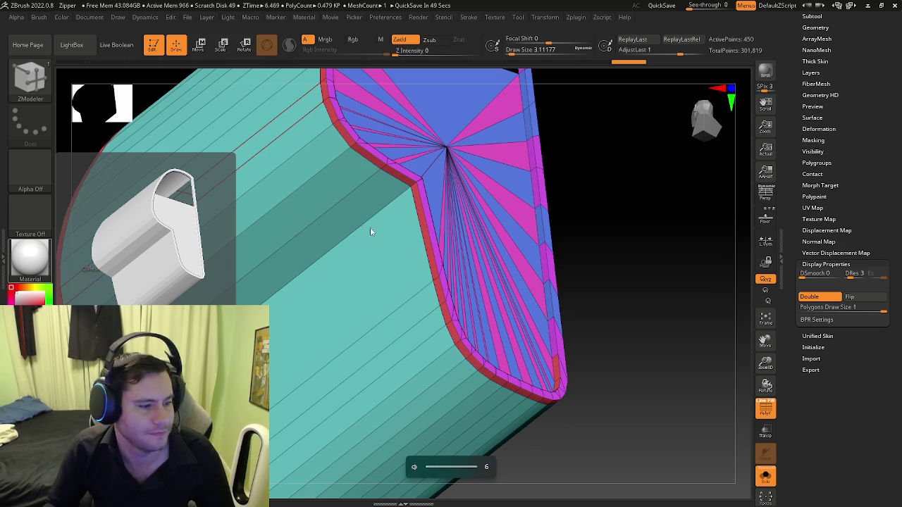
mouse_move(331, 234)
right_down()
mouse_move(430, 199)
mouse_move(419, 202)
right_up()
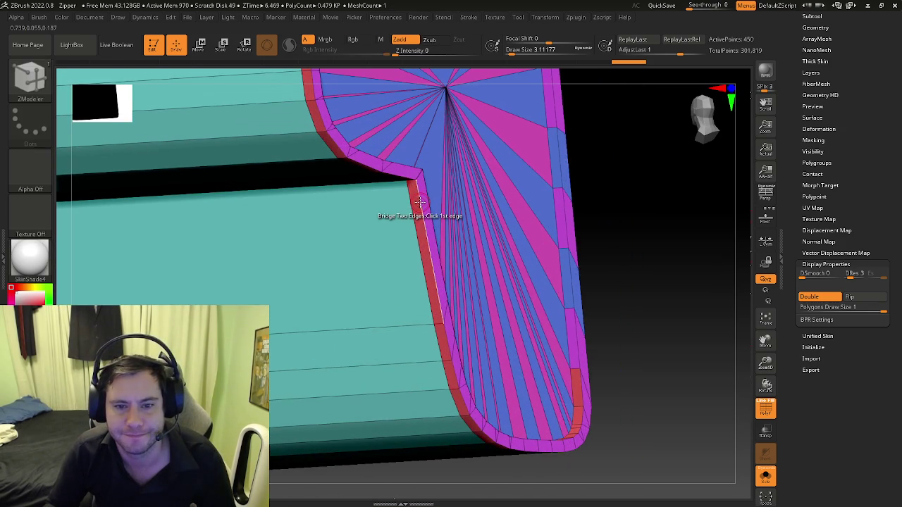
mouse_move(418, 205)
right_down()
mouse_move(473, 224)
mouse_move(322, 302)
mouse_move(326, 262)
mouse_move(349, 321)
right_up()
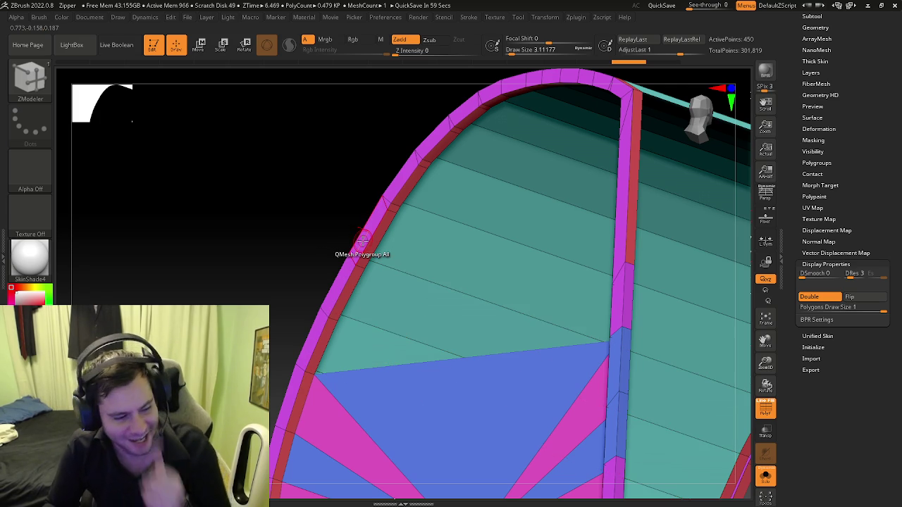
mouse_move(362, 242)
right_down()
mouse_move(395, 246)
mouse_move(362, 245)
mouse_move(425, 226)
right_up()
Step: Frame the whole mesh and turn Solo off to bring the tower back into view
key(f)
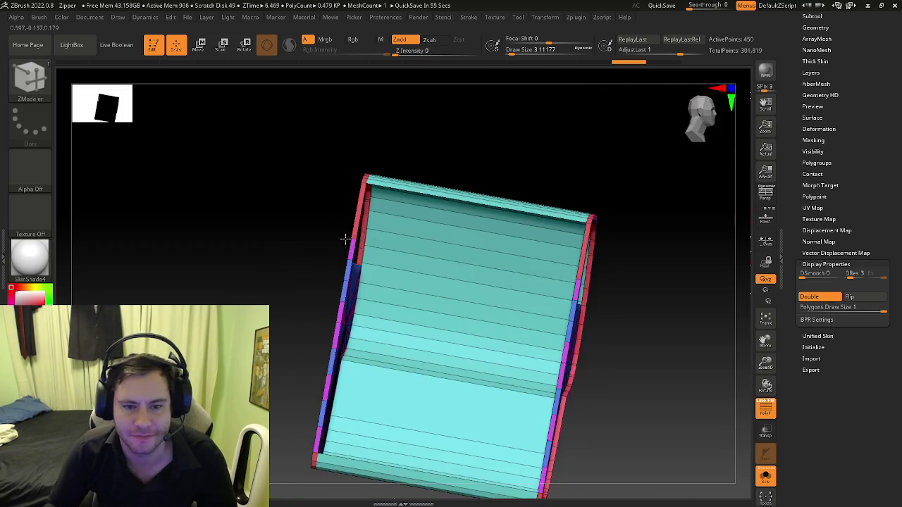
mouse_move(355, 254)
ctrl+right_down()
mouse_move(343, 167)
mouse_move(329, 195)
mouse_move(433, 242)
mouse_move(513, 249)
mouse_move(461, 212)
ctrl+right_up()
key(f)
right_drag(428, 288, 401, 288)
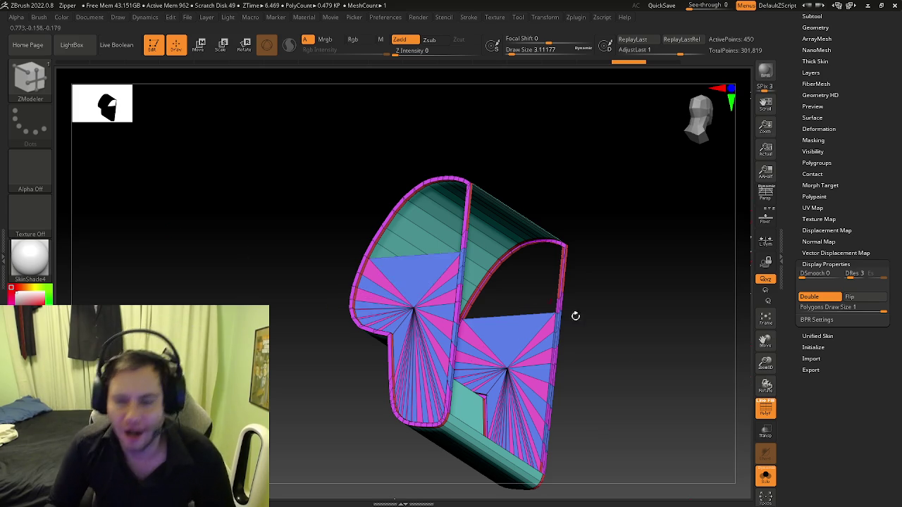
ctrl+right_drag(554, 301, 729, 451)
click(765, 477)
mouse_move(705, 423)
right_down()
mouse_move(516, 362)
mouse_move(507, 282)
mouse_move(508, 317)
mouse_move(441, 288)
mouse_move(463, 288)
mouse_move(491, 307)
mouse_move(483, 306)
mouse_move(503, 296)
mouse_move(493, 306)
mouse_move(568, 305)
mouse_move(483, 287)
right_up()
Step: Select the ZModeler brush and expand the Subtool list
key(b)
key(z)
key(m)
scroll(812, 102, up, 5)
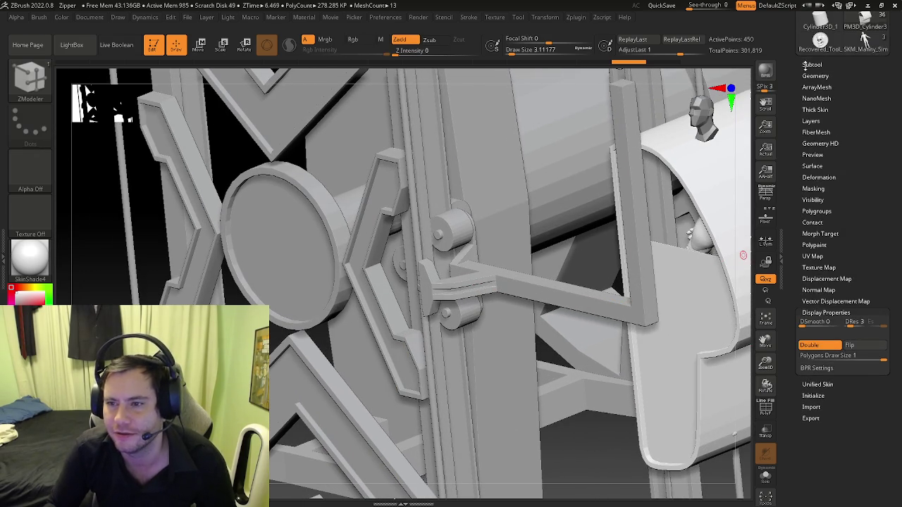
click(810, 63)
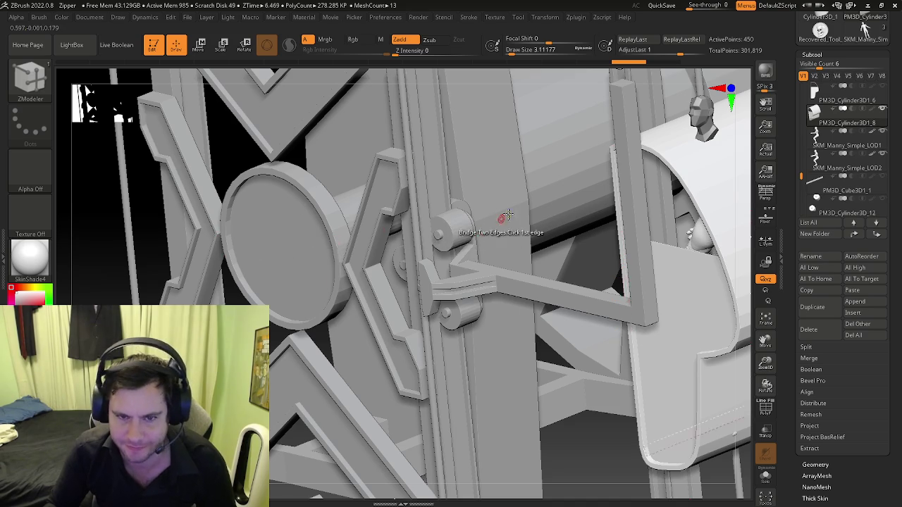
ctrl+right_drag(495, 222, 744, 169)
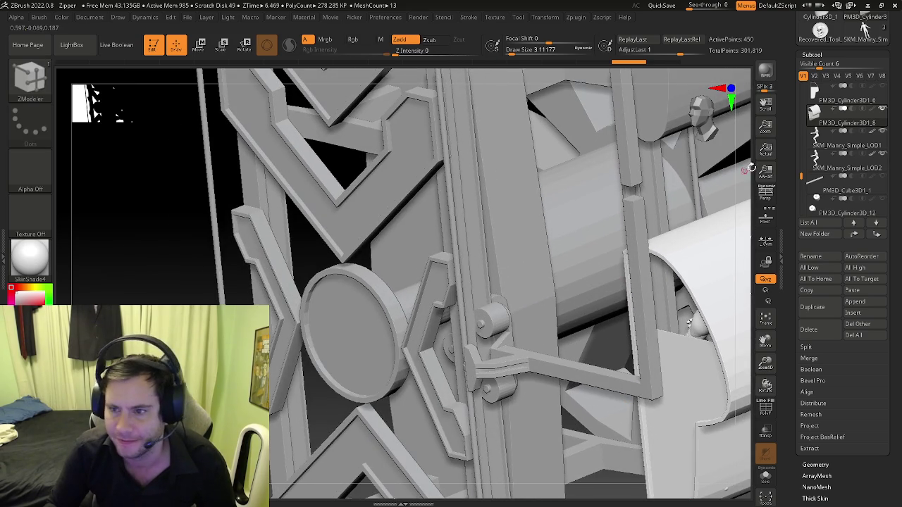
Step: Orbit around the gondola and wheel tower, then isolate the cockpit shell with Solo
mouse_move(801, 176)
mouse_down()
mouse_move(801, 145)
mouse_move(801, 170)
mouse_up()
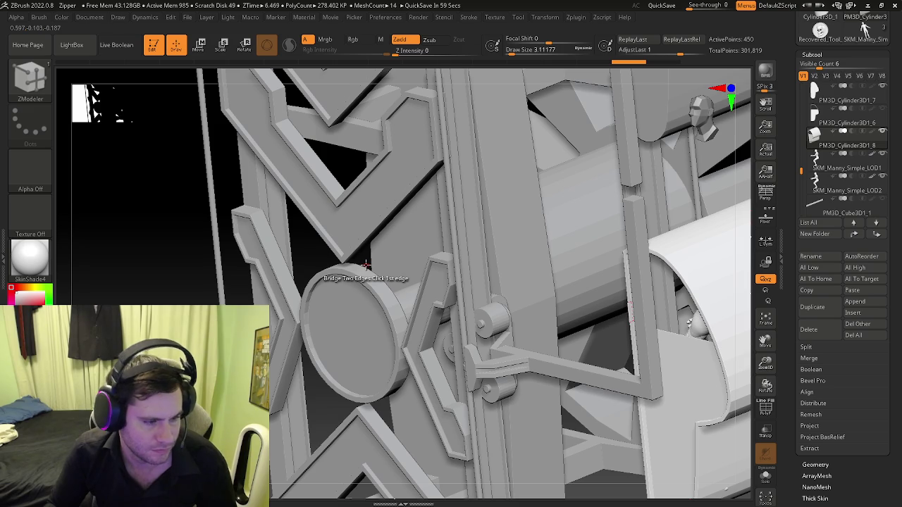
drag(365, 264, 408, 282)
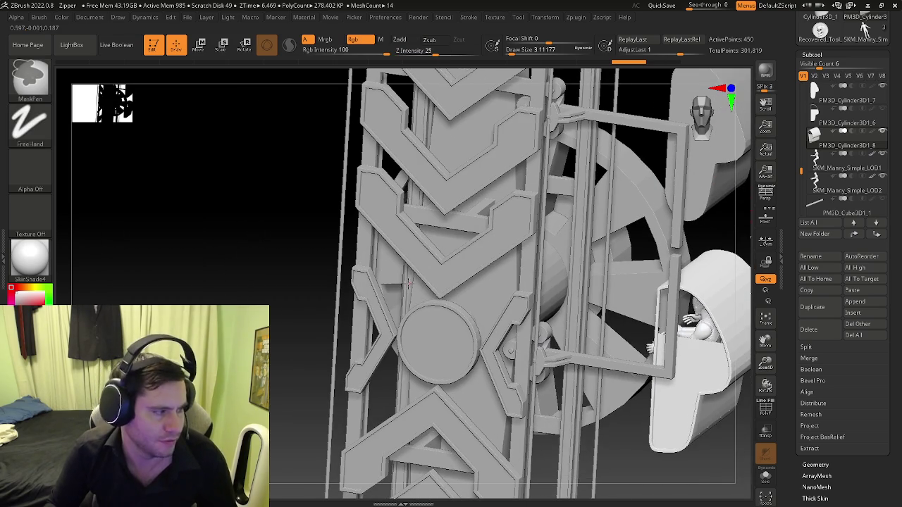
right_drag(514, 261, 497, 301)
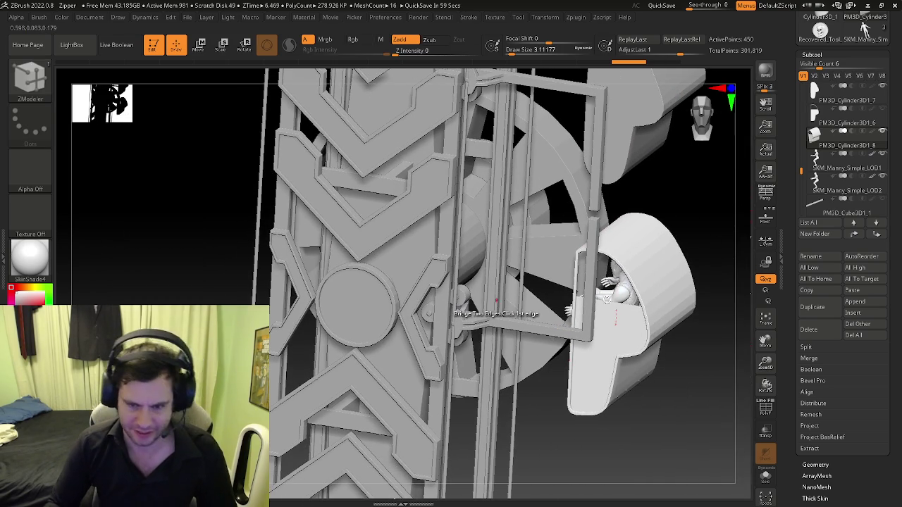
right_drag(619, 382, 617, 329)
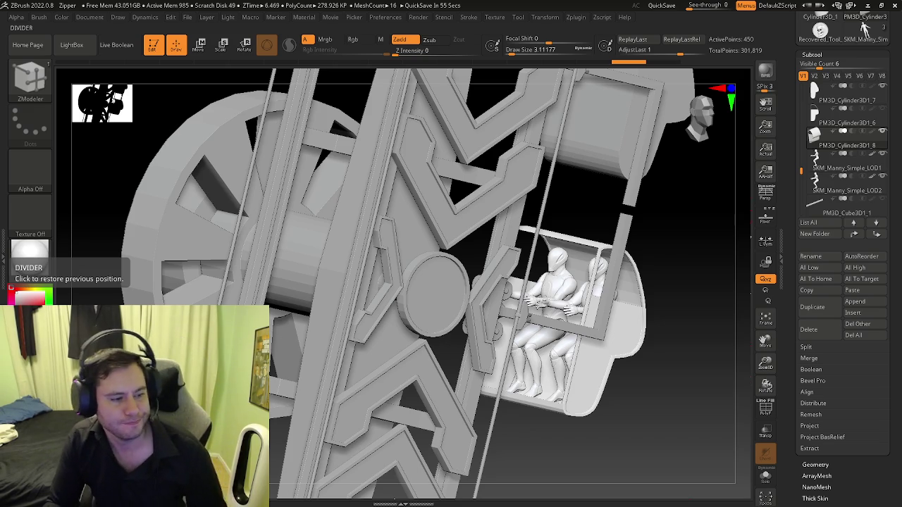
mouse_move(113, 211)
mouse_down()
mouse_move(512, 324)
mouse_move(518, 356)
mouse_move(733, 243)
mouse_up()
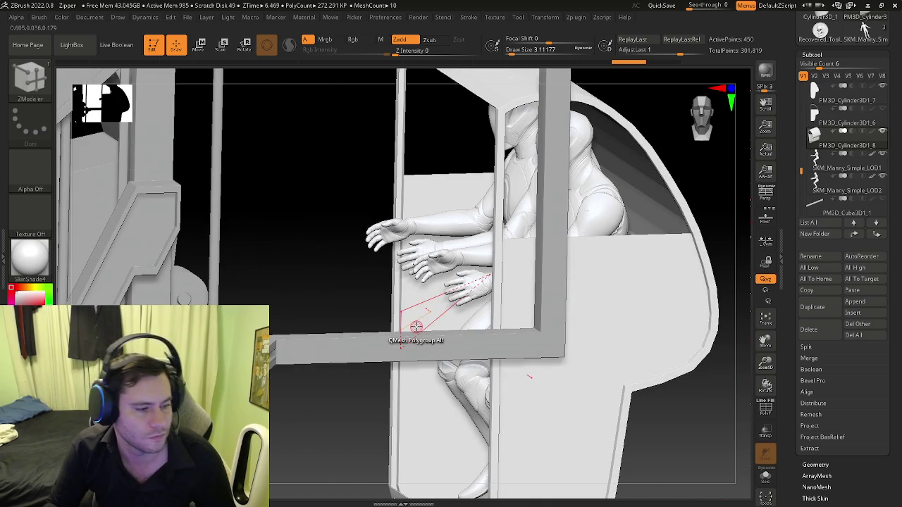
drag(413, 322, 744, 461)
click(765, 476)
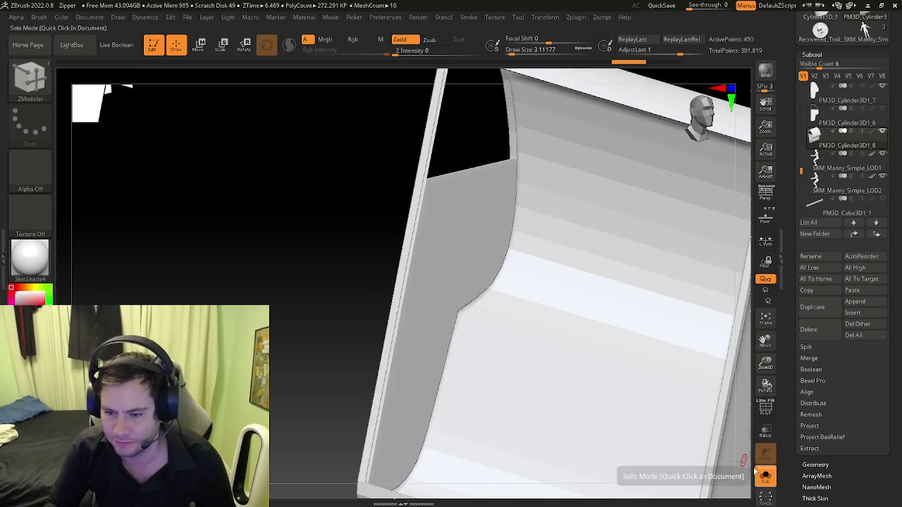
Step: Frame the isolated shell front-on and show its Polyframe wireframe
key(f)
shift+drag(413, 298, 383, 306)
mouse_move(382, 306)
ctrl+right_down()
mouse_move(467, 331)
mouse_move(399, 310)
mouse_move(364, 317)
mouse_move(391, 280)
mouse_move(456, 297)
ctrl+right_up()
key(shift+f)
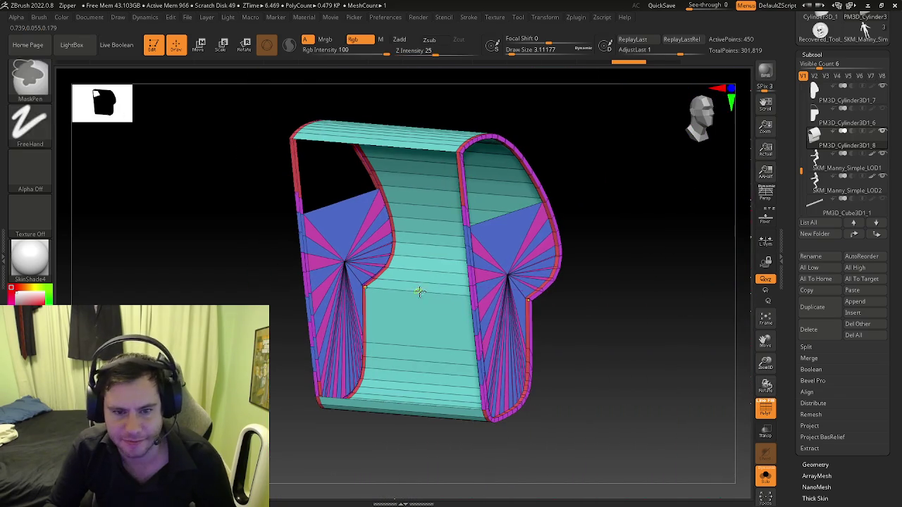
Step: Toggle Double-sided display off, on and off again, then expand the Subtool list
drag(789, 485, 785, 395)
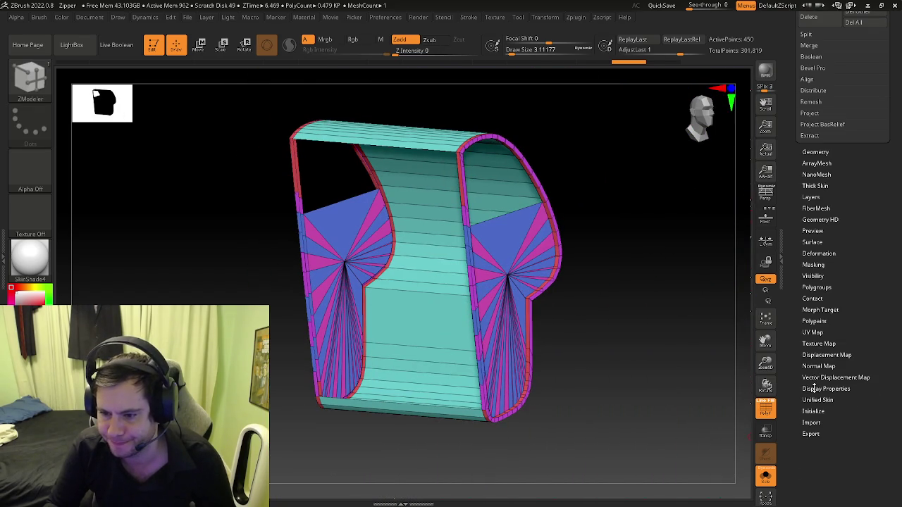
click(817, 388)
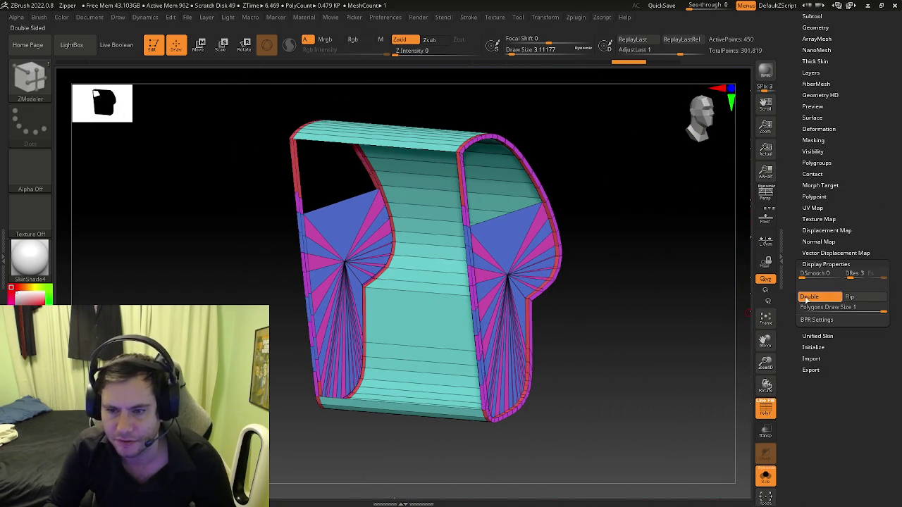
click(807, 296)
mouse_move(406, 268)
right_down()
mouse_move(469, 270)
mouse_move(451, 264)
right_up()
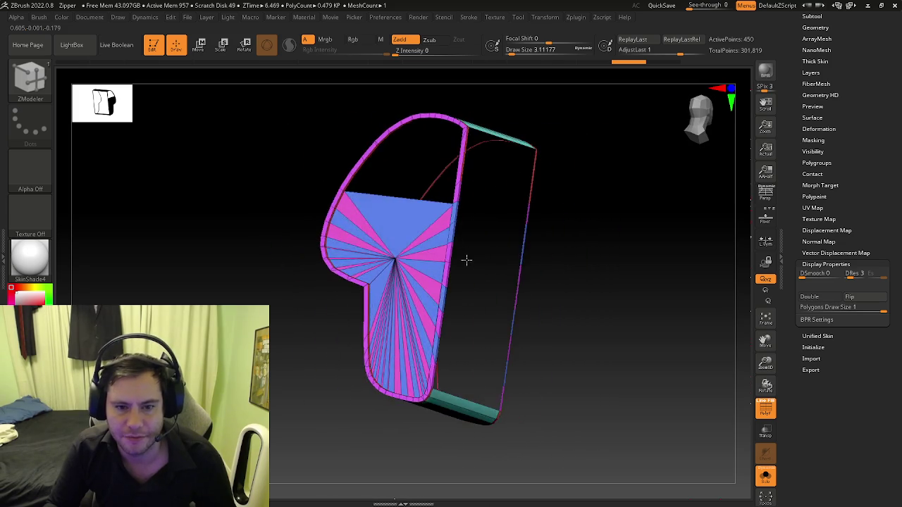
right_drag(393, 220, 459, 241)
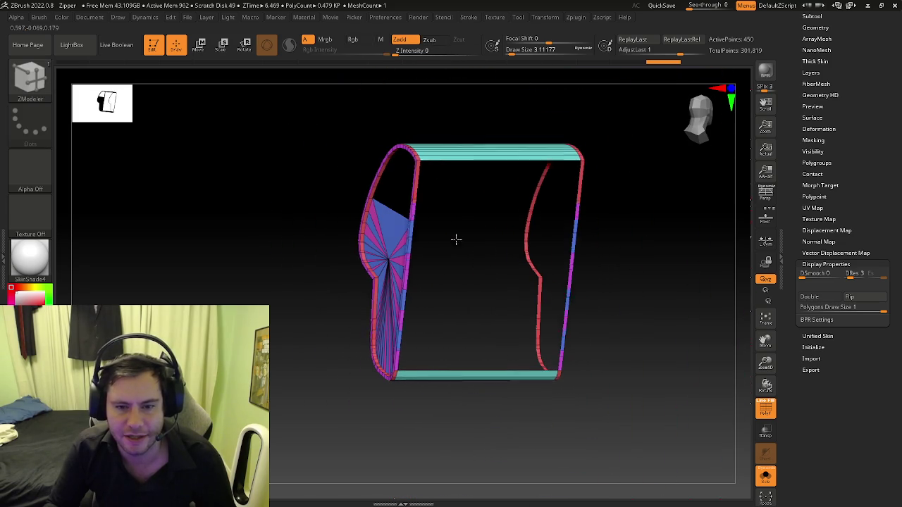
click(815, 302)
right_drag(507, 268, 562, 262)
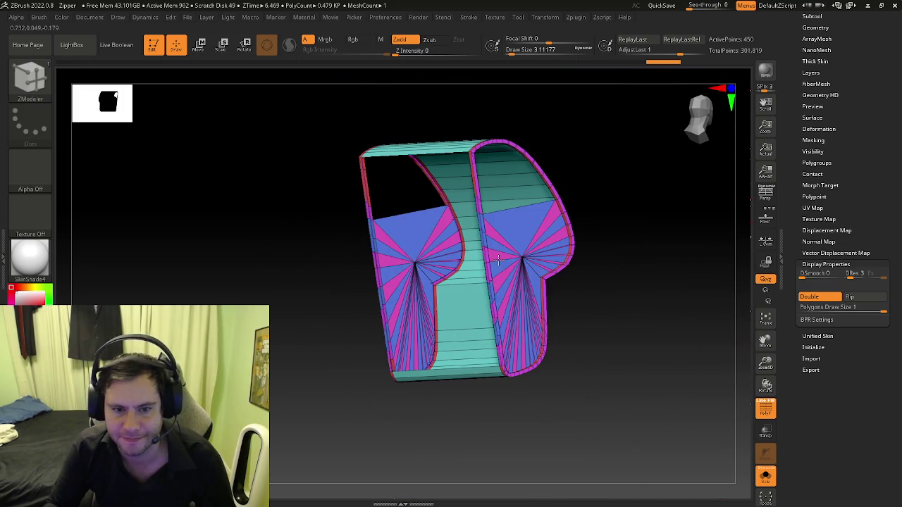
mouse_move(484, 268)
ctrl+right_down()
mouse_move(399, 310)
mouse_move(473, 195)
mouse_move(423, 233)
mouse_move(432, 217)
mouse_move(669, 296)
mouse_move(417, 258)
mouse_move(726, 268)
mouse_move(597, 310)
mouse_move(699, 167)
ctrl+right_up()
click(816, 296)
click(811, 16)
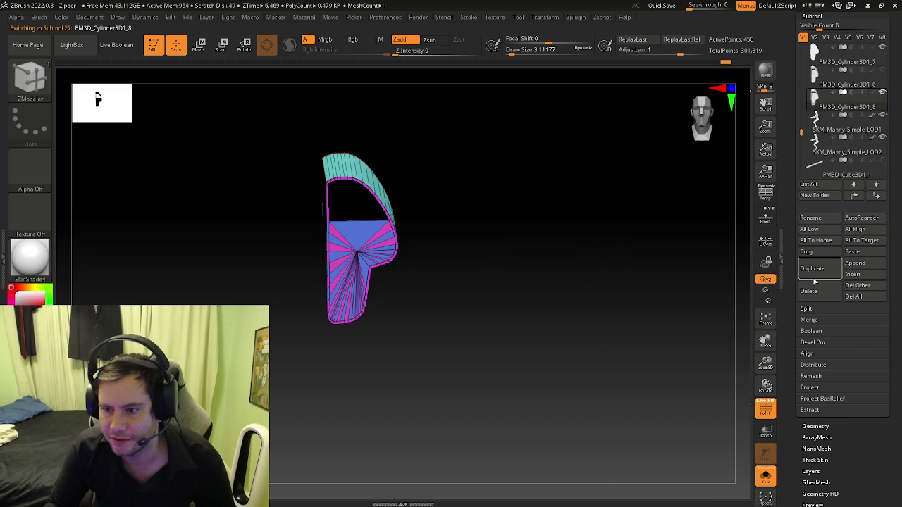
Step: Delete the PM3D_Cylinder3D1_8 subtool, leaving the PM3D_Cylinder3D1_6 shell as the only visible subtool
click(828, 133)
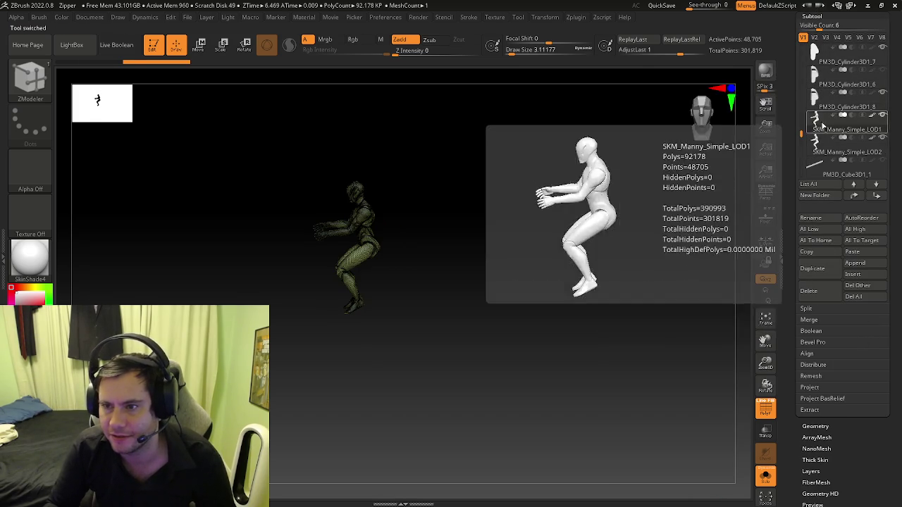
click(809, 291)
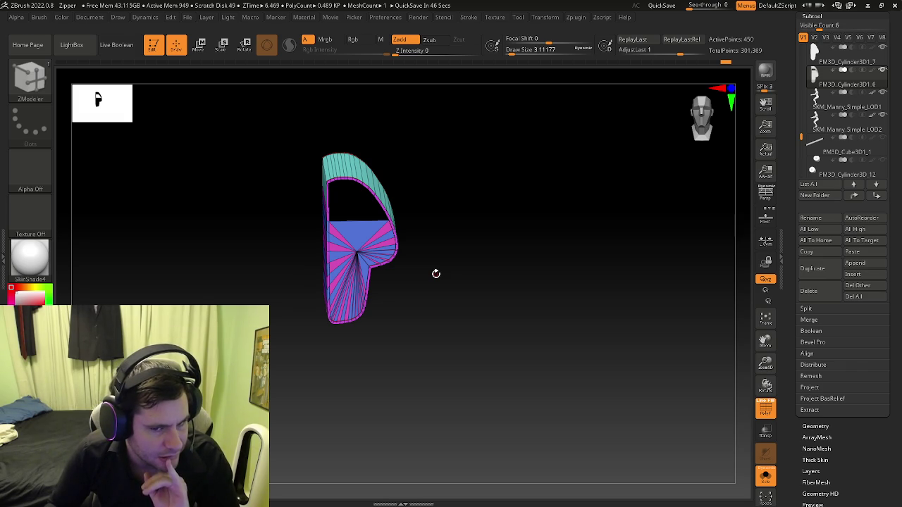
mouse_move(435, 274)
mouse_down()
mouse_move(448, 251)
mouse_move(456, 167)
mouse_up()
click(189, 18)
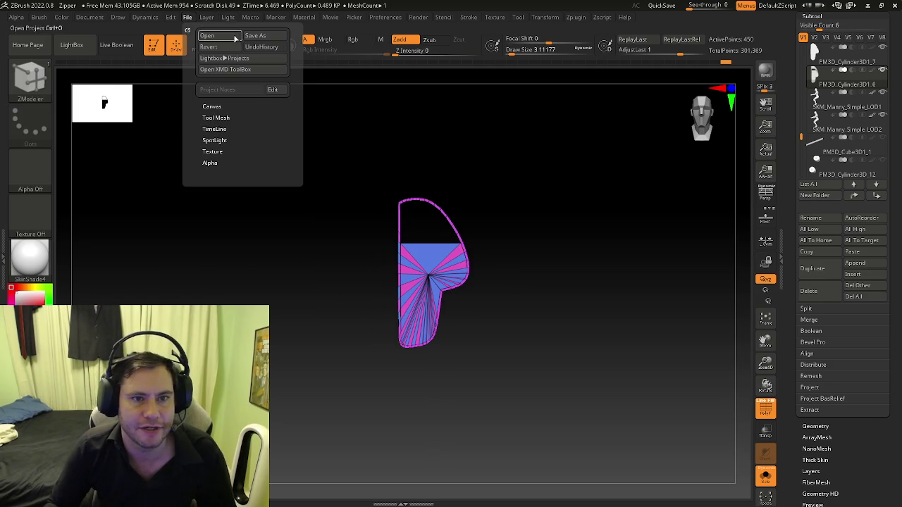
Step: Save the project over Zipper.zpr in the Circus folder, confirming the replace
click(261, 38)
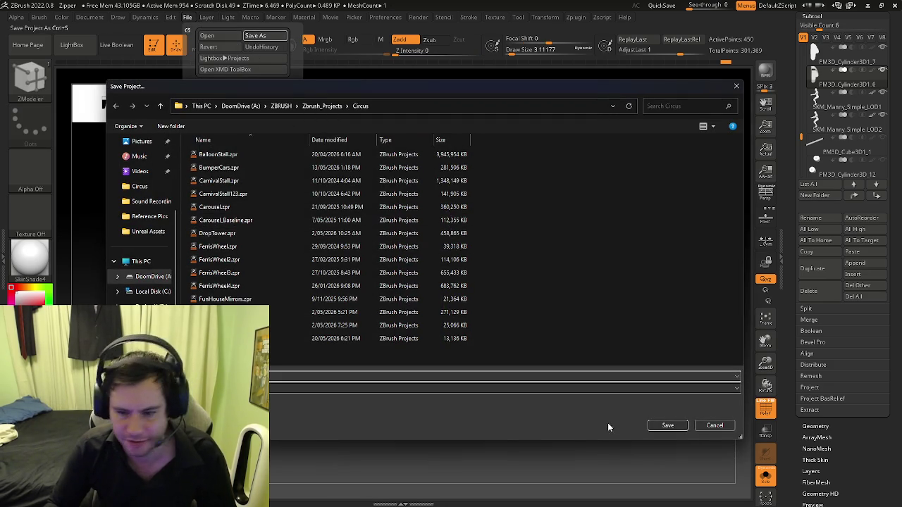
click(667, 425)
click(475, 247)
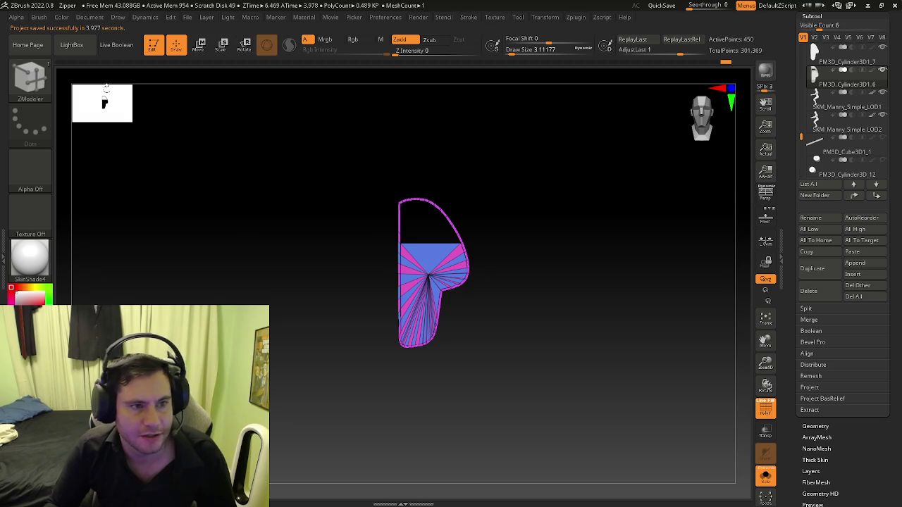
Step: Bring up the brush library and pick the MaskLasso brush
click(42, 89)
key(ctrl)
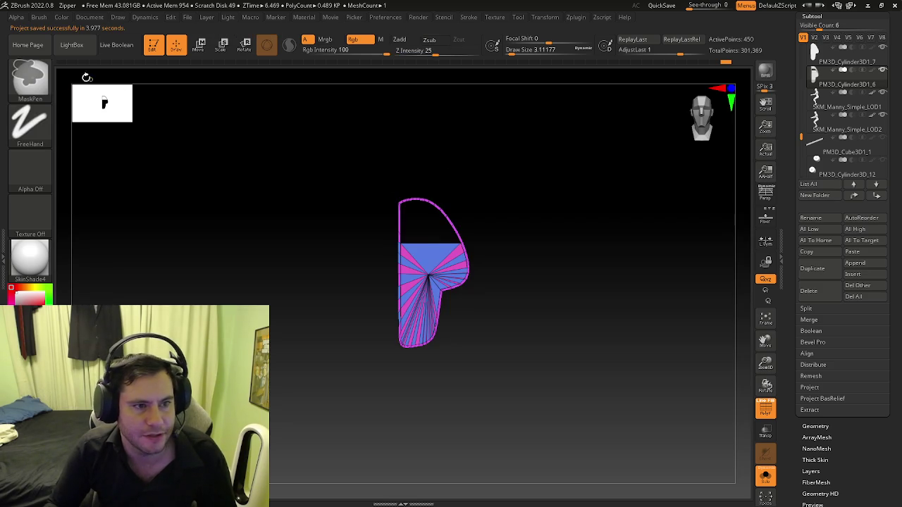
click(39, 85)
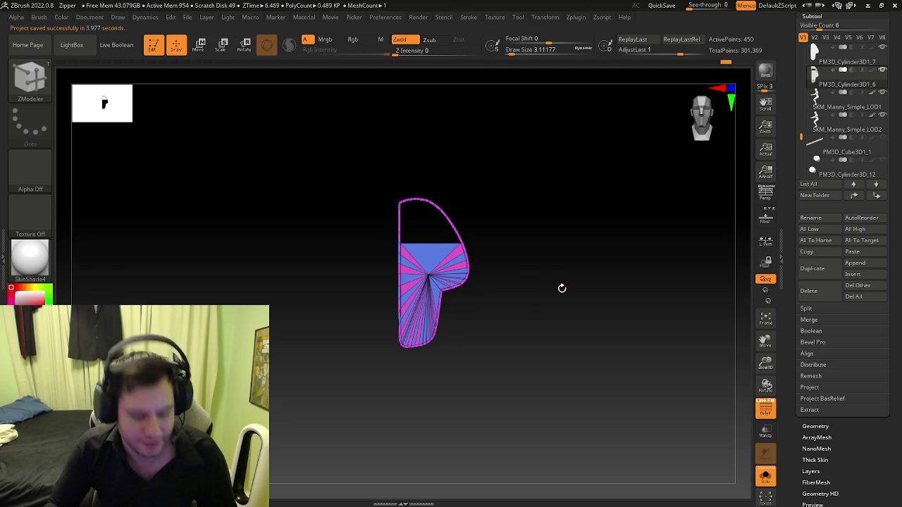
click(52, 91)
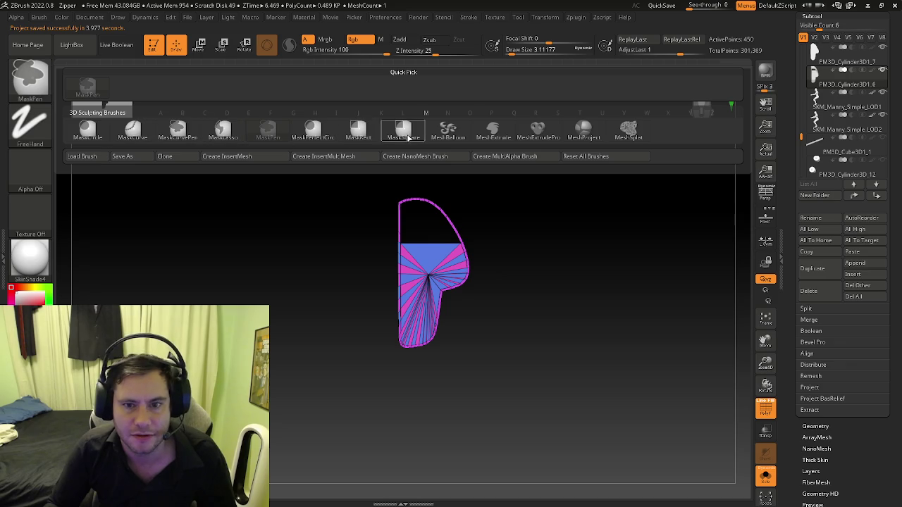
click(223, 127)
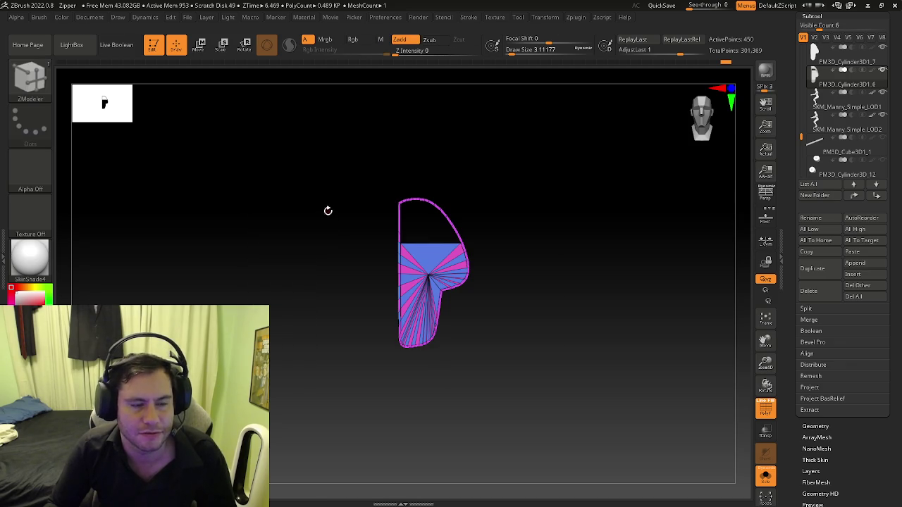
key(ctrl+shift)
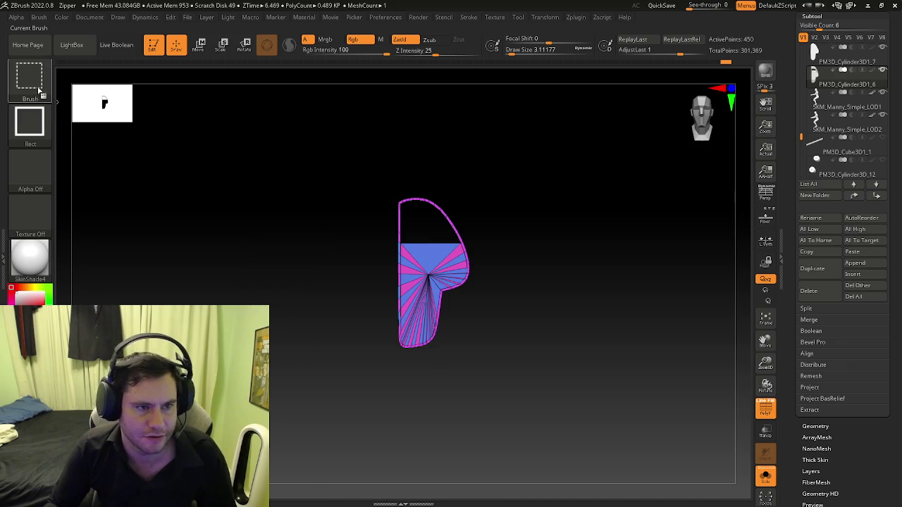
click(39, 89)
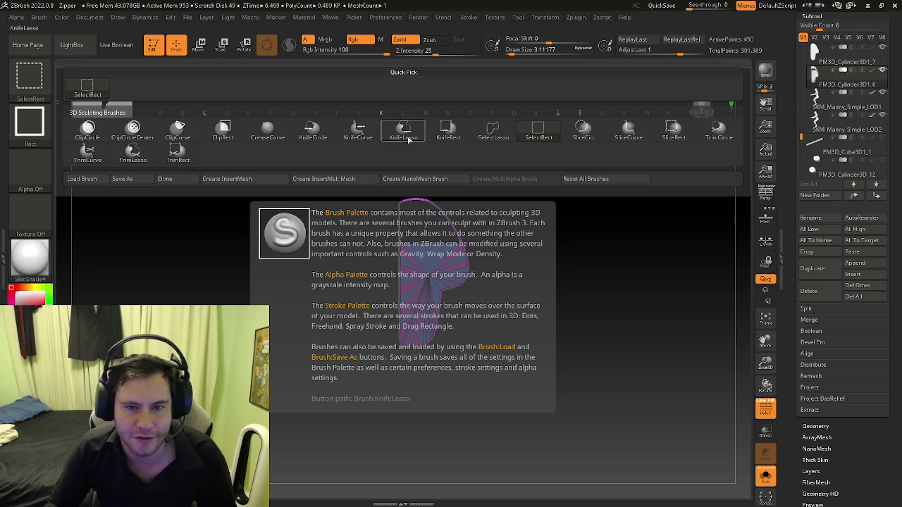
click(449, 134)
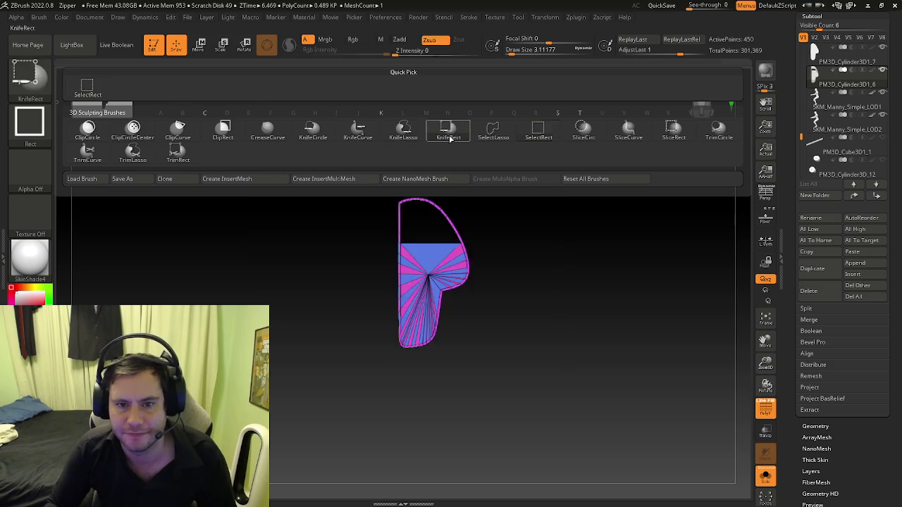
drag(393, 246, 423, 244)
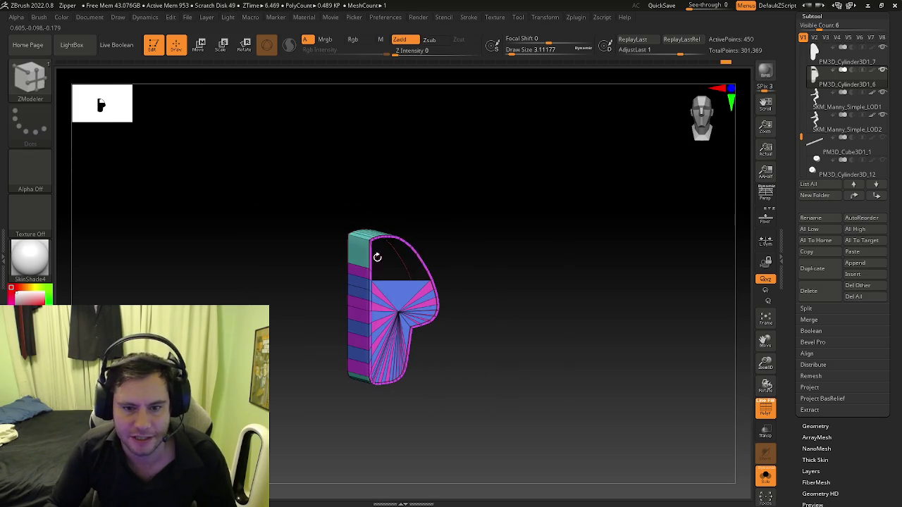
ctrl+shift+drag(267, 155, 488, 266)
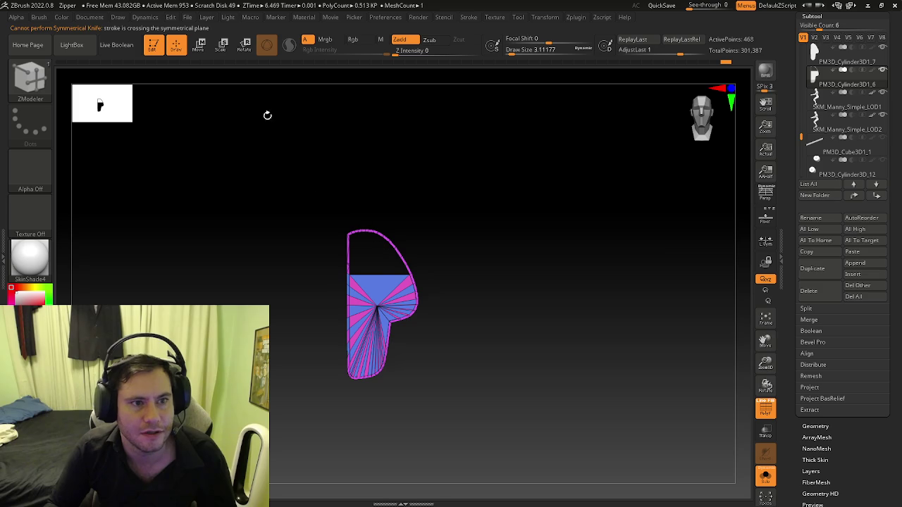
mouse_move(397, 244)
mouse_down()
mouse_move(341, 222)
mouse_move(406, 224)
mouse_up()
mouse_move(376, 288)
mouse_down()
mouse_move(351, 240)
mouse_move(388, 193)
mouse_up()
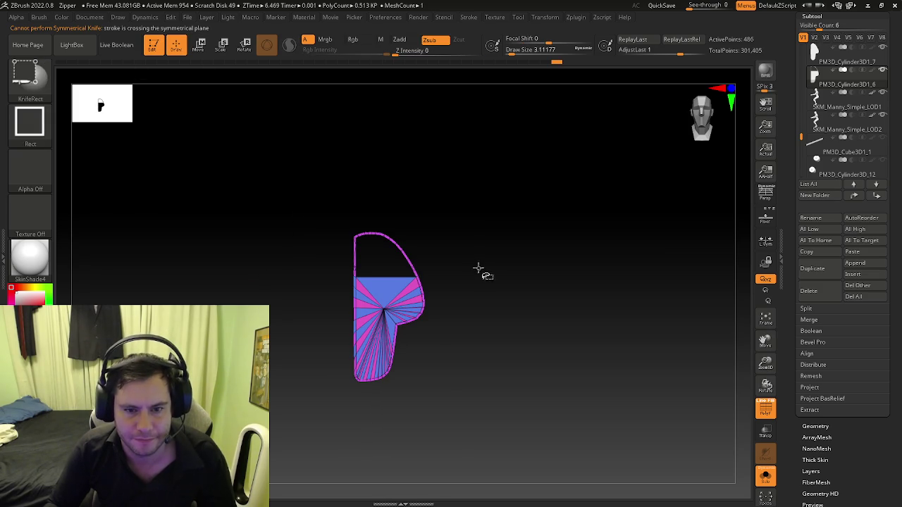
mouse_move(407, 245)
mouse_down()
mouse_move(430, 265)
mouse_move(333, 269)
mouse_move(484, 338)
mouse_move(473, 321)
mouse_move(400, 336)
mouse_up()
key(shift+f)
key(shift+f)
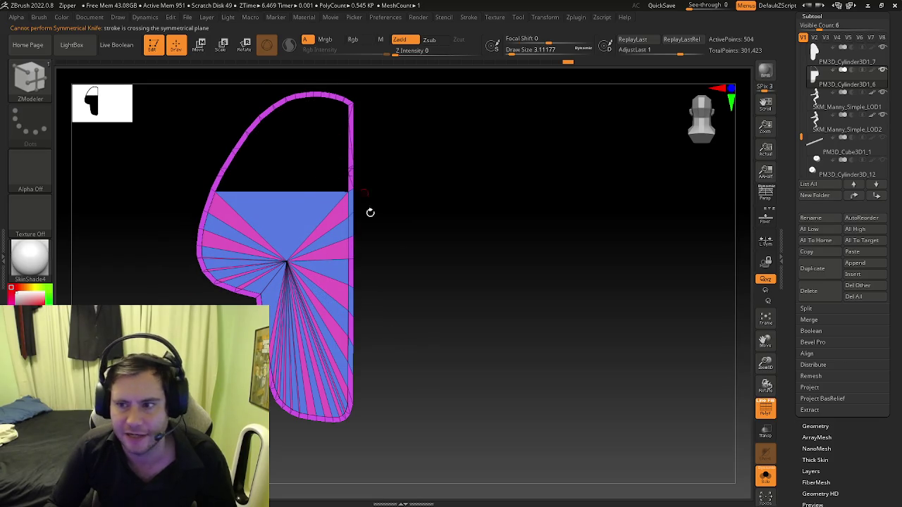
shift+drag(492, 300, 531, 288)
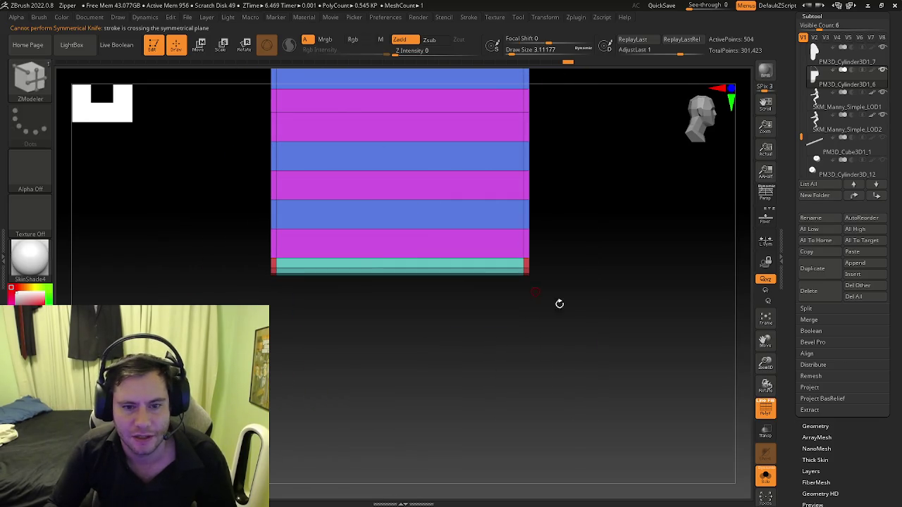
mouse_move(575, 331)
ctrl+shift+mouse_down()
mouse_move(181, 207)
mouse_move(242, 143)
mouse_move(413, 242)
mouse_move(511, 338)
ctrl+shift+mouse_up()
ctrl+shift+drag(560, 367, 410, 251)
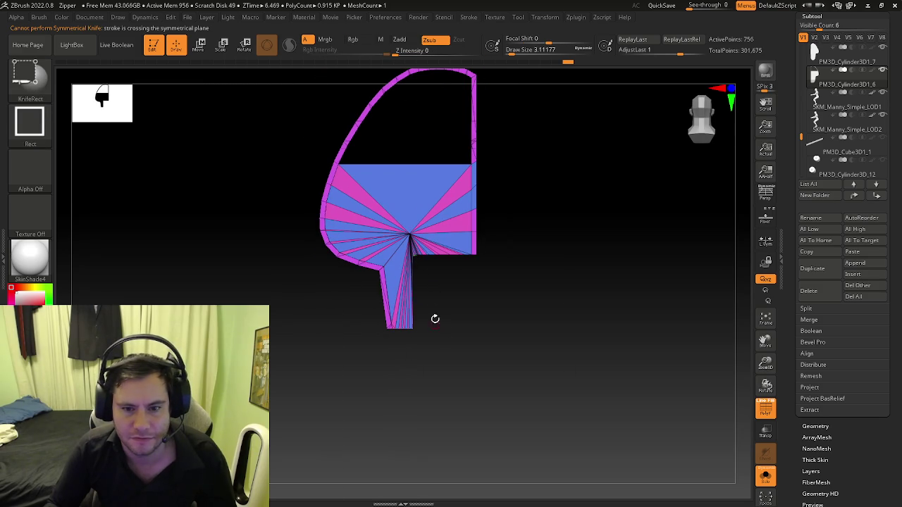
ctrl+shift+drag(272, 196, 337, 264)
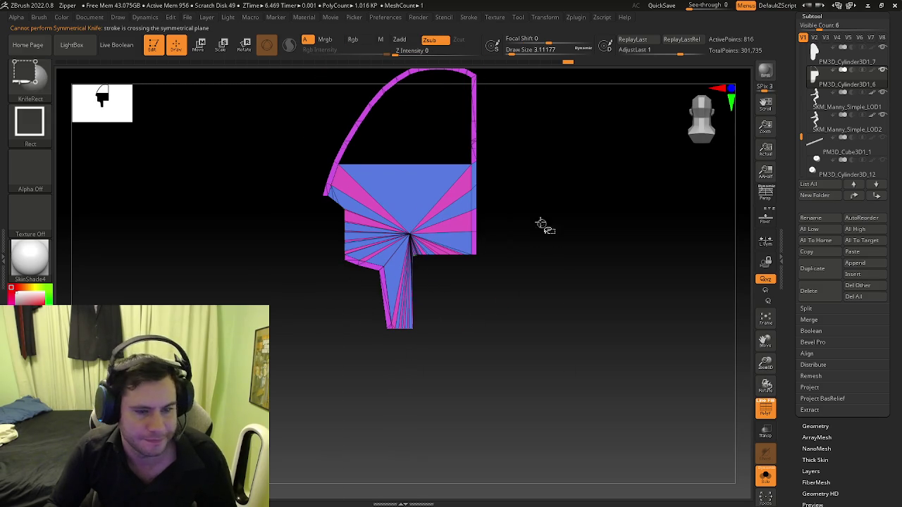
drag(416, 213, 523, 270)
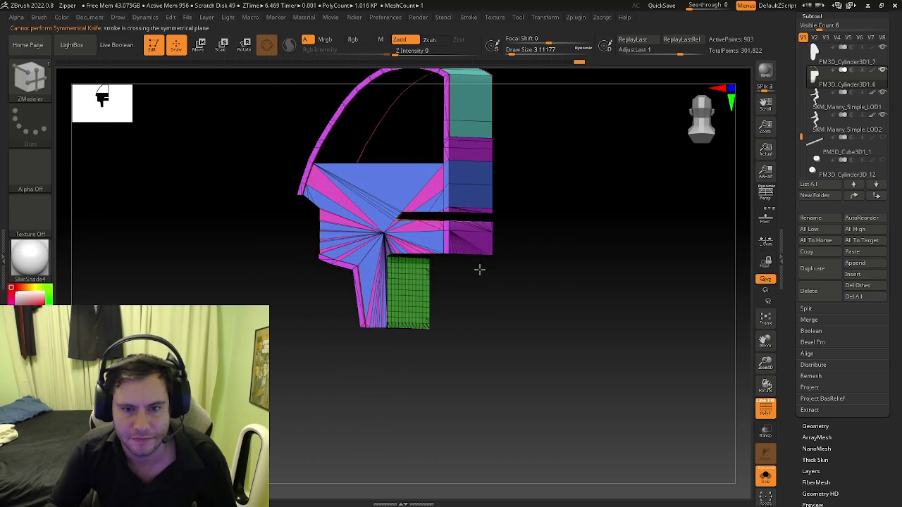
key(ctrl+z)
key(ctrl+z)
key(ctrl+z)
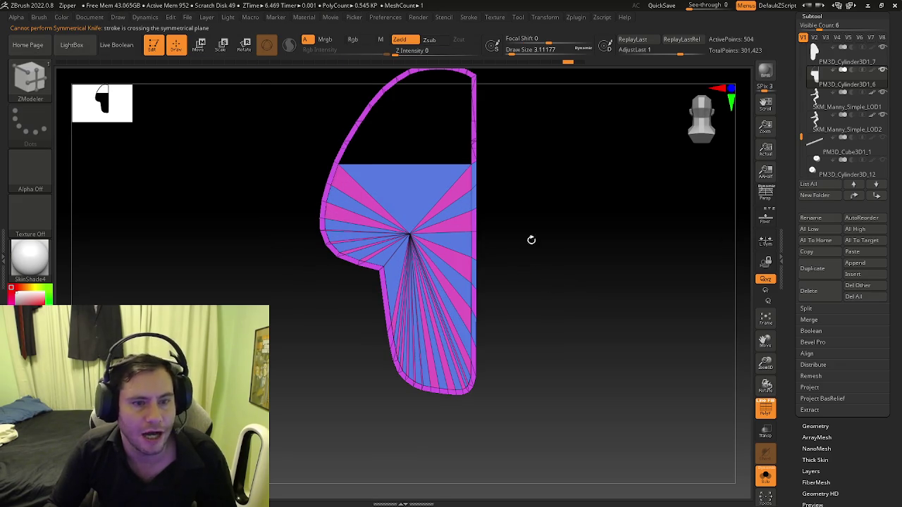
alt+drag(517, 322, 577, 299)
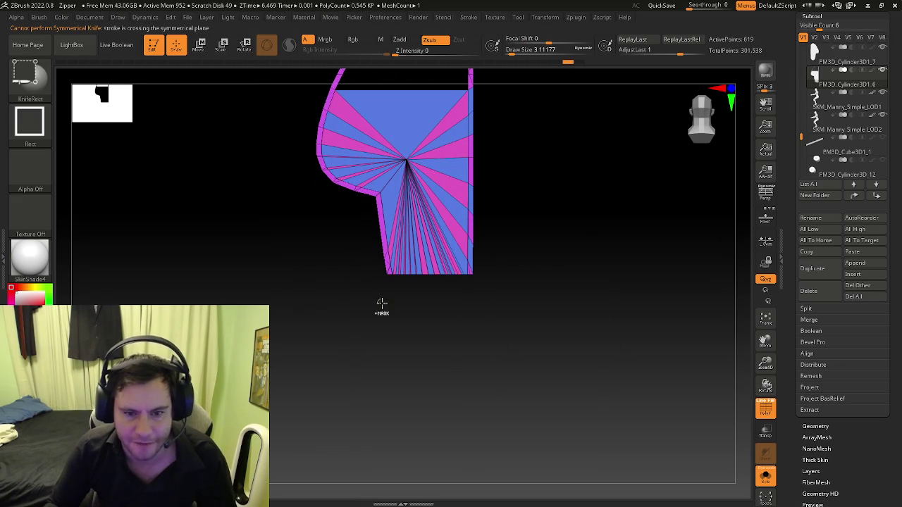
key(b)
key(z)
key(m)
scroll(385, 307, up, 5)
right_drag(387, 317, 371, 257)
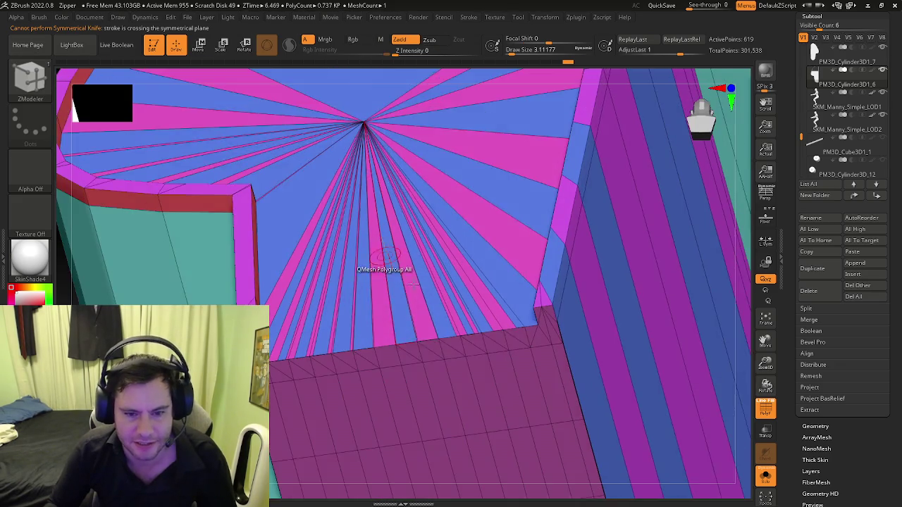
mouse_move(418, 292)
right_down()
mouse_move(385, 281)
mouse_move(428, 343)
mouse_move(379, 353)
mouse_move(308, 327)
mouse_move(389, 350)
mouse_move(372, 343)
mouse_move(372, 376)
mouse_move(377, 290)
mouse_move(423, 310)
right_up()
key(b)
key(z)
key(m)
key(f)
ctrl+drag(428, 312, 499, 362)
mouse_move(499, 362)
right_down()
mouse_move(444, 383)
mouse_move(442, 338)
mouse_move(443, 397)
mouse_move(463, 433)
mouse_move(275, 314)
mouse_move(364, 385)
mouse_move(423, 348)
mouse_move(412, 352)
mouse_move(503, 342)
mouse_move(467, 350)
right_up()
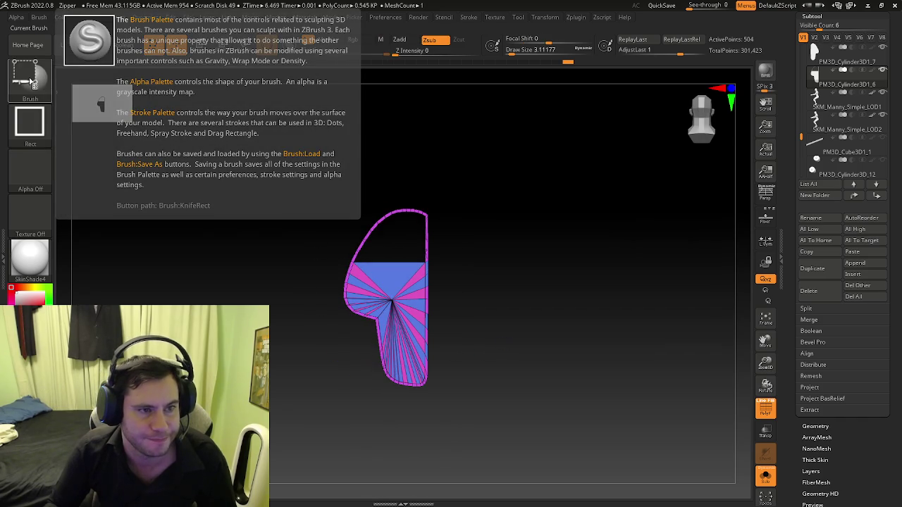
Step: Try a KnifeCurve cut across the lower part of the shell
click(32, 81)
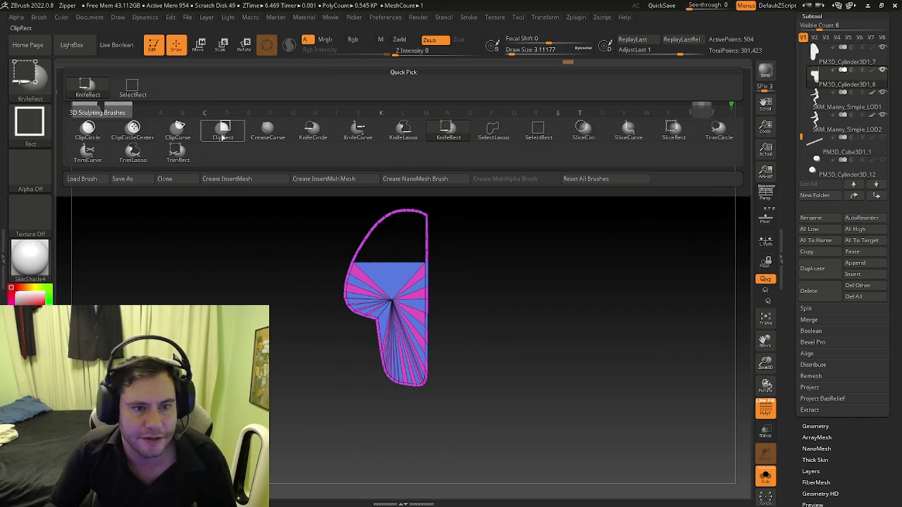
ctrl+shift+click(361, 131)
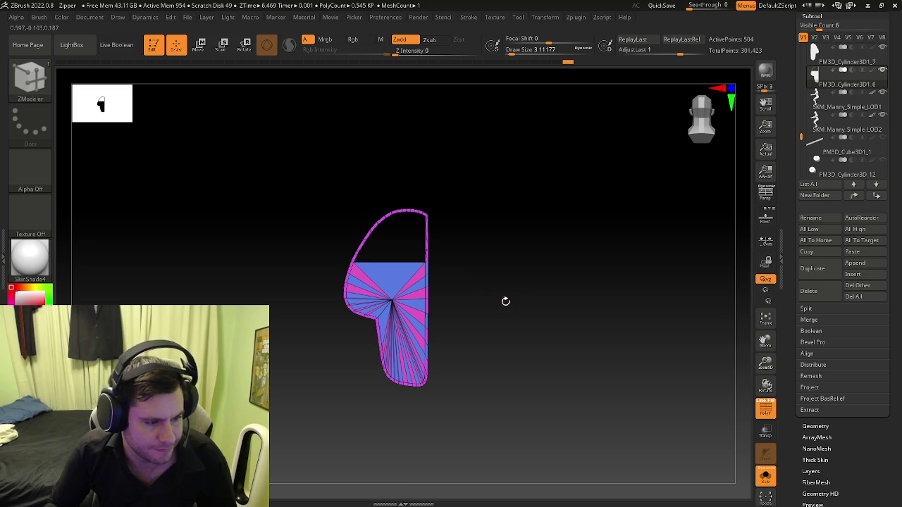
ctrl+shift+drag(502, 319, 328, 342)
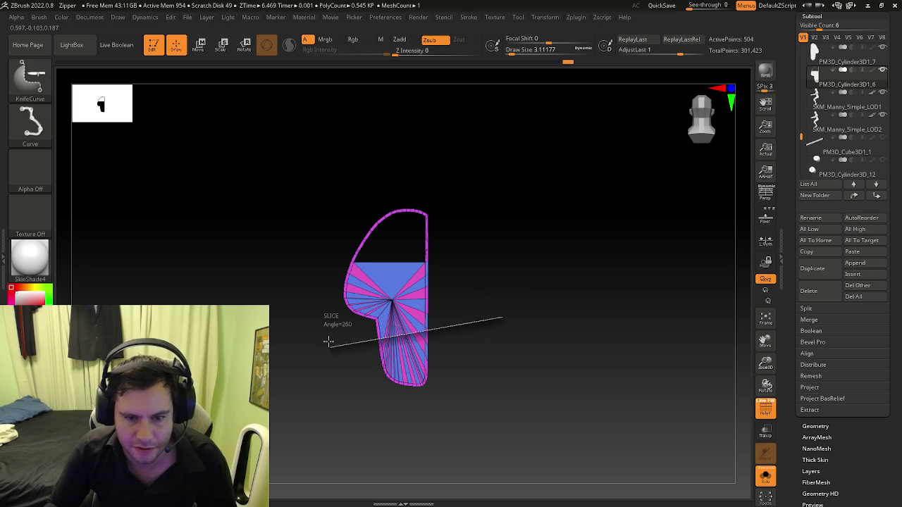
key(b)
key(z)
key(m)
mouse_move(428, 372)
mouse_down()
mouse_move(476, 322)
mouse_move(449, 314)
mouse_up()
Step: Try a KnifeLasso cut on the shell, then undo it
key(ctrl+shift+b)
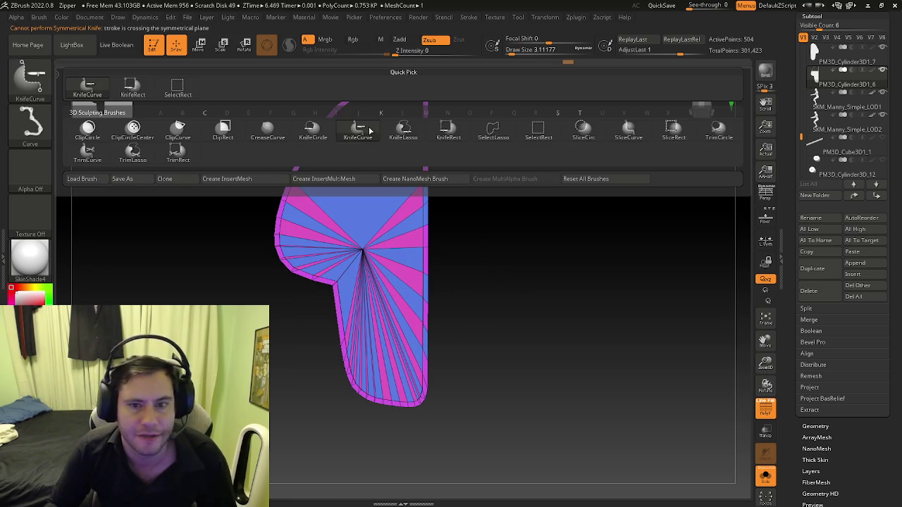
click(411, 134)
mouse_move(431, 211)
ctrl+shift+mouse_down()
mouse_move(544, 220)
mouse_move(491, 298)
mouse_move(502, 302)
mouse_move(469, 312)
ctrl+shift+mouse_up()
key(ctrl+z)
key(b)
key(z)
key(m)
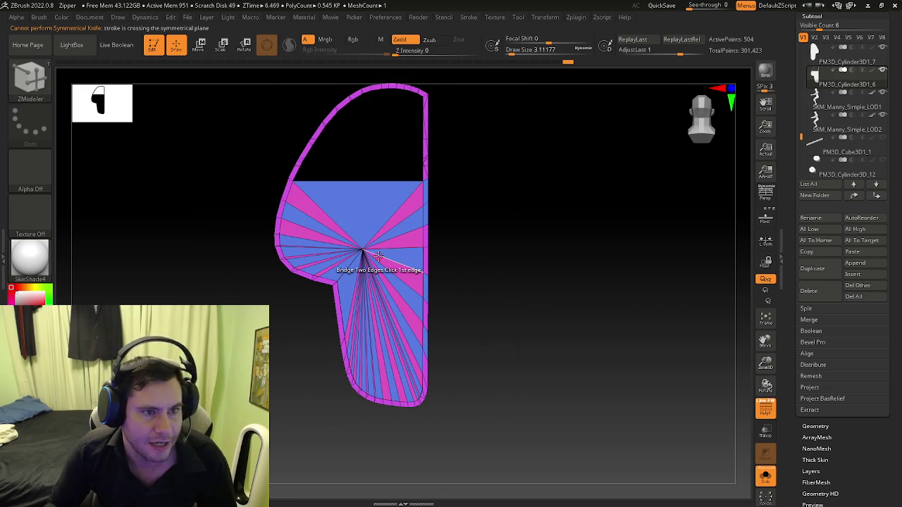
key(ctrl+shift)
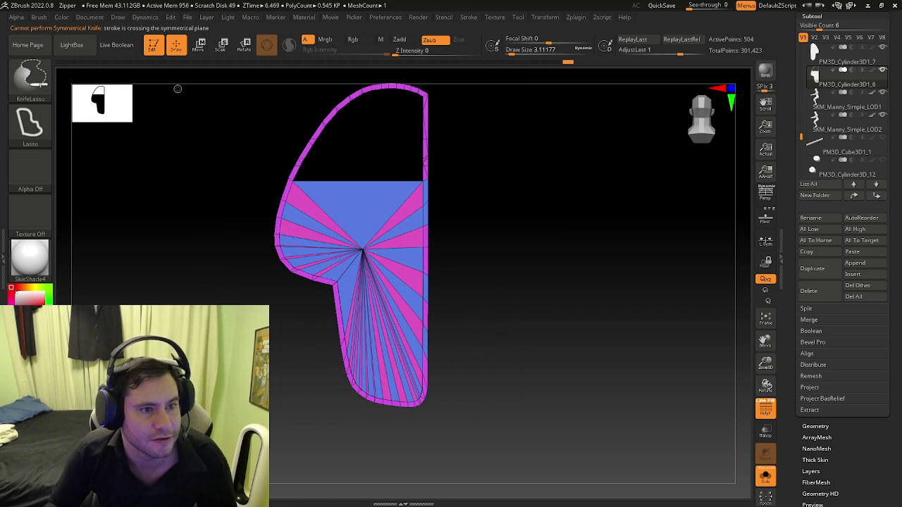
Step: Slice the shell with SliceRect and orbit to inspect the cut
click(39, 79)
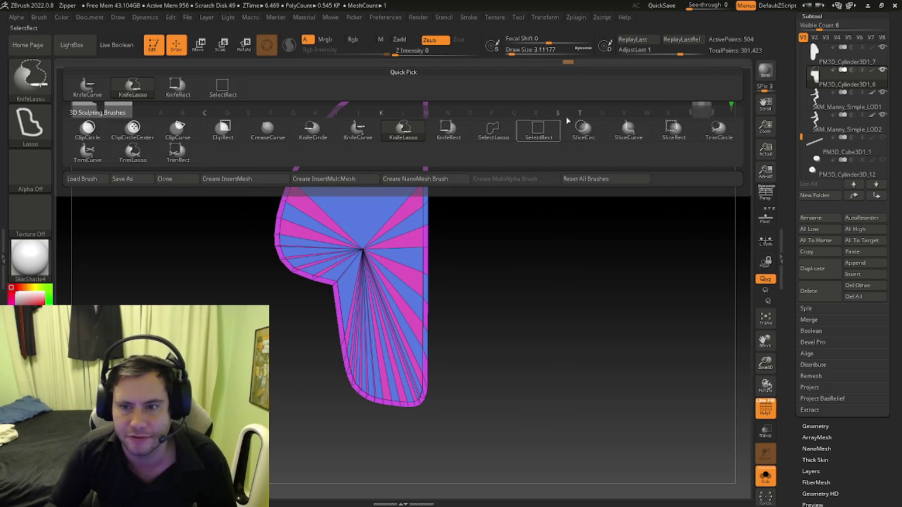
click(673, 134)
mouse_move(511, 196)
ctrl+shift+mouse_down()
mouse_move(374, 287)
mouse_move(430, 268)
ctrl+shift+mouse_up()
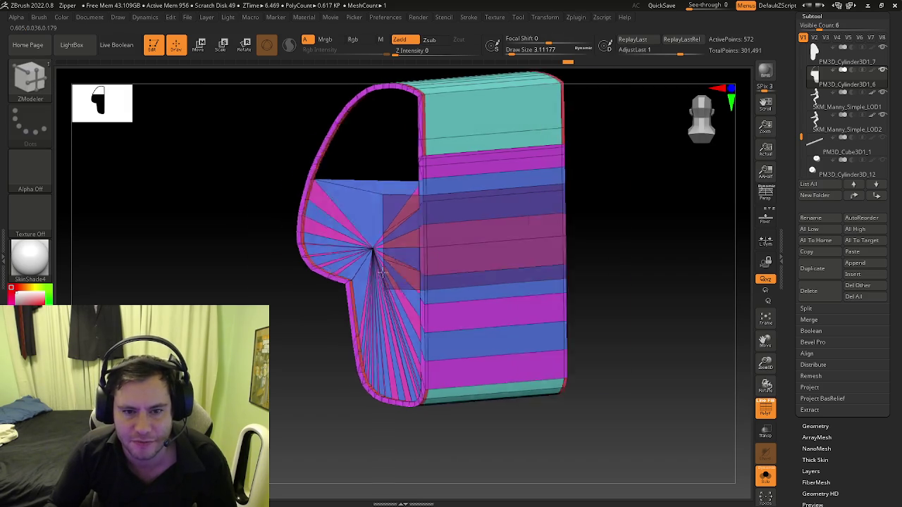
key(shift+f)
key(shift+f)
mouse_move(430, 268)
right_down()
mouse_move(467, 257)
mouse_move(463, 232)
mouse_move(515, 294)
right_up()
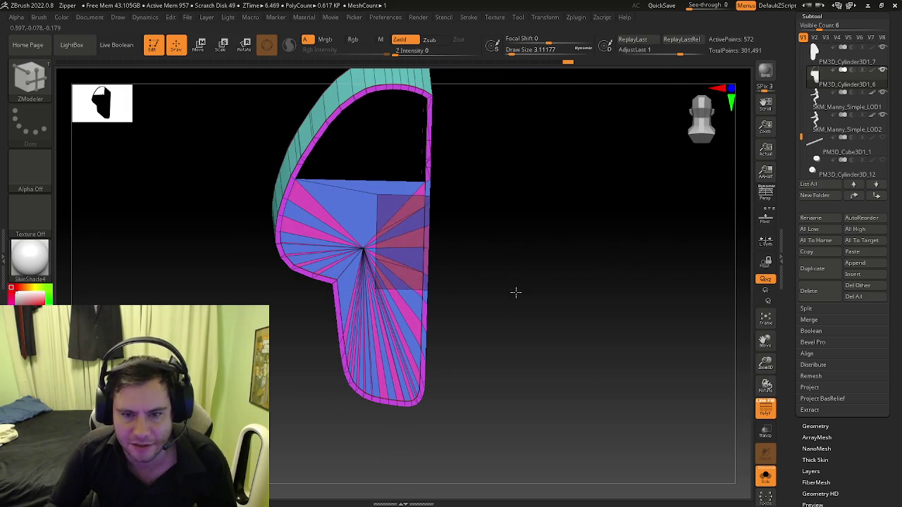
click(43, 90)
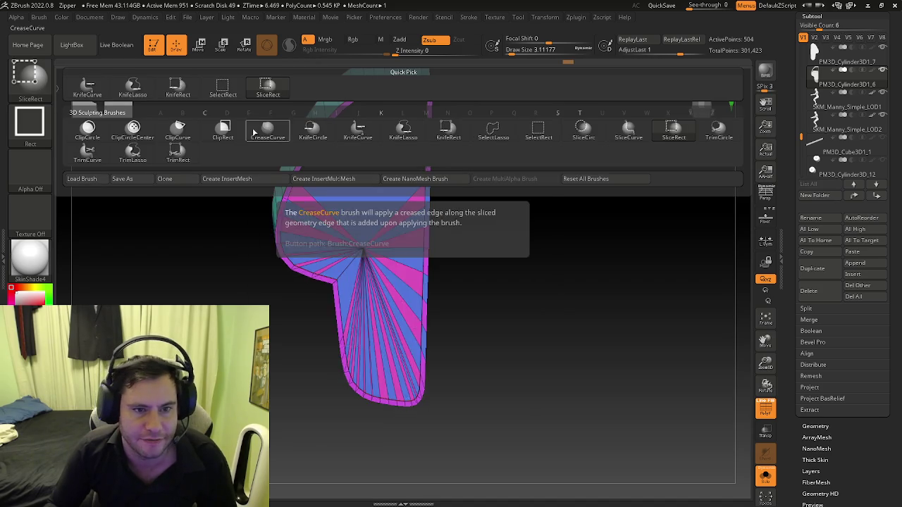
Step: Cut off the lower part of the shell with KnifeRect and orbit to inspect it
mouse_move(486, 203)
ctrl+shift+mouse_down()
mouse_move(356, 284)
mouse_move(323, 247)
mouse_move(295, 260)
mouse_move(497, 255)
ctrl+shift+mouse_up()
click(37, 94)
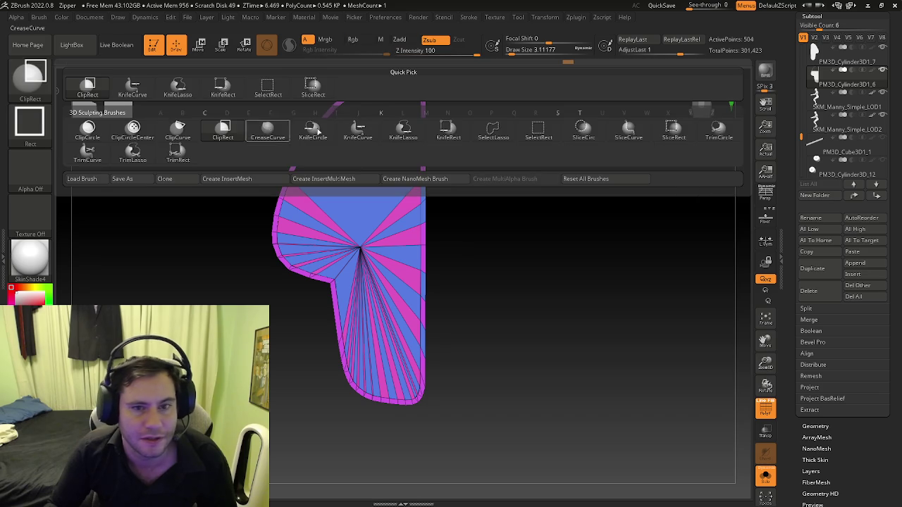
click(459, 134)
mouse_move(525, 409)
mouse_down()
mouse_move(168, 286)
mouse_move(167, 221)
mouse_up()
key(b)
key(z)
key(m)
mouse_move(288, 231)
mouse_down()
mouse_move(221, 207)
mouse_move(276, 356)
mouse_move(304, 355)
mouse_up()
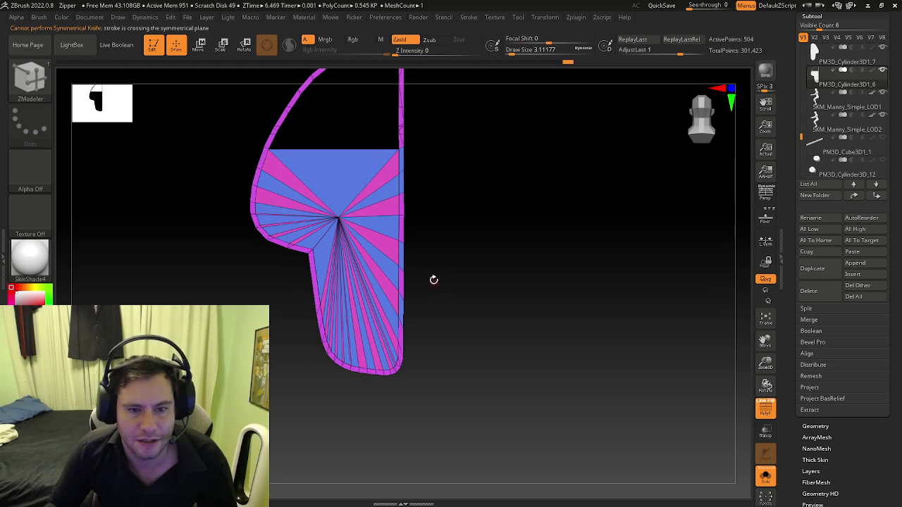
drag(432, 282, 425, 291)
Step: Undo back to the hollow shell and cap its open side with fan polygons
key(ctrl+z)
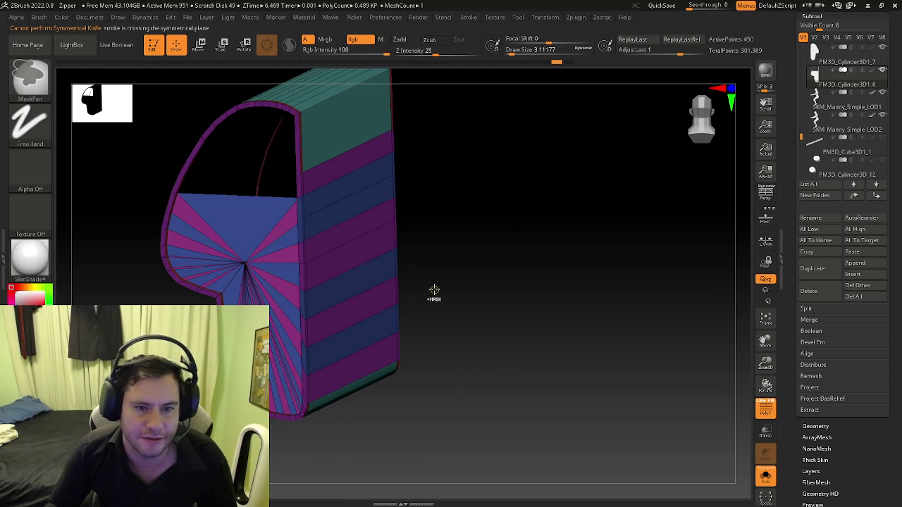
key(ctrl+z)
key(ctrl+z)
key(ctrl+z)
key(ctrl+z)
drag(409, 288, 332, 268)
key(ctrl+z)
key(ctrl+z)
key(ctrl+z)
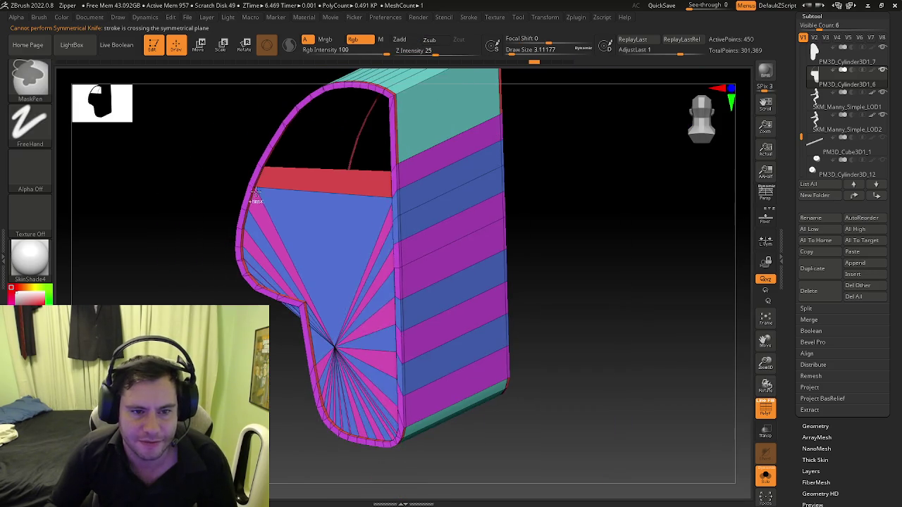
key(ctrl+z)
key(ctrl+z)
key(ctrl+z)
key(ctrl+z)
key(ctrl+z)
key(ctrl+z)
key(ctrl+z)
key(ctrl+z)
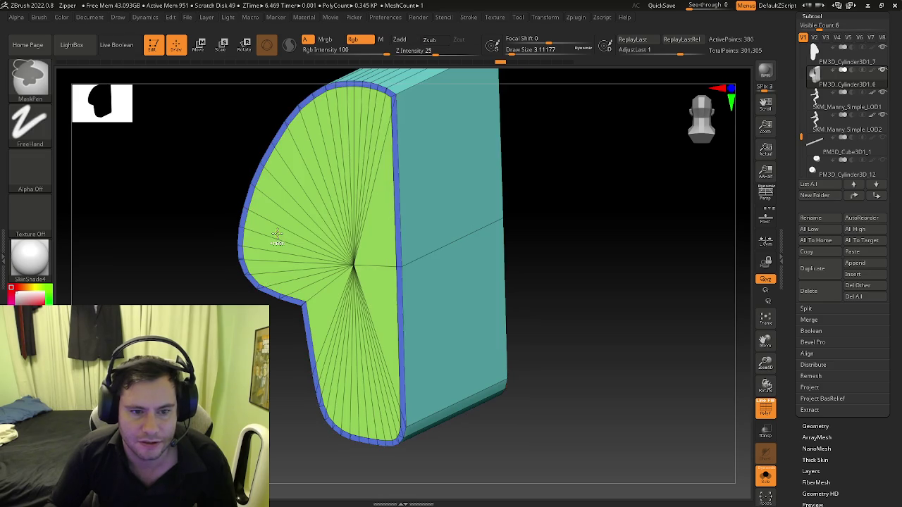
key(ctrl+z)
key(ctrl+z)
key(ctrl+z)
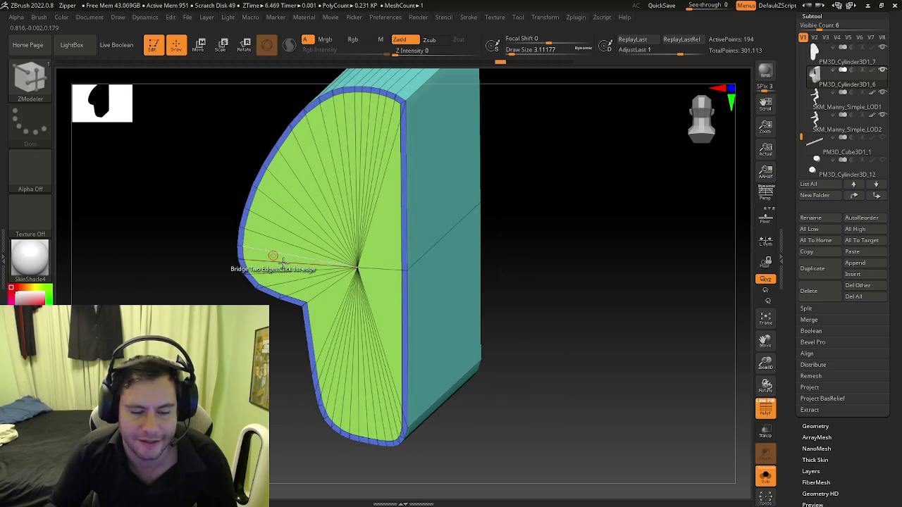
key(ctrl+z)
key(ctrl+z)
key(ctrl+z)
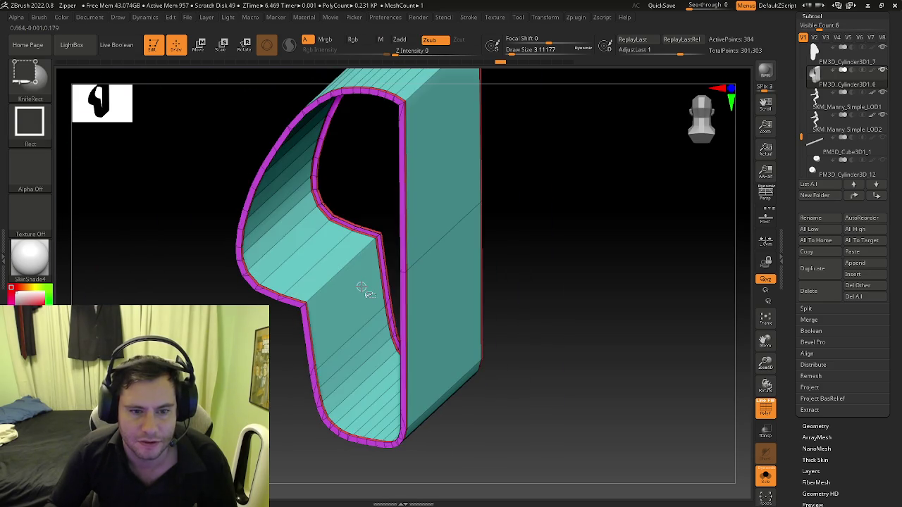
key(ctrl+z)
key(ctrl+z)
key(ctrl+z)
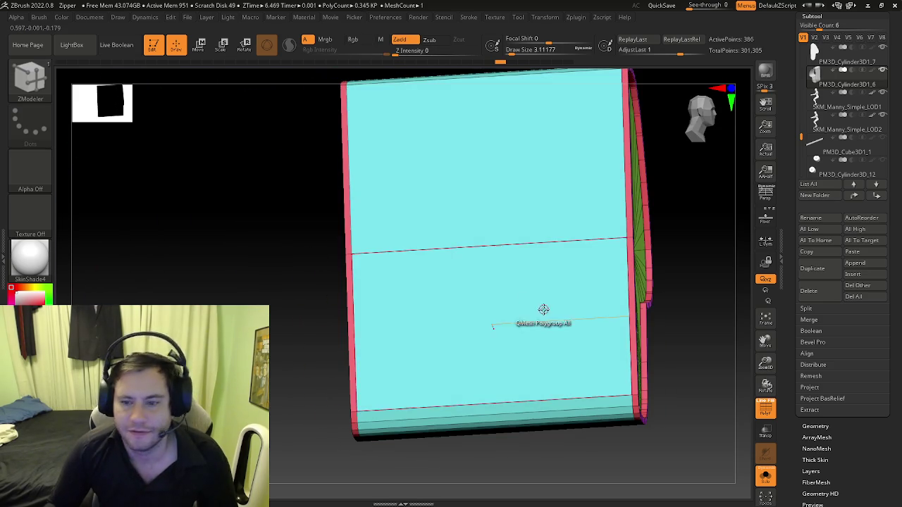
Step: Expand Tool > Display Properties and turn off Double display
scroll(778, 391, down, 3)
scroll(778, 391, down, 3)
click(817, 389)
click(816, 303)
Step: Turn Double off and Flip the shell's normals, orbiting to check the green cap
mouse_move(680, 308)
mouse_down()
mouse_move(693, 326)
mouse_move(519, 343)
mouse_move(572, 336)
mouse_up()
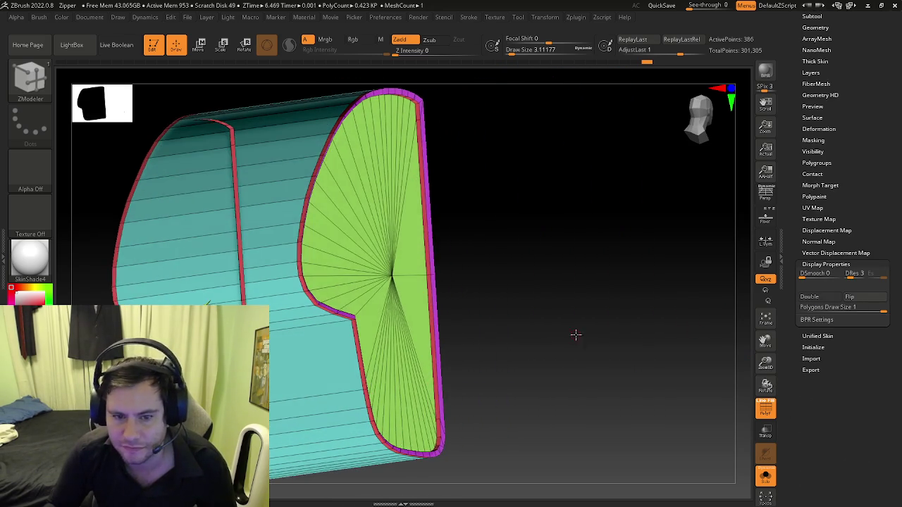
click(850, 298)
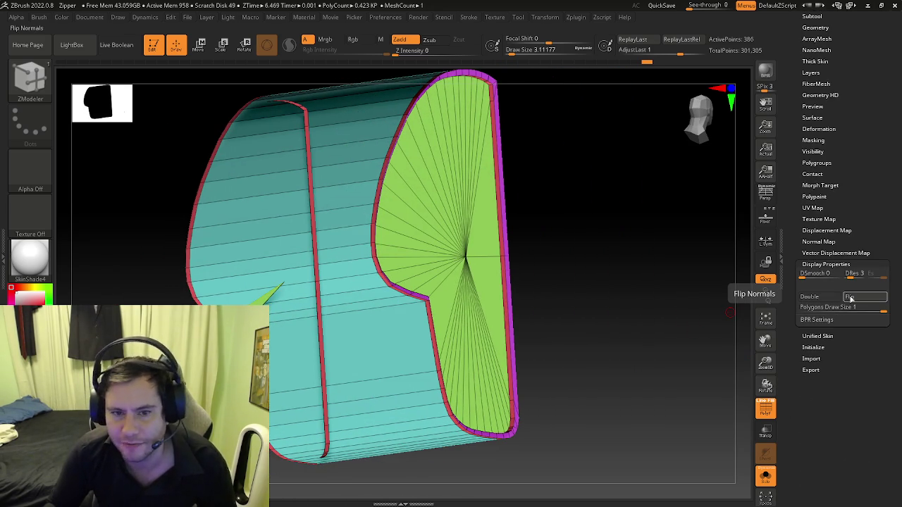
click(850, 299)
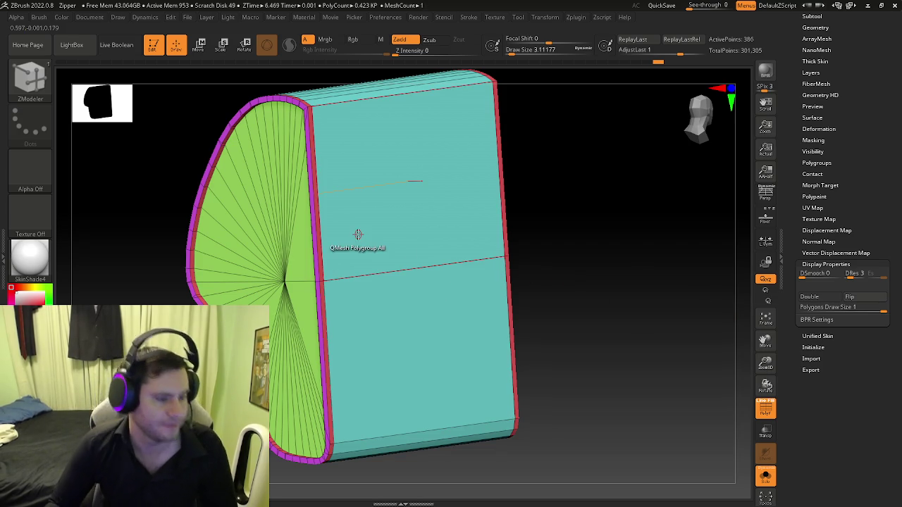
right_drag(316, 272, 264, 236)
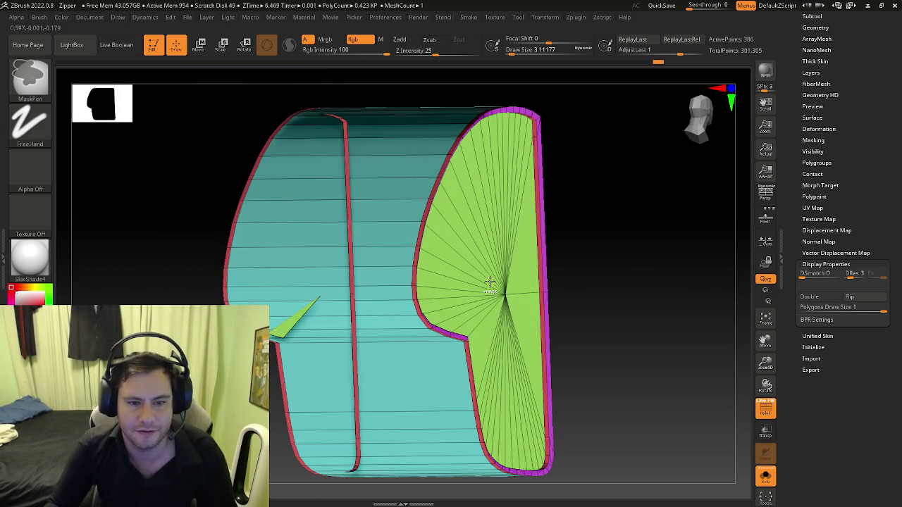
click(809, 297)
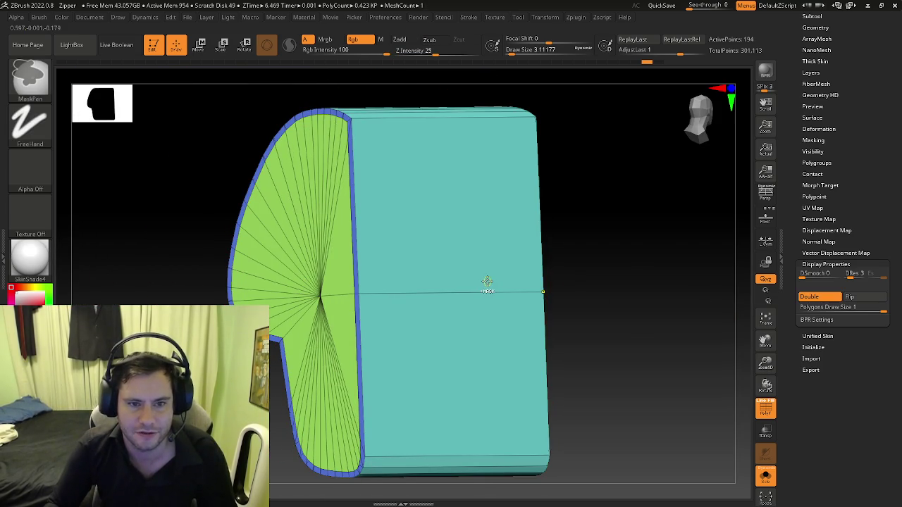
click(834, 300)
click(867, 300)
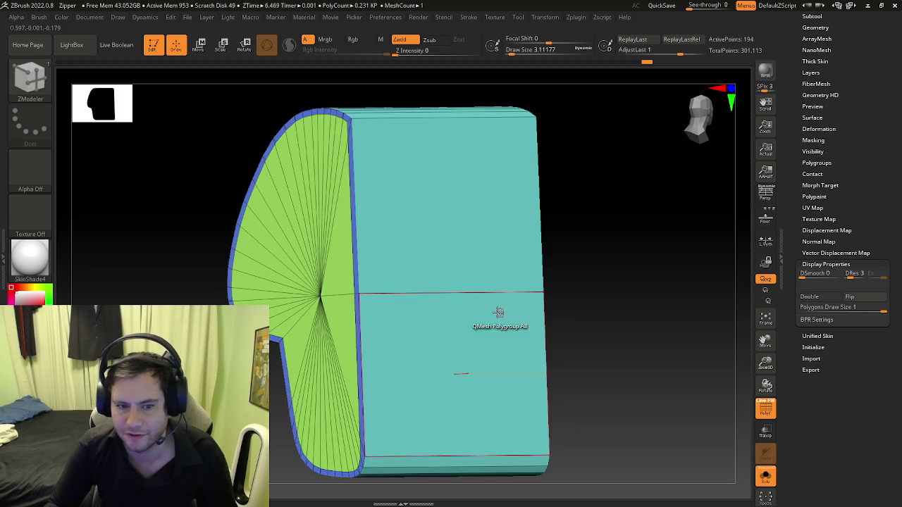
mouse_move(736, 303)
mouse_down()
mouse_move(413, 331)
mouse_move(406, 307)
mouse_move(420, 221)
mouse_up()
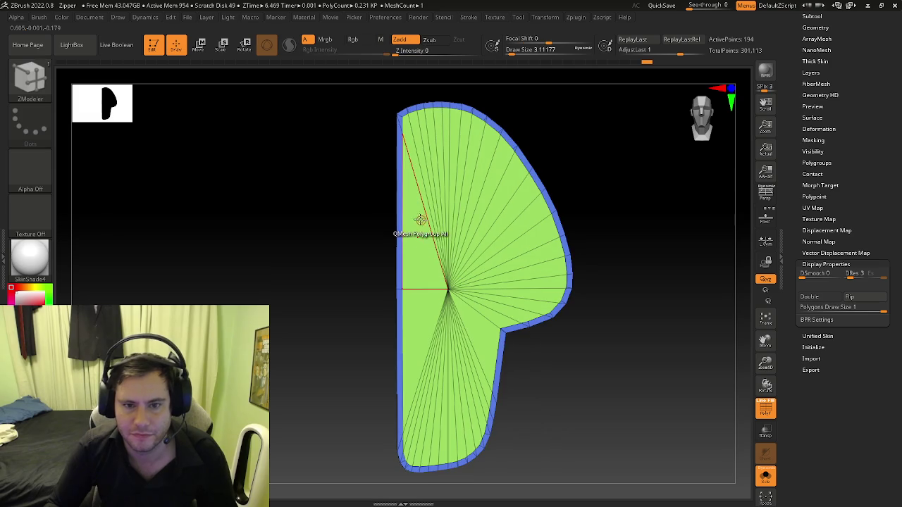
Step: Delete the green inner polygroup with ZModeler Delete Polygroup All, undoing an accidental bridge
right_drag(423, 274, 413, 282)
key(space)
click(295, 157)
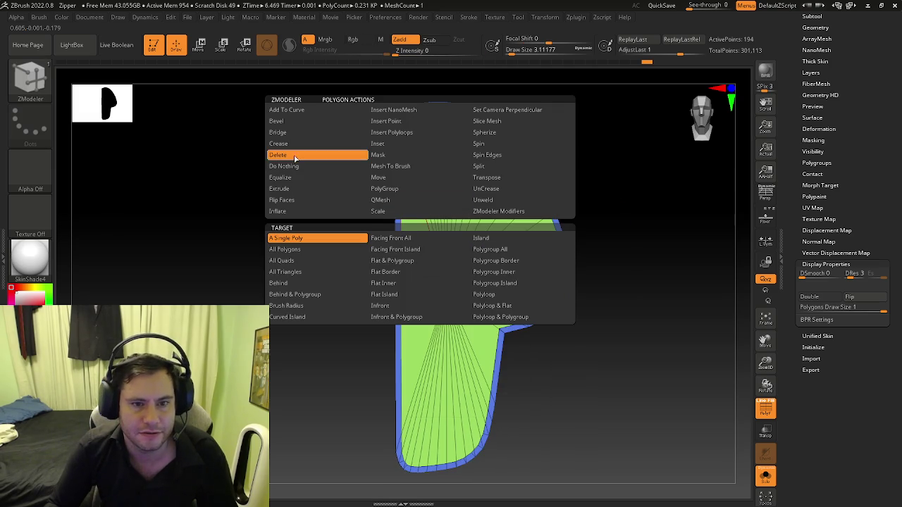
click(491, 250)
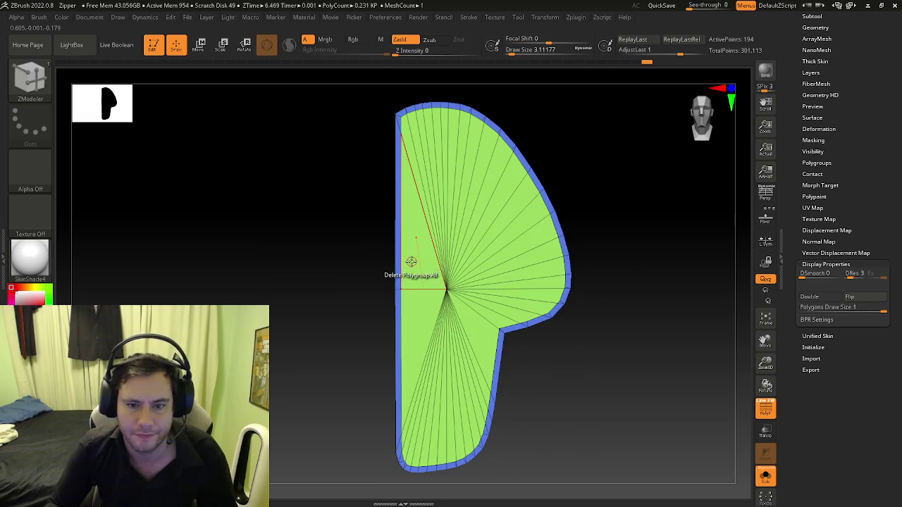
click(412, 260)
click(408, 279)
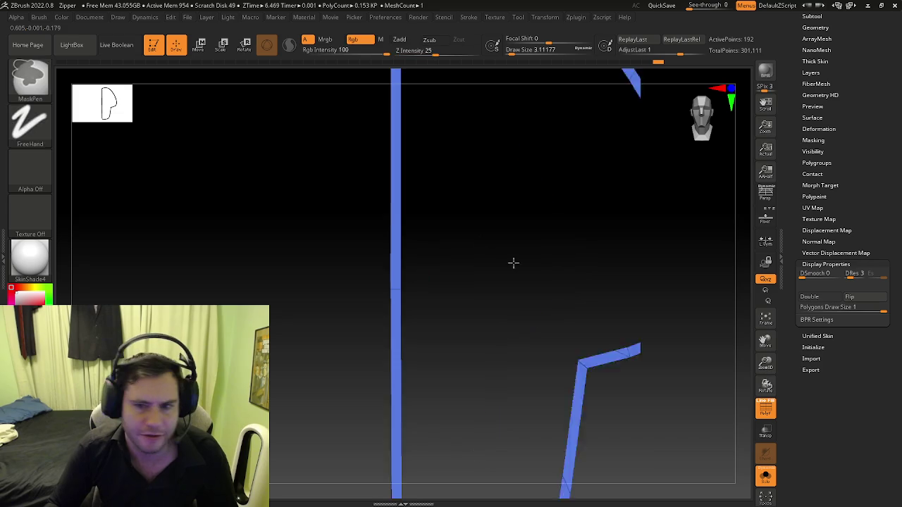
mouse_move(415, 201)
mouse_down()
mouse_move(490, 217)
mouse_move(400, 221)
mouse_up()
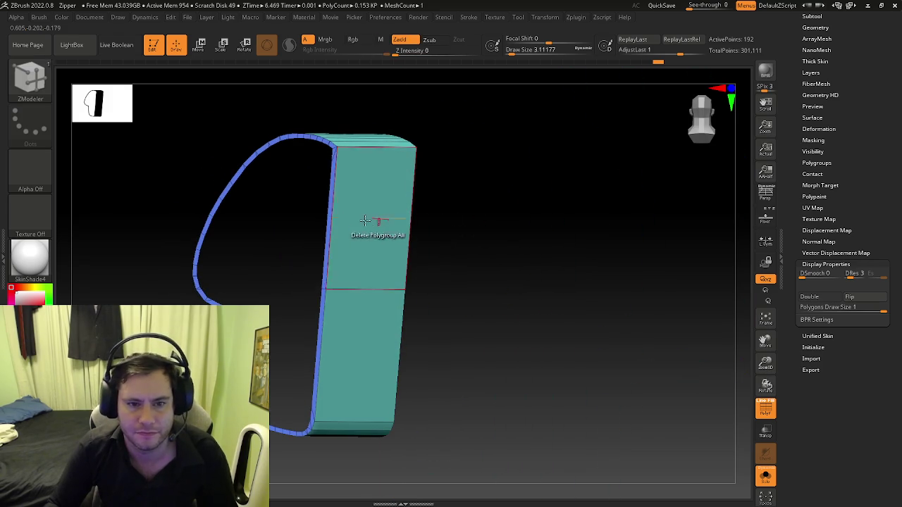
key(ctrl+z)
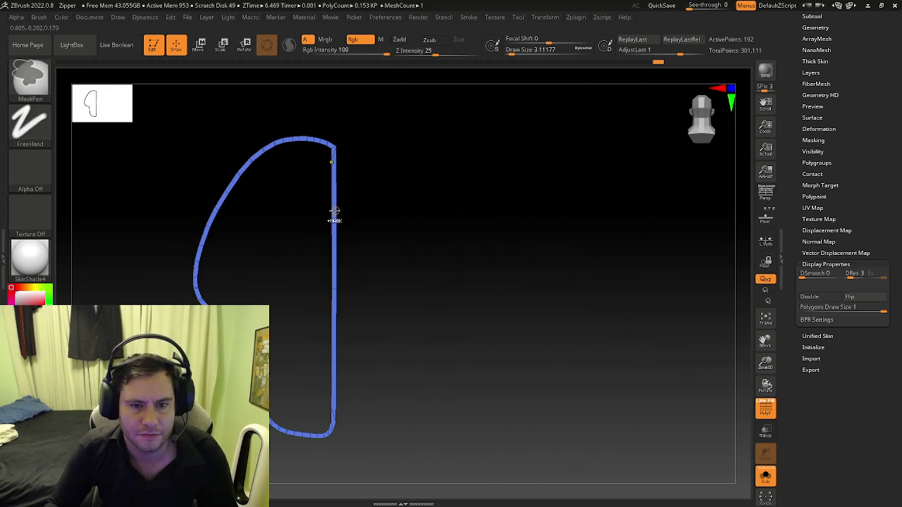
Step: Set the ZModeler edge action to Insert edge loops and orbit around the profile strip
scroll(334, 204, up, 3)
scroll(345, 180, up, 3)
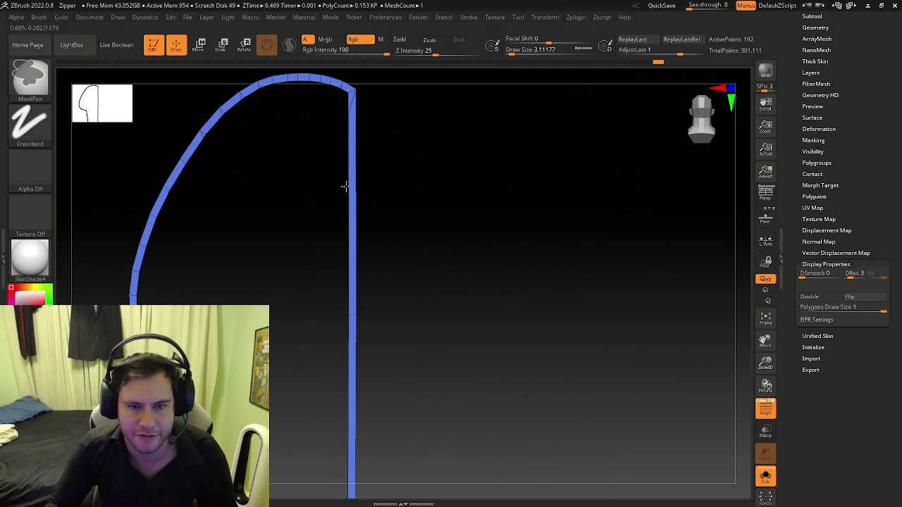
scroll(346, 185, up, 2)
scroll(352, 173, up, 3)
key(space)
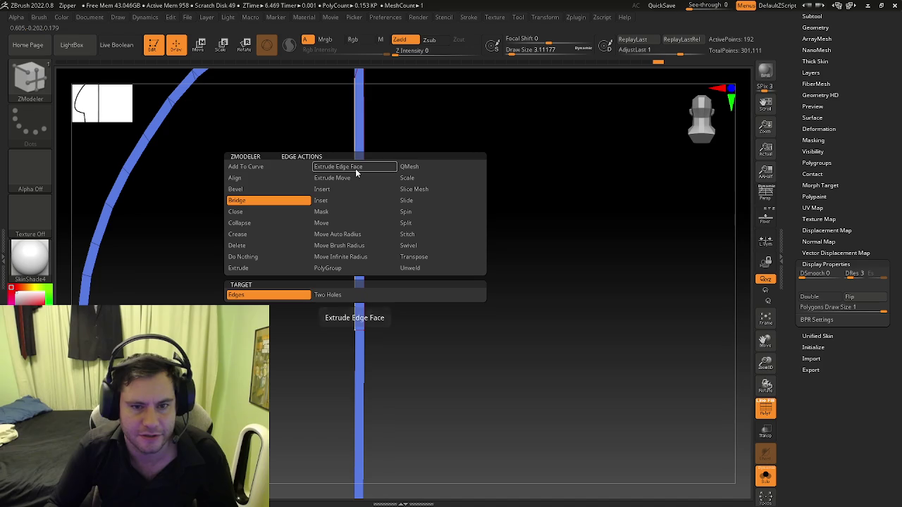
click(321, 189)
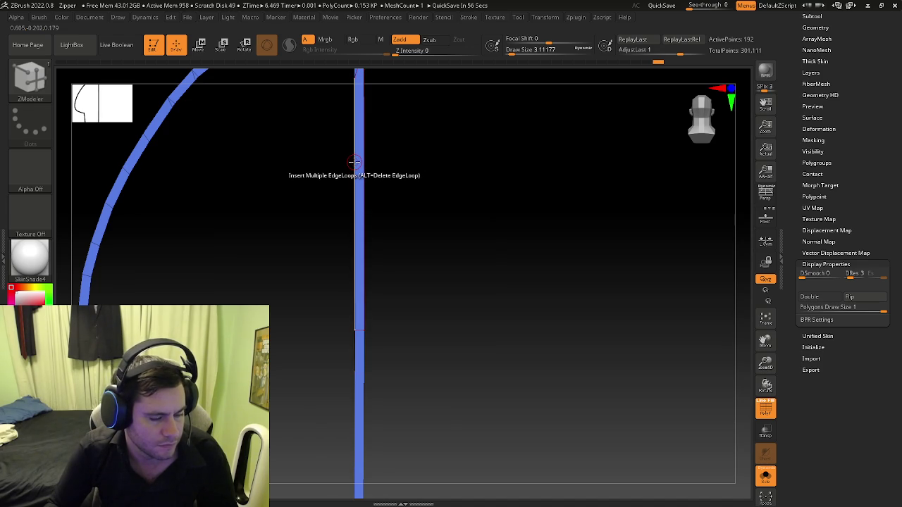
mouse_move(383, 177)
mouse_down()
mouse_move(334, 181)
mouse_move(377, 249)
mouse_move(394, 242)
mouse_move(395, 216)
mouse_up()
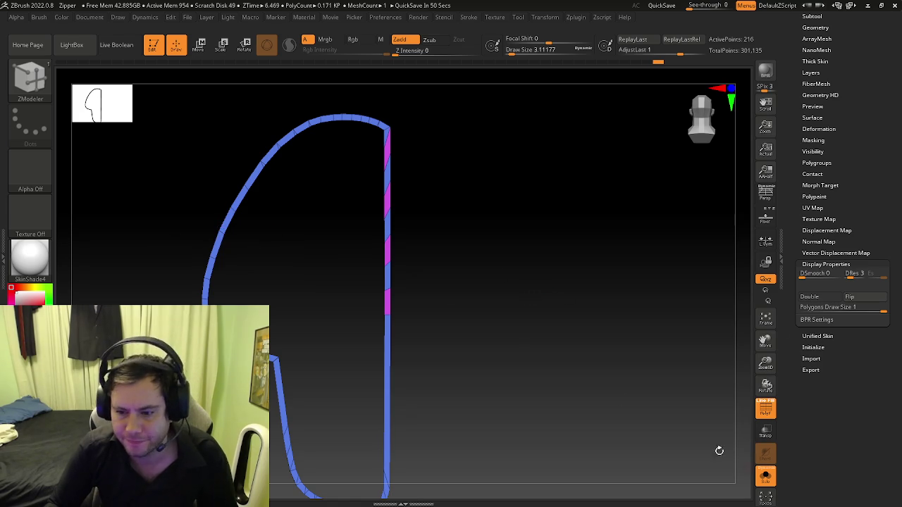
mouse_move(493, 274)
mouse_down()
mouse_move(512, 270)
mouse_move(474, 280)
mouse_move(392, 124)
mouse_up()
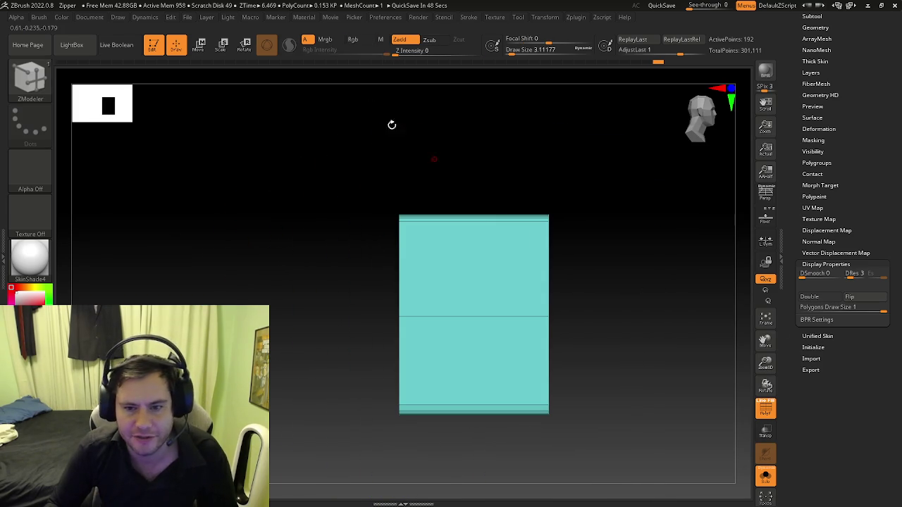
Step: Save the project over Zipper.zpr, confirming the replace
click(189, 18)
click(273, 41)
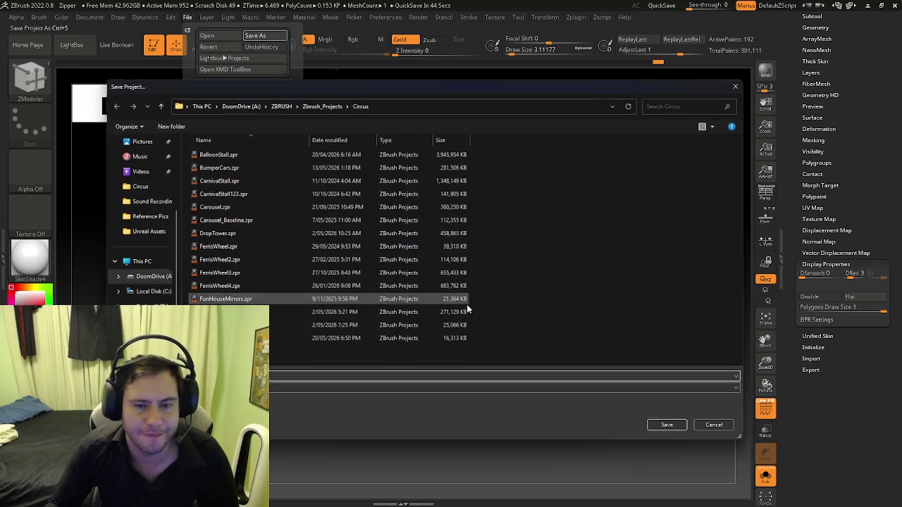
click(667, 425)
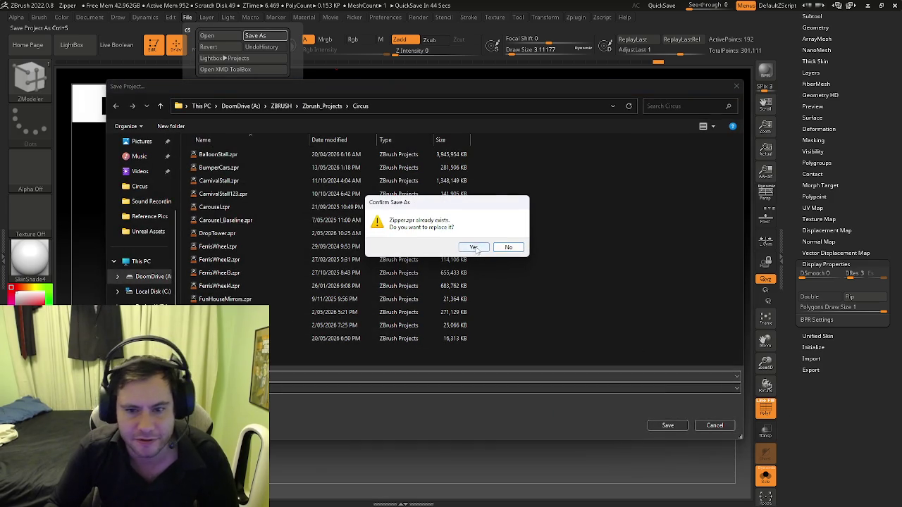
click(474, 247)
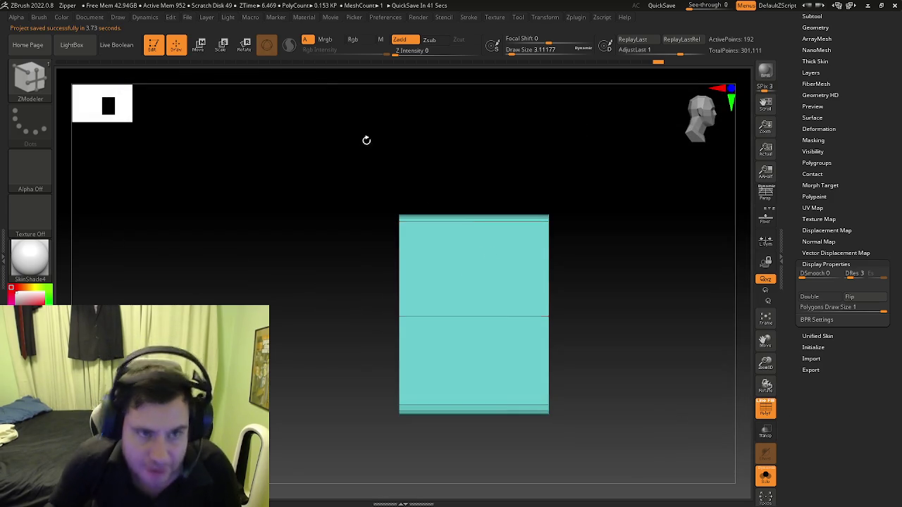
Step: Start opening a project, decline saving, and close the browser without loading
click(188, 19)
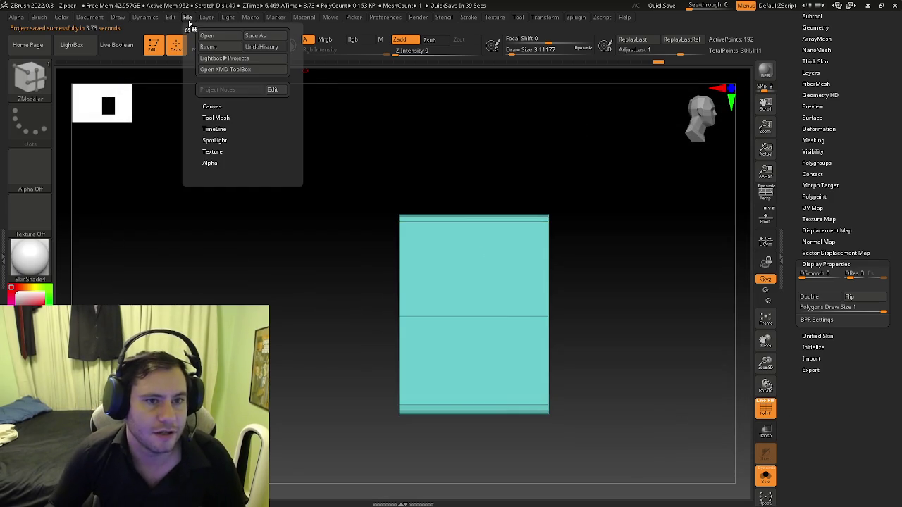
click(228, 37)
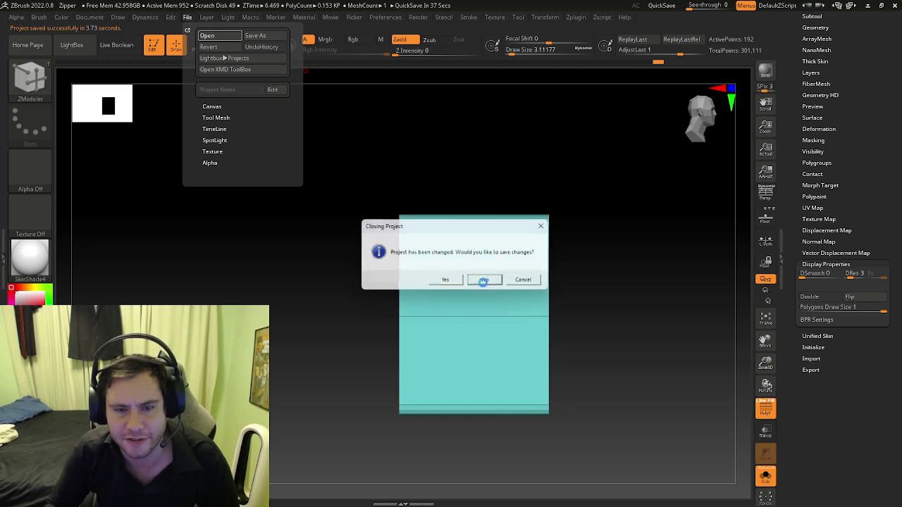
click(485, 280)
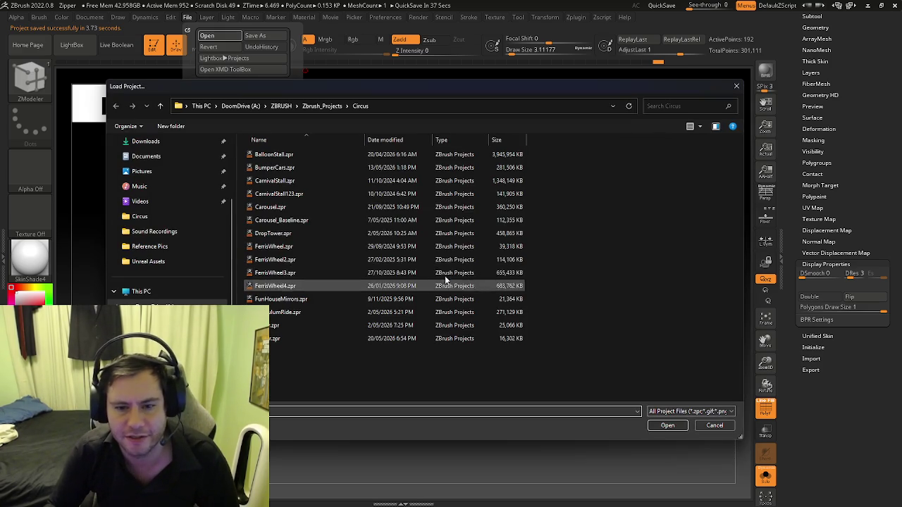
click(735, 85)
Step: Browse to ZBRUSH > Zbrush_Projects > Females and load an older project file
click(188, 17)
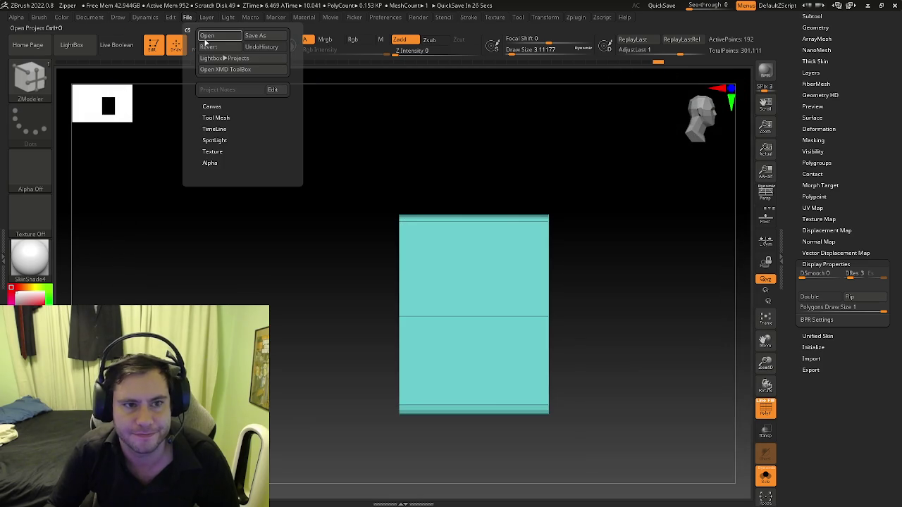
click(207, 35)
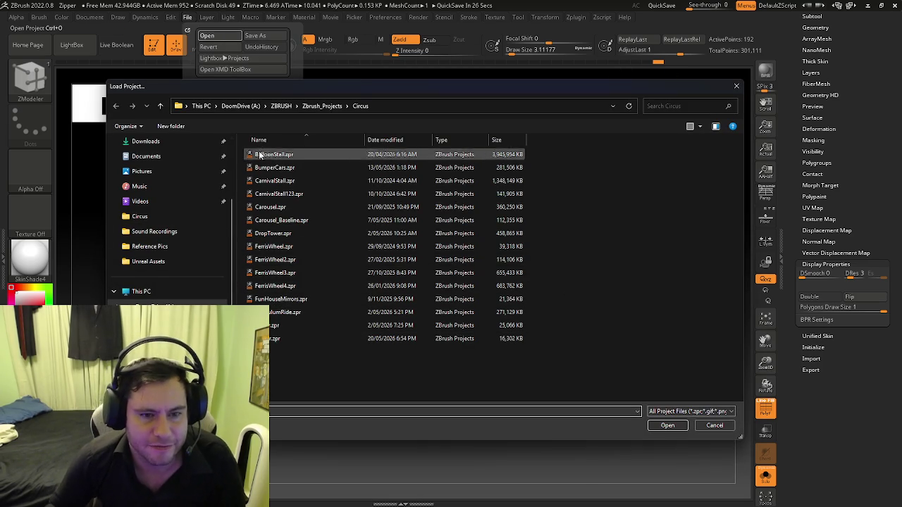
click(281, 106)
click(232, 106)
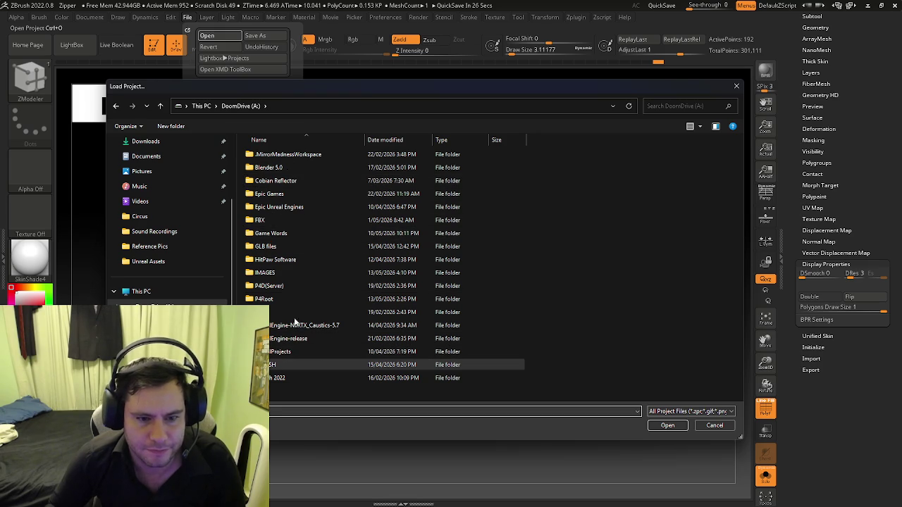
double_click(275, 365)
double_click(284, 169)
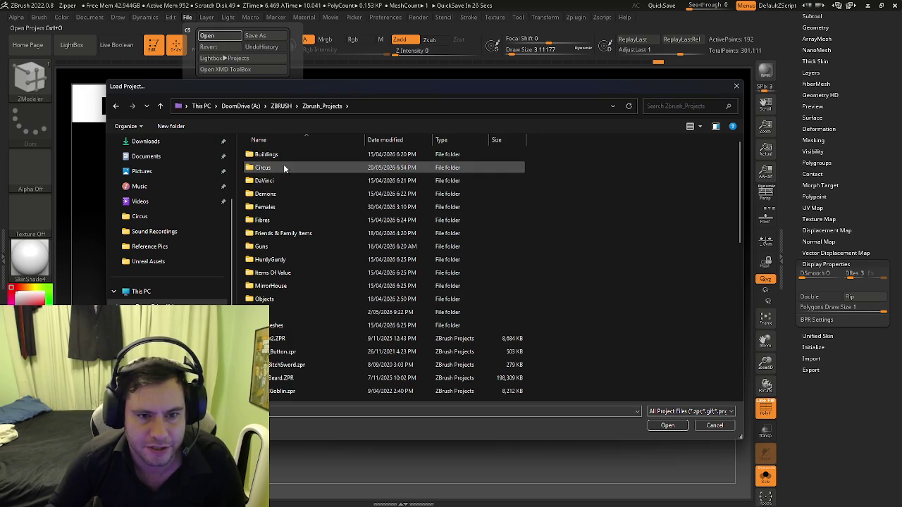
double_click(271, 208)
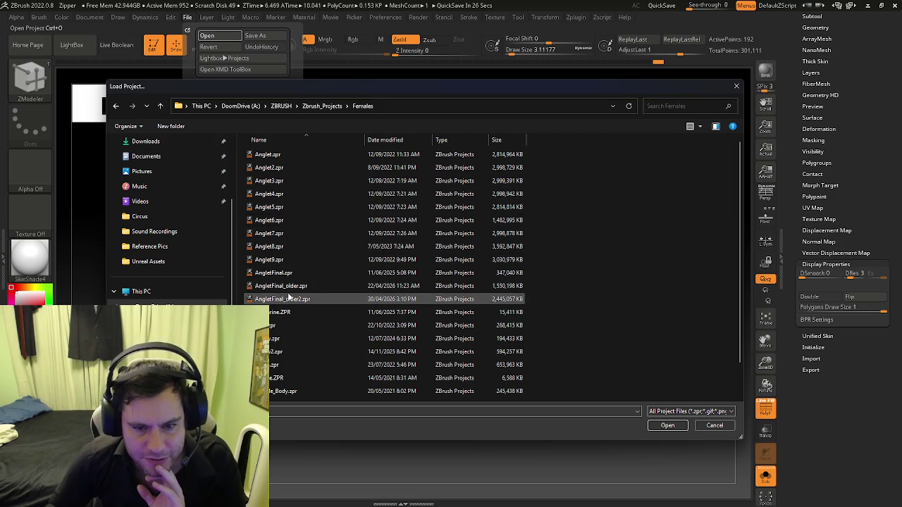
mouse_move(282, 298)
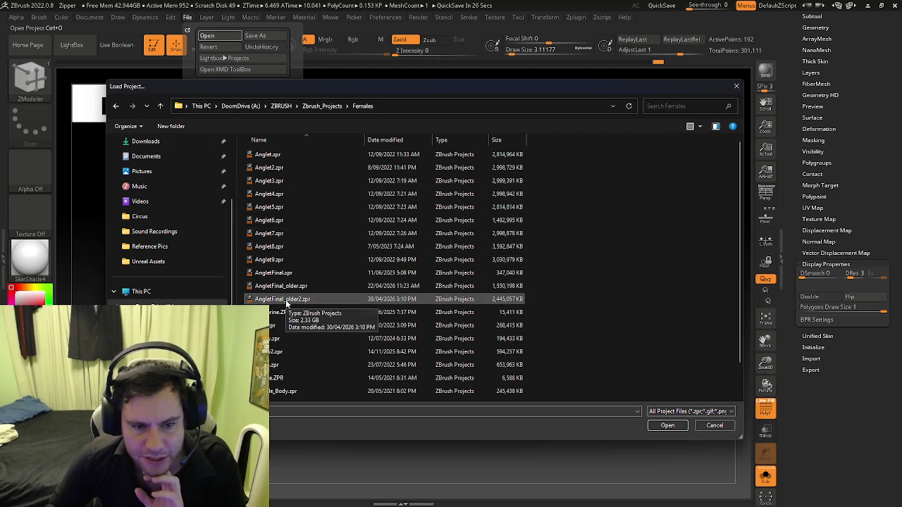
click(286, 300)
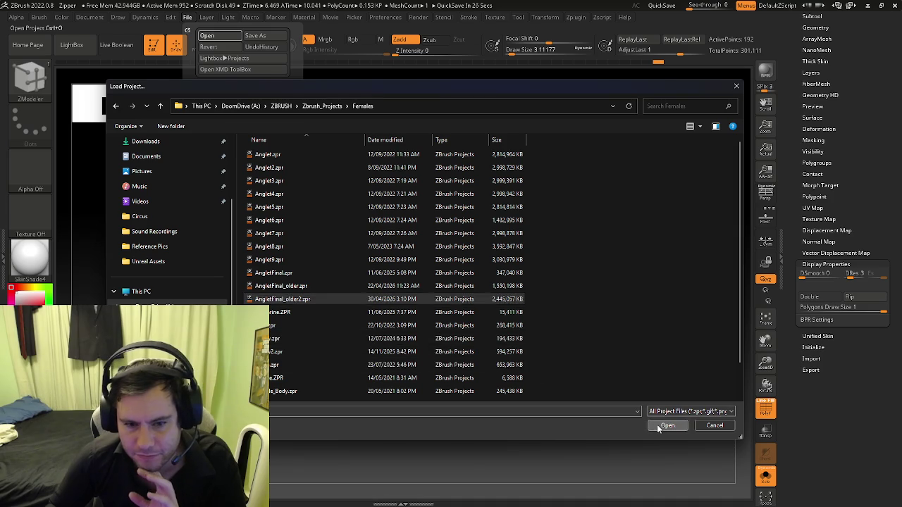
click(667, 425)
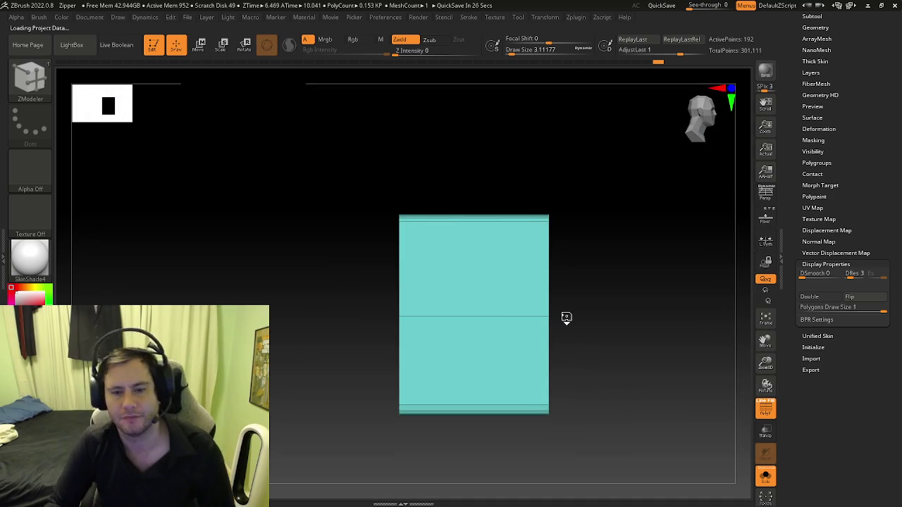
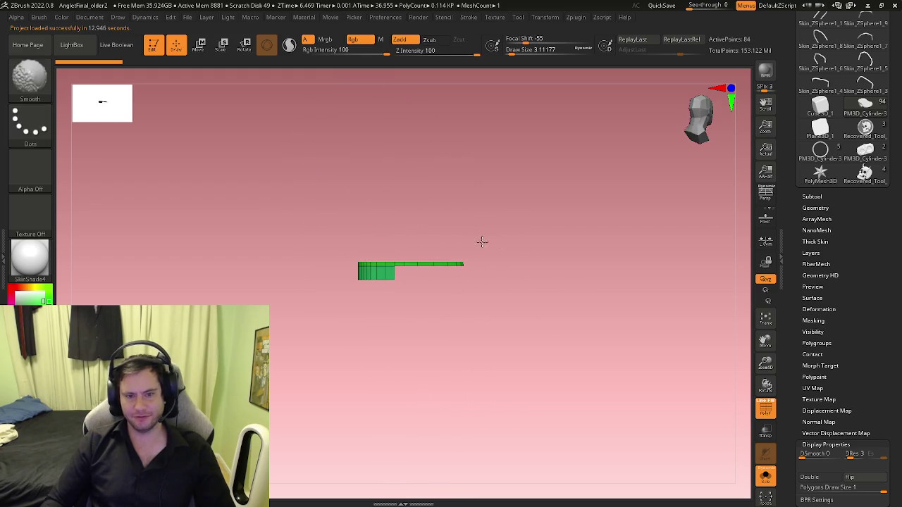
Step: Turn off Solo so the full clown character shows, and frame the skirt and torso
click(766, 479)
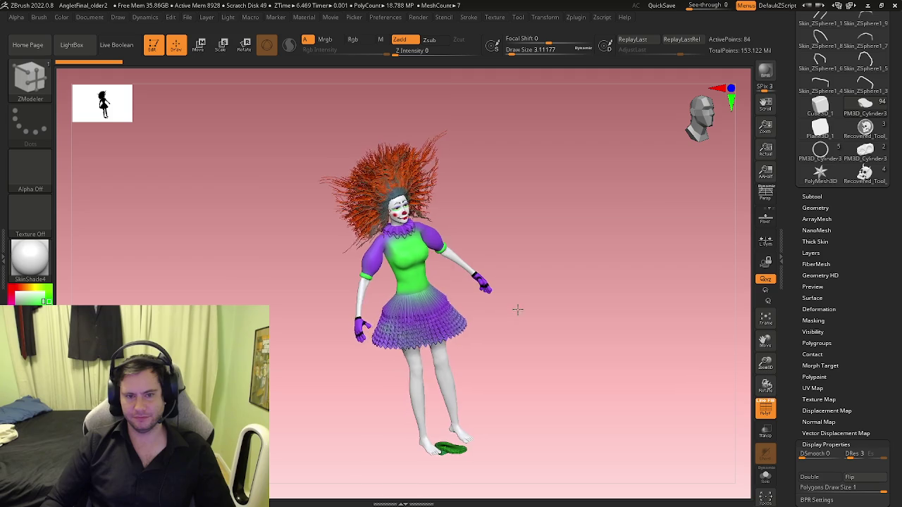
mouse_move(507, 219)
right_down()
mouse_move(546, 317)
mouse_move(428, 310)
mouse_move(427, 241)
mouse_move(358, 239)
right_up()
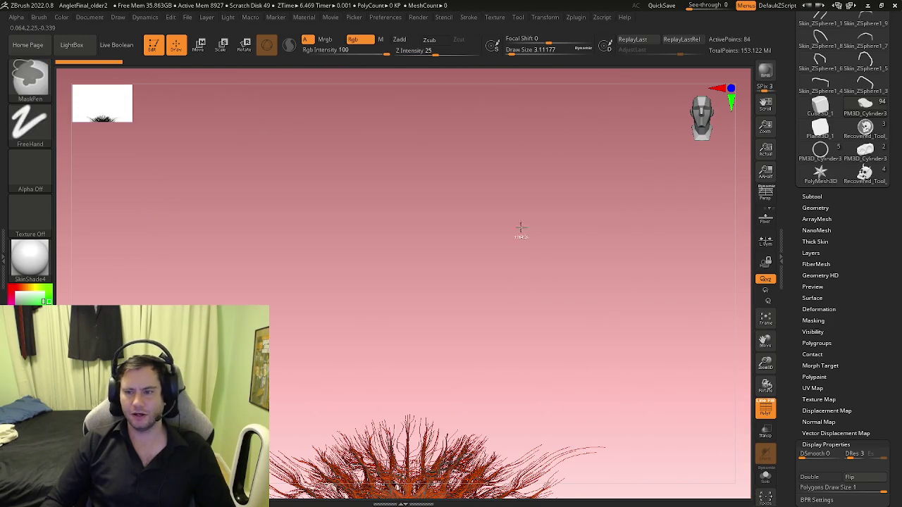
mouse_move(358, 238)
alt+right_down()
mouse_move(482, 413)
mouse_move(482, 79)
alt+right_up()
Step: Select Clown Body1_4, turn Polyframe off, then select Clown Body1_6 in the Subtool list
click(815, 208)
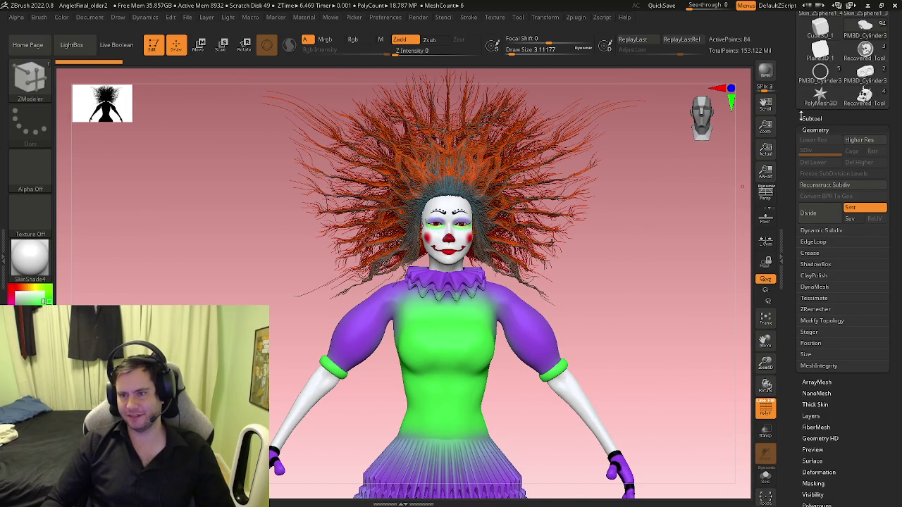
click(812, 120)
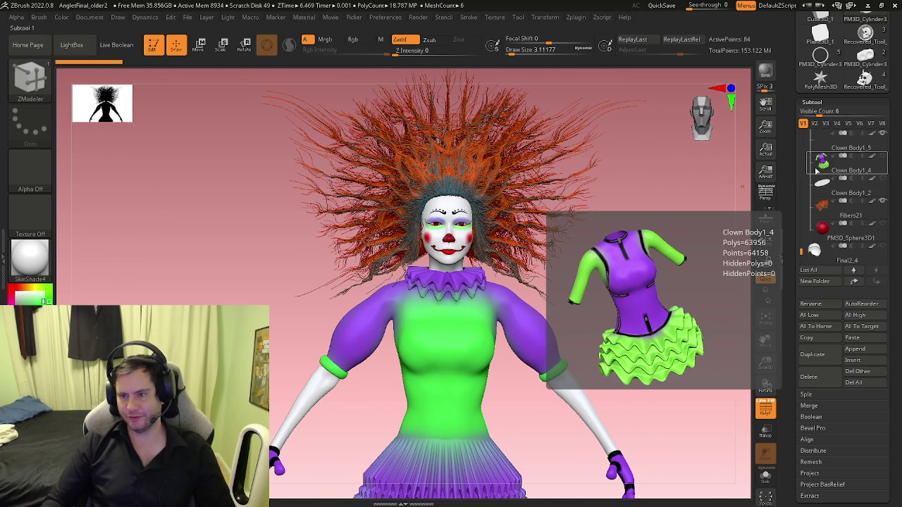
click(822, 166)
alt+right_drag(451, 296, 434, 331)
key(shift+f)
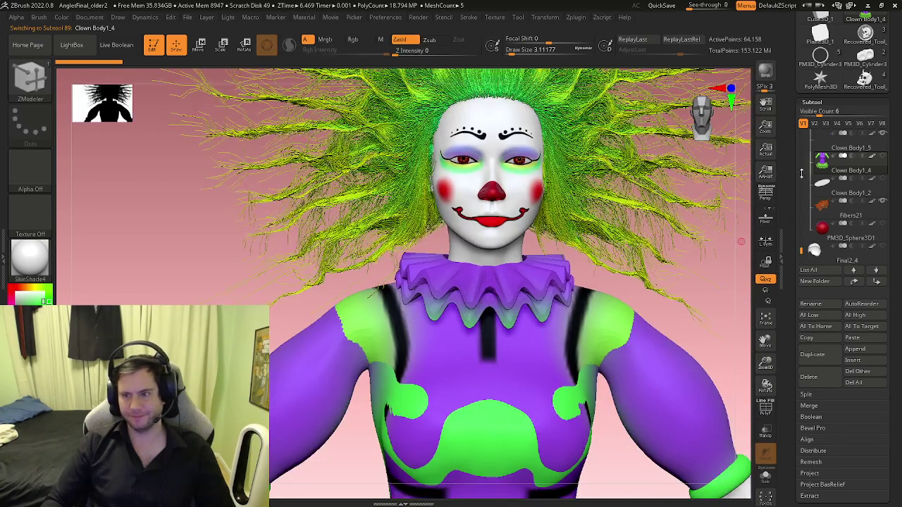
mouse_move(803, 248)
mouse_down()
mouse_move(811, 149)
mouse_move(799, 242)
mouse_up()
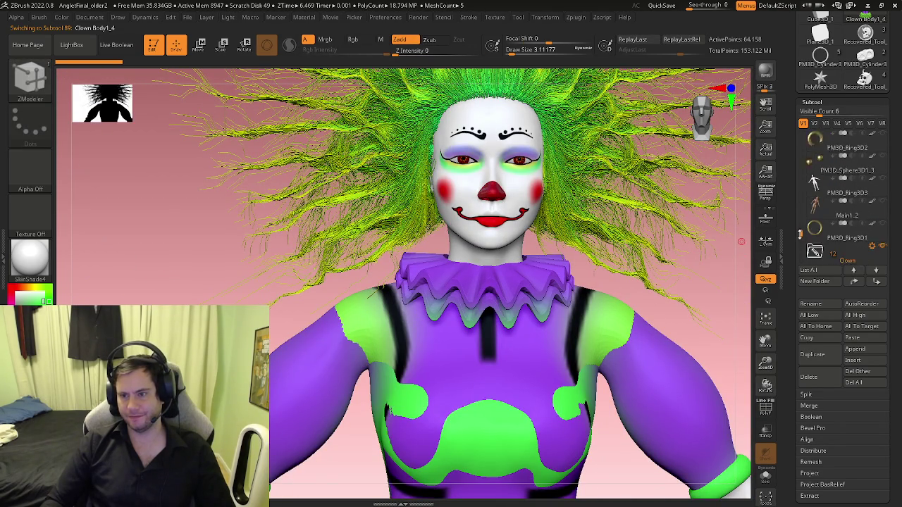
click(822, 191)
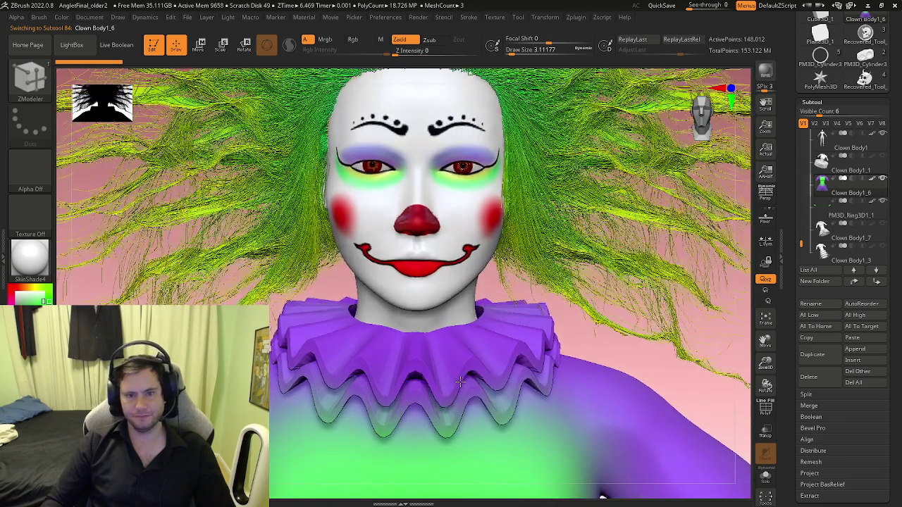
Step: Reframe the clown and switch to visibility set V2, showing the black-haired, red-lipped version
mouse_move(459, 381)
right_down()
mouse_move(448, 259)
mouse_move(487, 324)
mouse_move(547, 338)
mouse_move(479, 278)
mouse_move(470, 255)
mouse_move(419, 274)
right_up()
key(b)
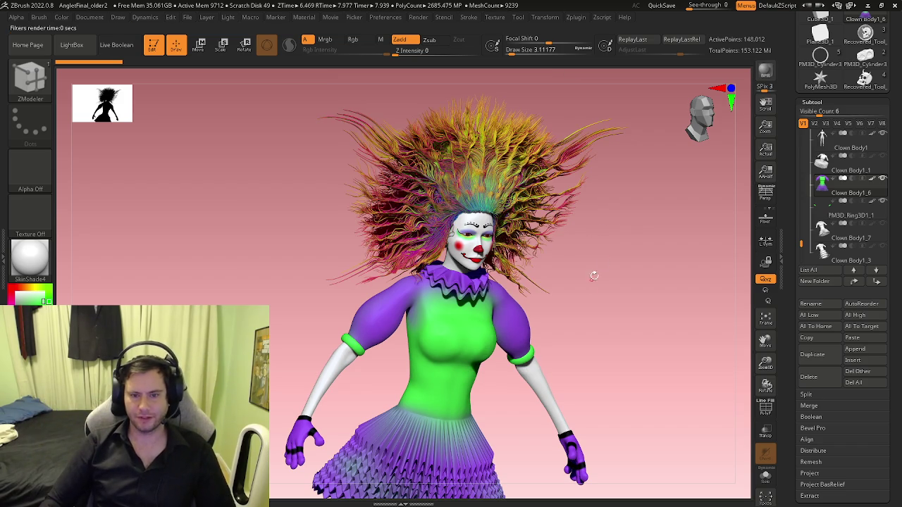
click(814, 123)
drag(801, 234, 800, 166)
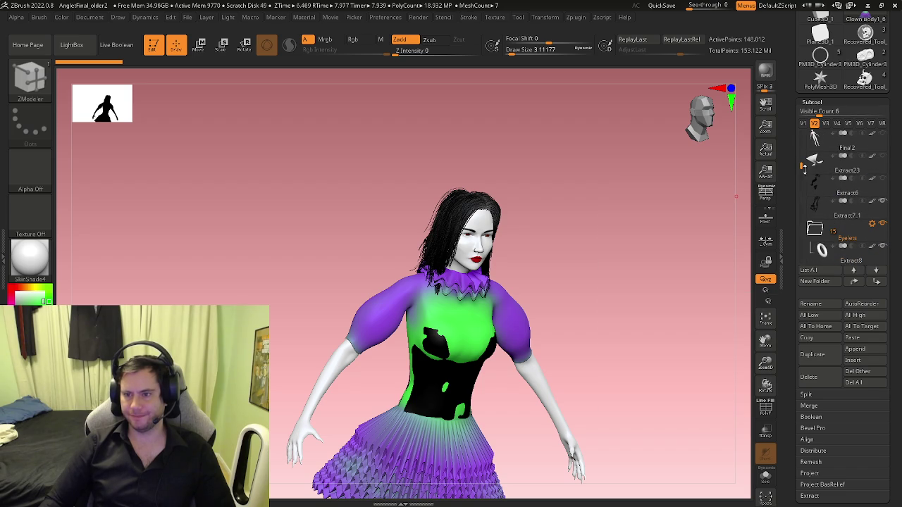
Step: Select the Extract6 dress subtool and apply the MatCap Skin05 material
click(818, 187)
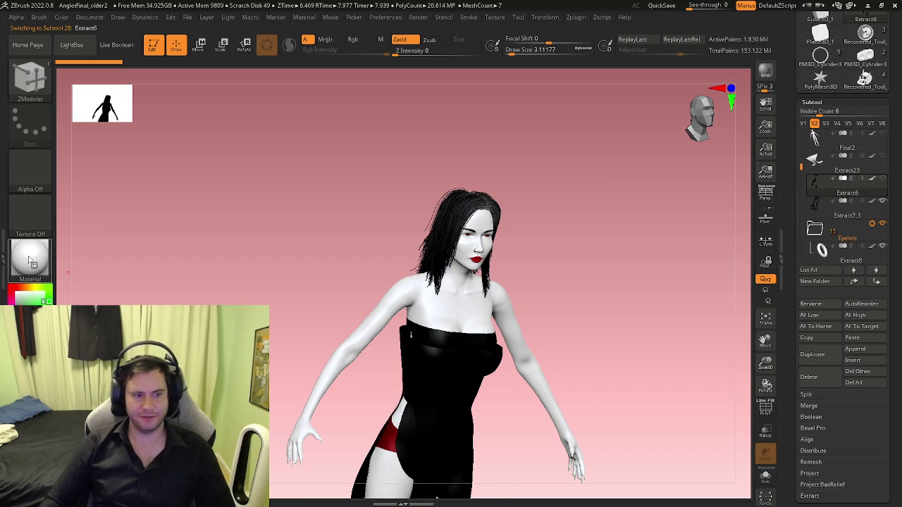
click(32, 263)
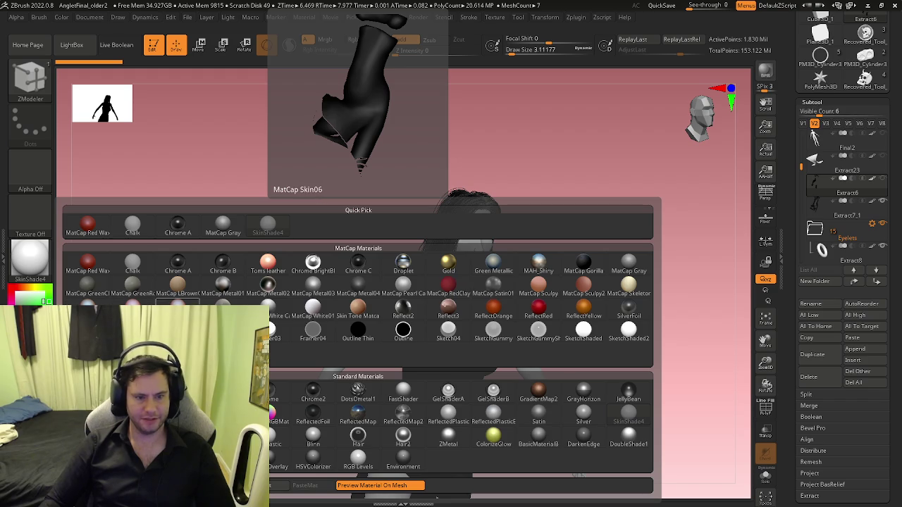
click(178, 303)
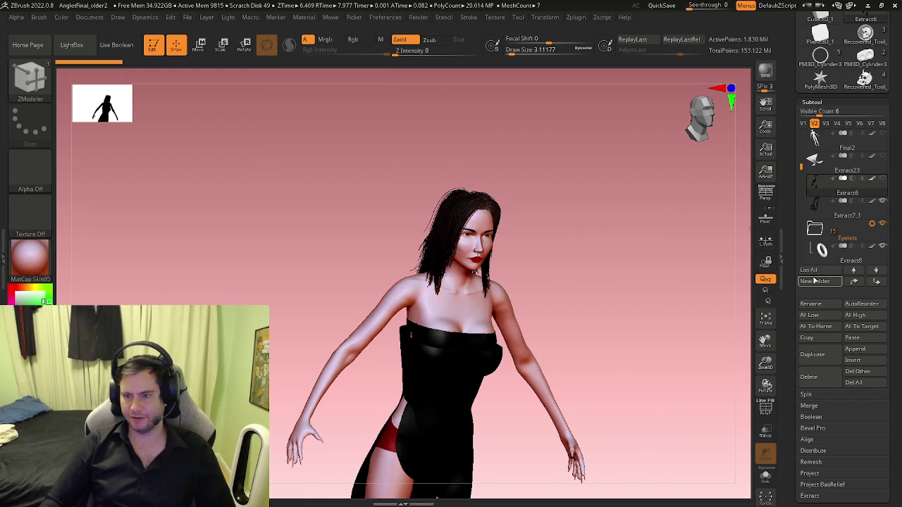
Step: Select Extract7_1 and orbit to a close frontal view of the face and chest
click(810, 211)
mouse_move(578, 330)
shift+mouse_down()
mouse_move(528, 357)
mouse_move(486, 262)
shift+mouse_up()
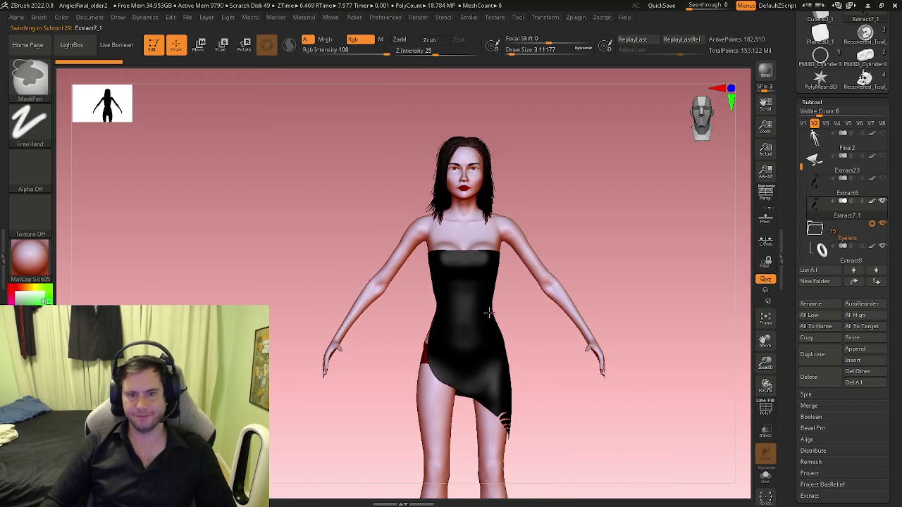
mouse_move(486, 262)
right_down()
mouse_move(459, 288)
mouse_move(524, 327)
mouse_move(475, 263)
mouse_move(559, 218)
right_up()
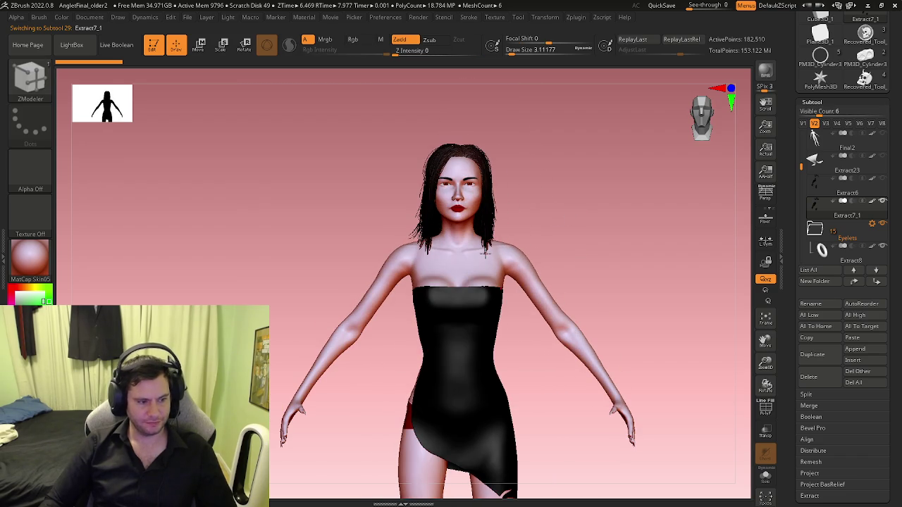
mouse_move(468, 193)
right_down()
mouse_move(452, 200)
mouse_move(465, 212)
mouse_move(499, 204)
right_up()
right_drag(430, 282, 491, 310)
mouse_move(508, 185)
right_down()
mouse_move(500, 227)
mouse_move(441, 230)
mouse_move(459, 247)
mouse_move(456, 278)
right_up()
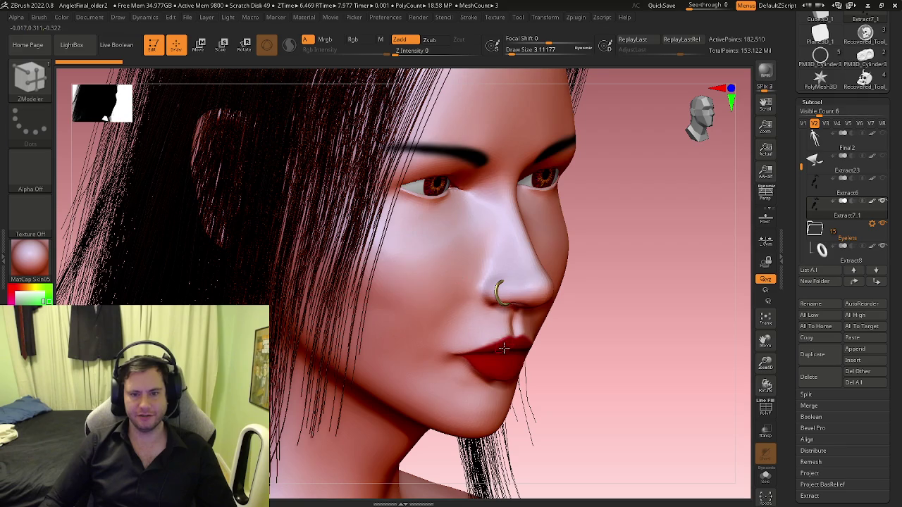
Step: Inspect the head and neck in profile, then switch to ZModeler with B Z M
mouse_move(469, 329)
right_down()
mouse_move(478, 283)
mouse_move(438, 219)
mouse_move(392, 182)
right_up()
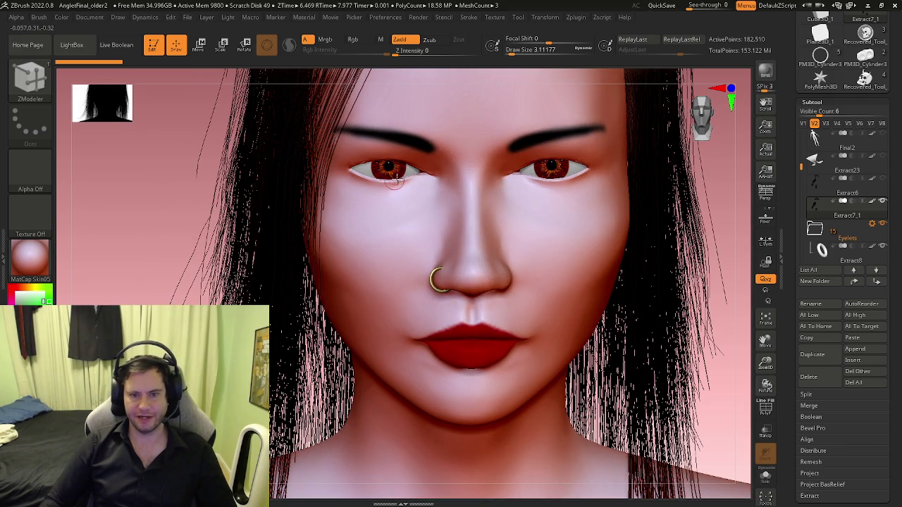
right_drag(518, 164, 537, 139)
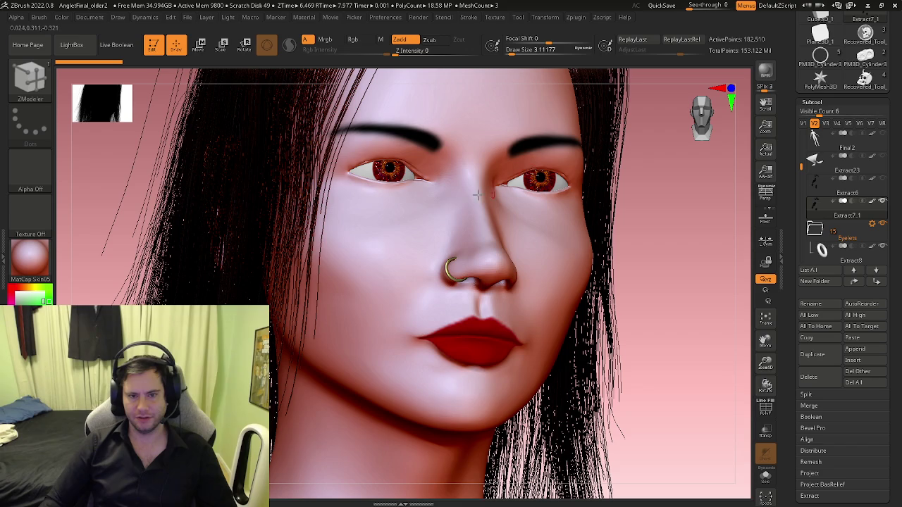
mouse_move(454, 218)
right_down()
mouse_move(527, 235)
mouse_move(469, 289)
mouse_move(429, 233)
mouse_move(624, 167)
right_up()
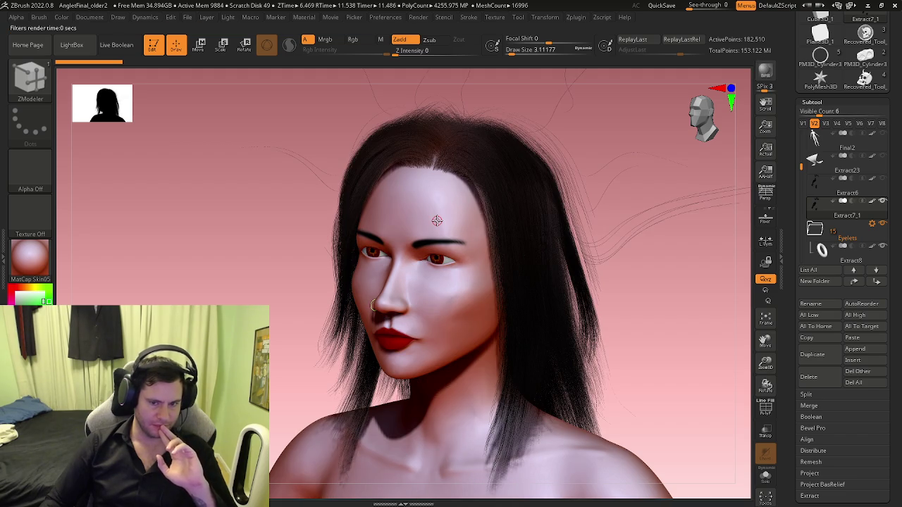
mouse_move(542, 297)
right_down()
mouse_move(521, 300)
mouse_move(496, 236)
mouse_move(413, 202)
mouse_move(386, 289)
mouse_move(447, 286)
mouse_move(352, 173)
mouse_move(366, 211)
mouse_move(402, 195)
mouse_move(338, 131)
mouse_move(328, 151)
mouse_move(383, 223)
mouse_move(509, 308)
mouse_move(449, 145)
mouse_move(463, 154)
right_up()
key(b)
key(z)
key(m)
Step: Switch to visibility set V3, showing the green jacket, crop top and belted skirt outfit
right_drag(450, 310, 404, 313)
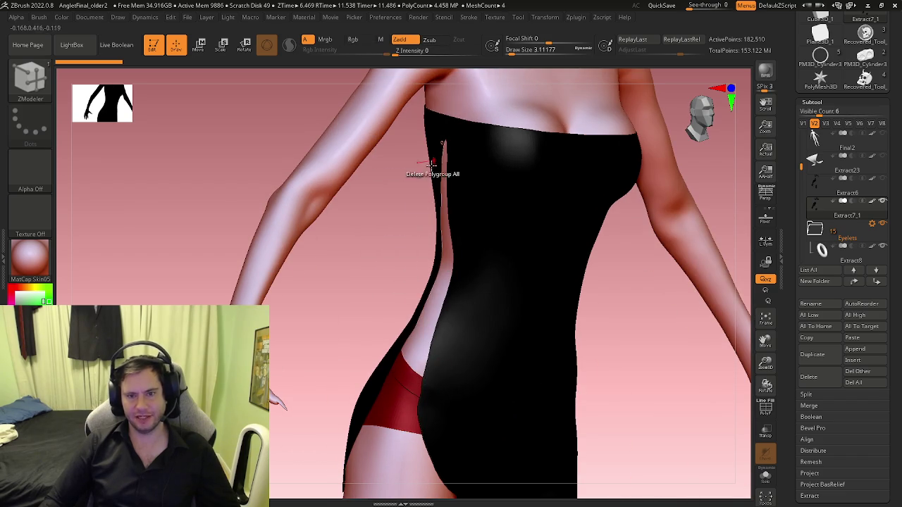
drag(799, 166, 798, 169)
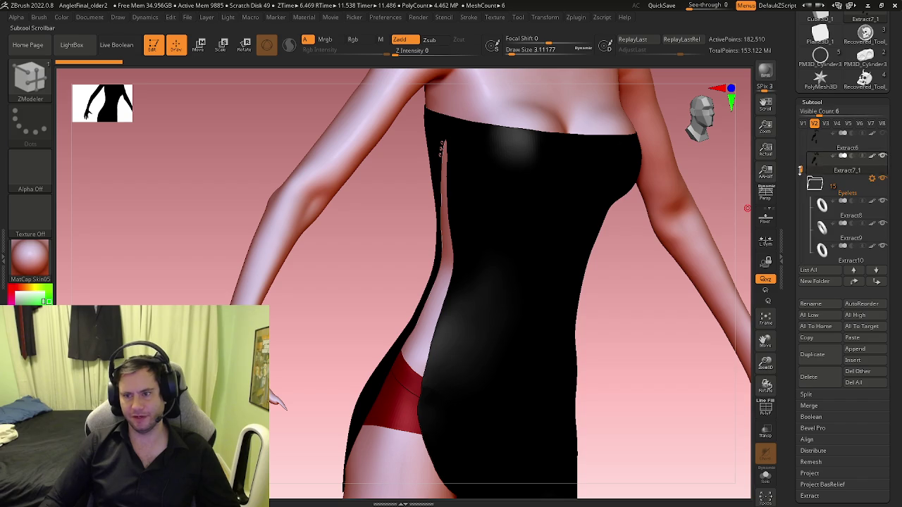
drag(800, 169, 801, 178)
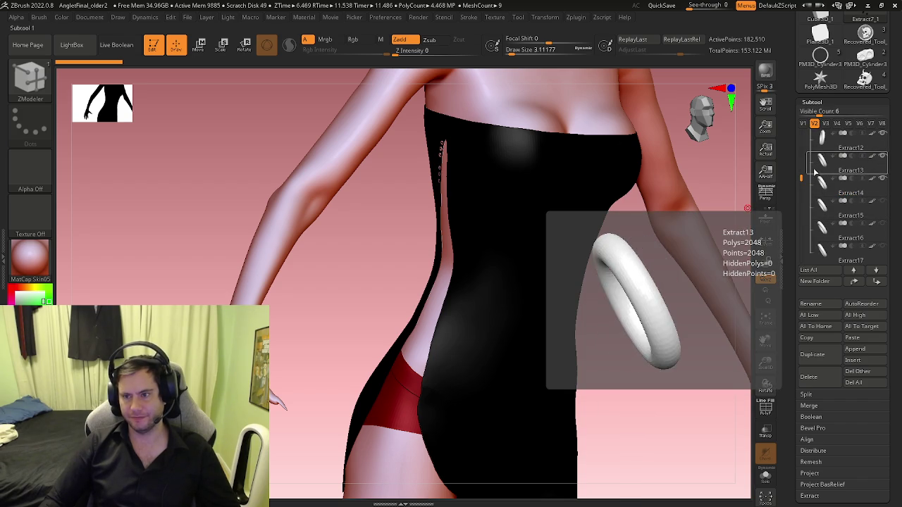
drag(801, 178, 803, 170)
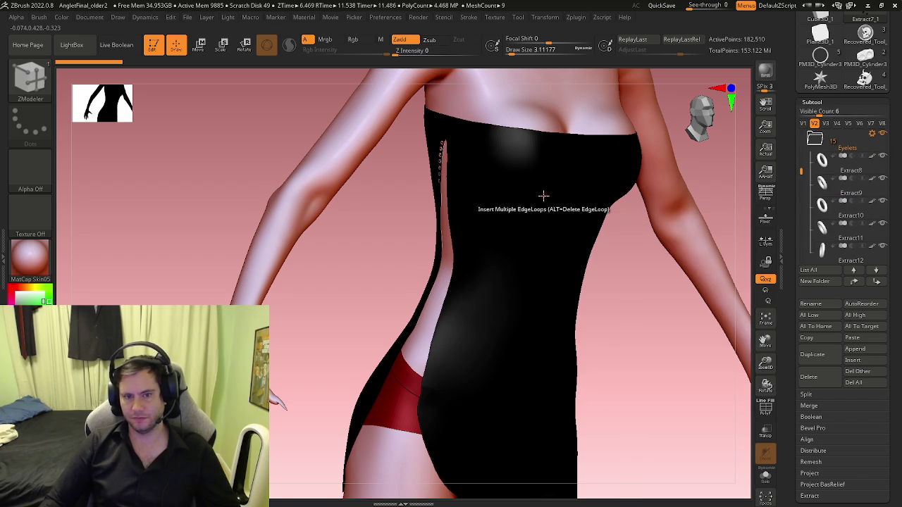
right_drag(543, 195, 641, 234)
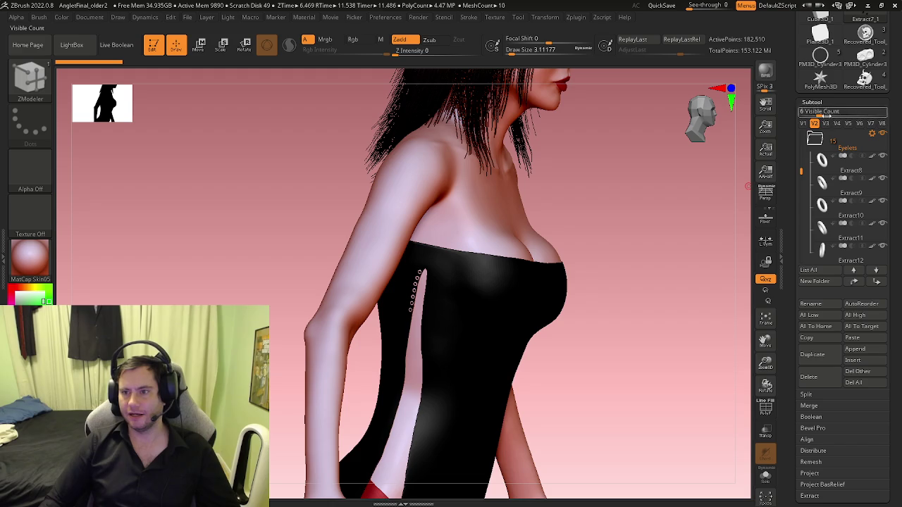
click(827, 125)
mouse_move(654, 251)
right_down()
mouse_move(604, 302)
mouse_move(526, 284)
right_up()
drag(801, 171, 801, 152)
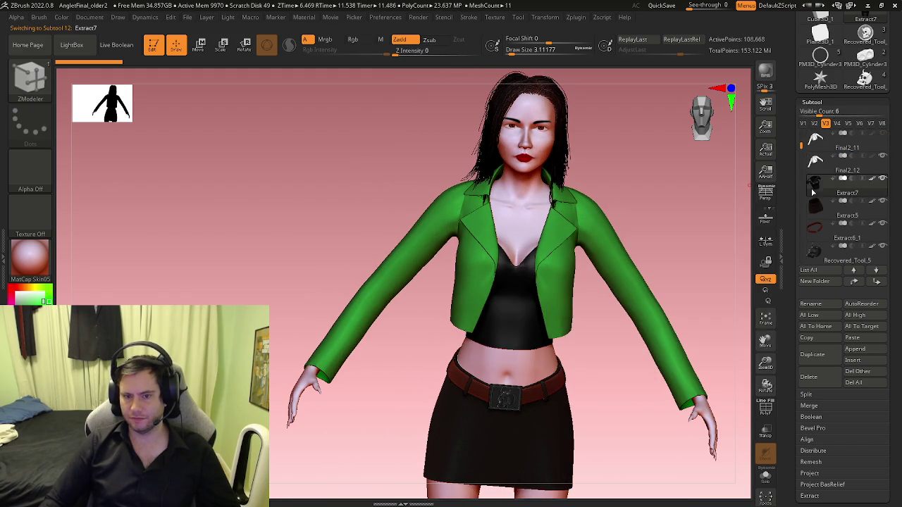
alt+click(536, 296)
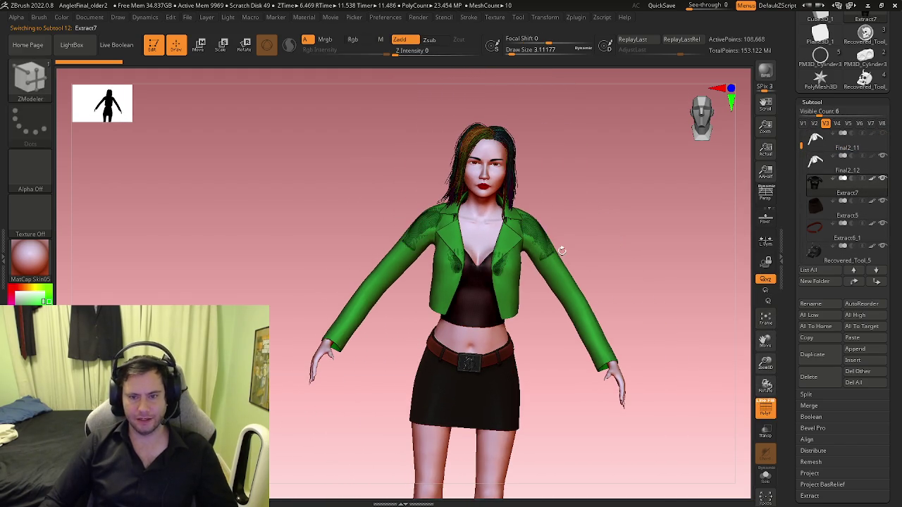
mouse_move(536, 296)
ctrl+right_down()
mouse_move(488, 243)
mouse_move(508, 265)
mouse_move(427, 287)
ctrl+right_up()
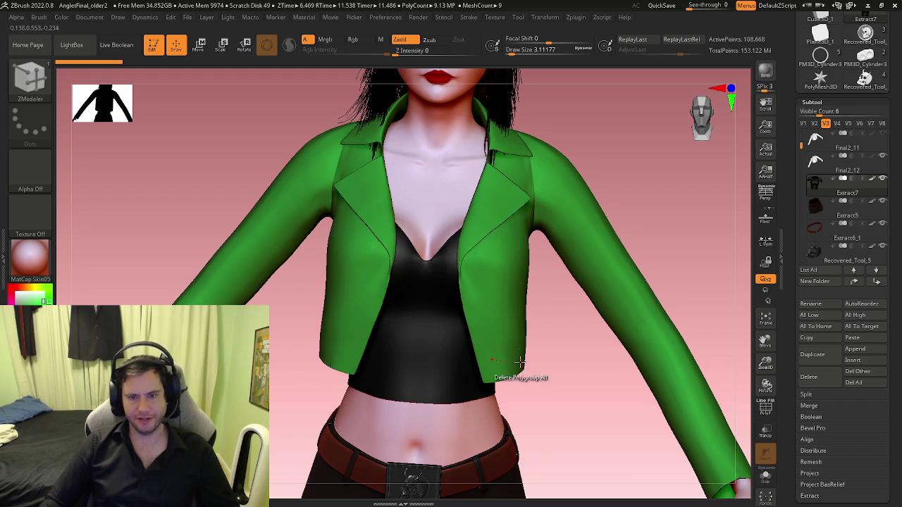
mouse_move(391, 278)
right_down()
mouse_move(398, 231)
mouse_move(518, 245)
right_up()
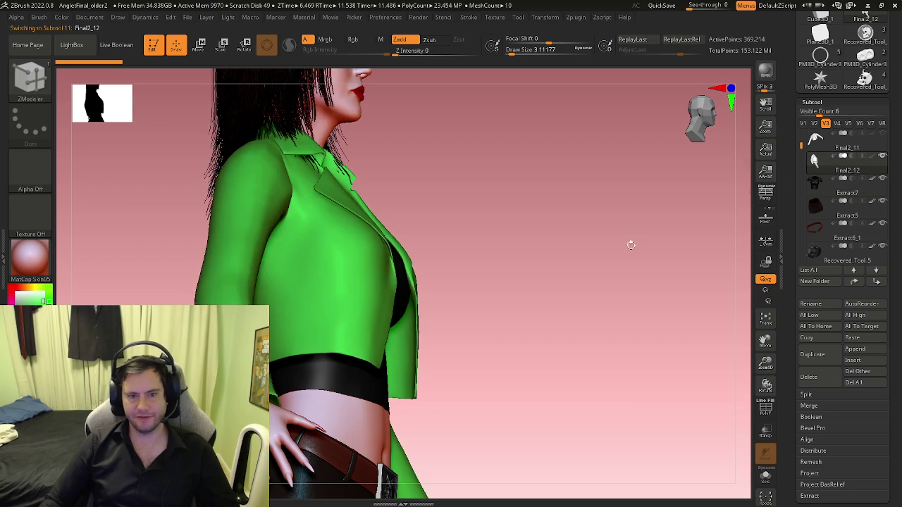
click(700, 114)
click(824, 143)
click(824, 143)
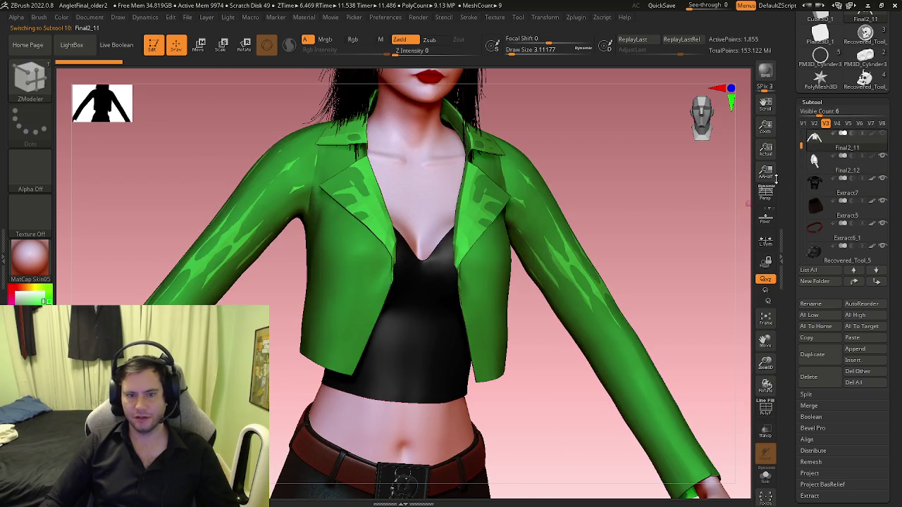
right_drag(634, 225, 715, 222)
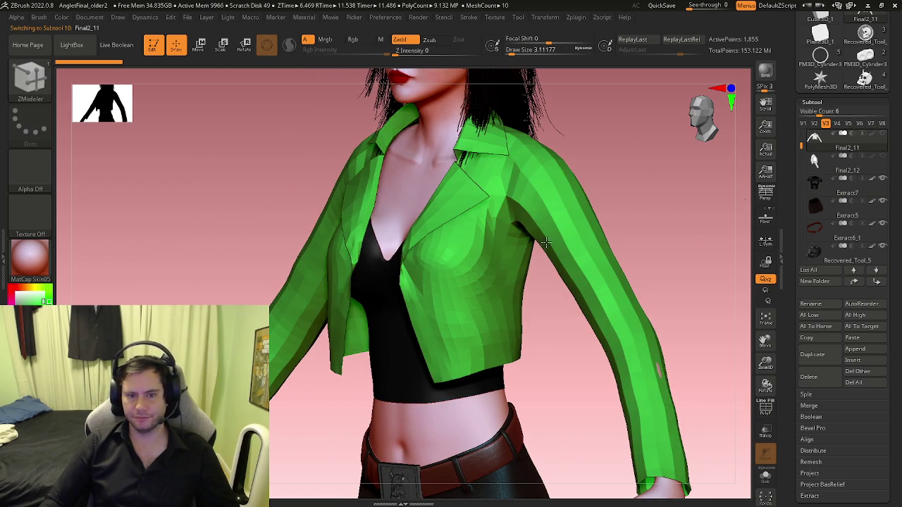
right_drag(412, 273, 409, 276)
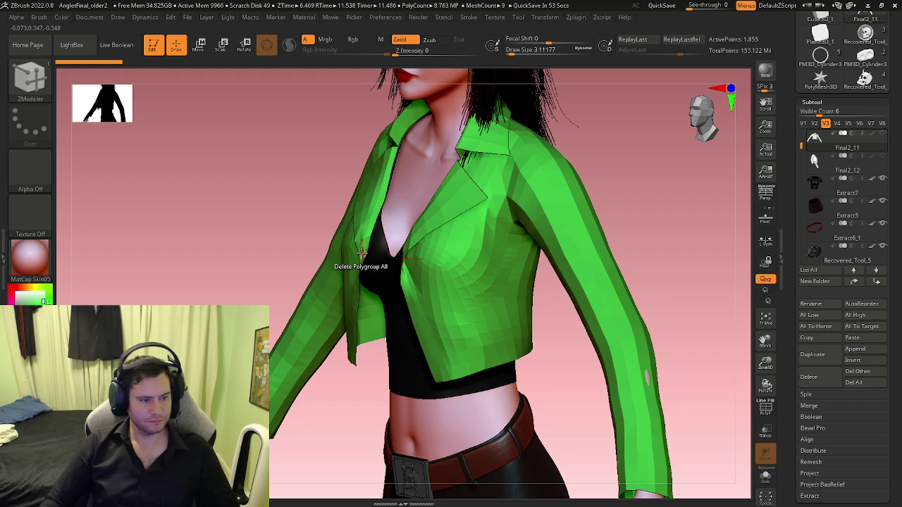
mouse_move(417, 247)
right_down()
mouse_move(472, 280)
mouse_move(441, 278)
mouse_move(478, 255)
mouse_move(451, 252)
mouse_move(455, 293)
mouse_move(515, 286)
mouse_move(507, 252)
mouse_move(473, 380)
mouse_move(449, 325)
right_up()
key(f)
scroll(479, 255, up, 2)
scroll(468, 256, up, 2)
scroll(458, 257, up, 2)
scroll(441, 260, up, 2)
scroll(455, 294, up, 3)
scroll(498, 298, up, 3)
scroll(473, 380, down, 3)
scroll(468, 366, down, 3)
scroll(449, 325, down, 3)
scroll(543, 257, down, 2)
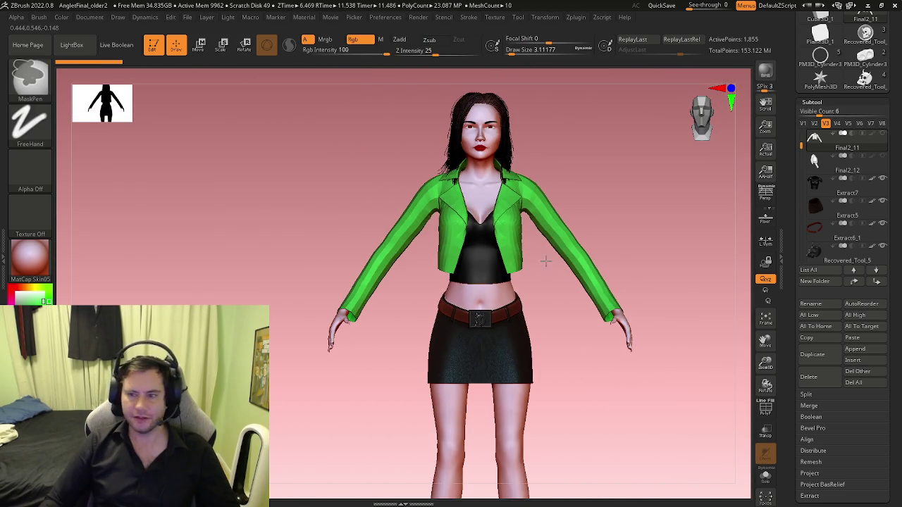
scroll(533, 303, down, 3)
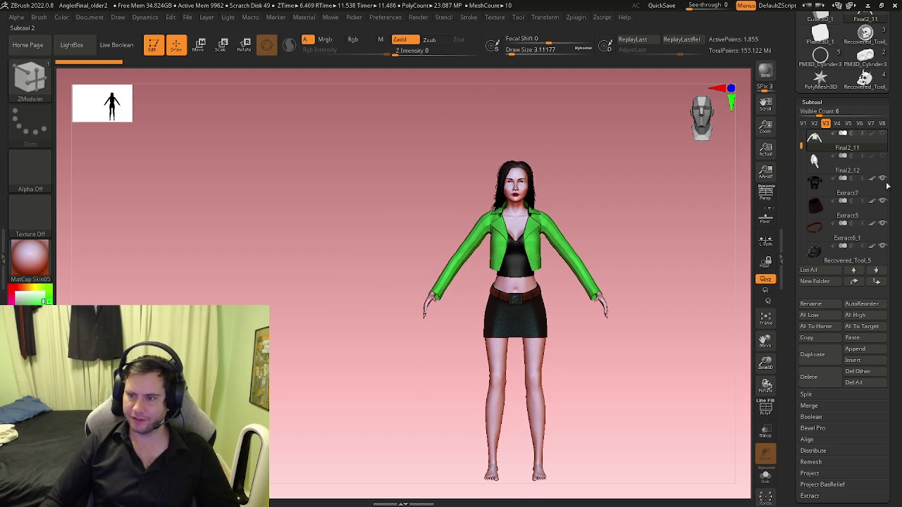
Step: Hide the black top subtool and make Fibers19 the active subtool
click(884, 182)
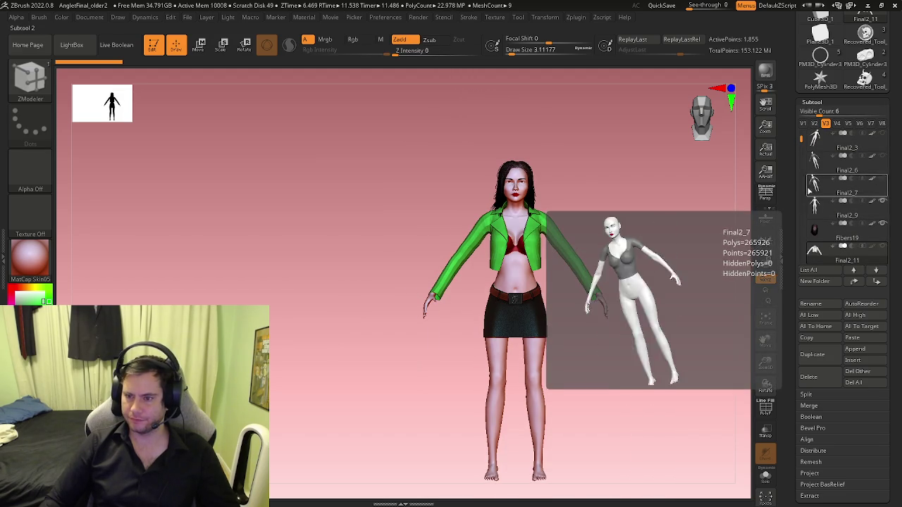
drag(802, 139, 803, 160)
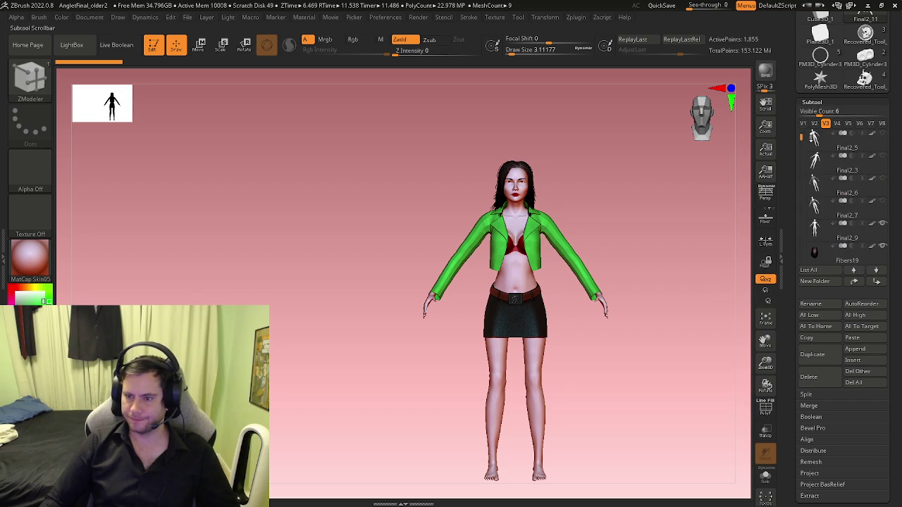
click(815, 251)
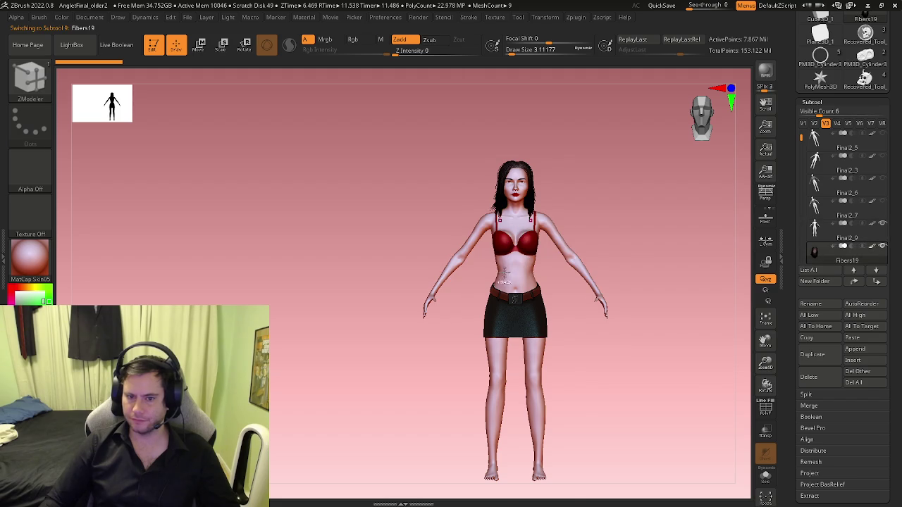
scroll(501, 272, up, 3)
Step: Orbit around the torso and waist to inspect the red bra, belt and skirt
right_drag(501, 273, 613, 308)
scroll(510, 271, up, 3)
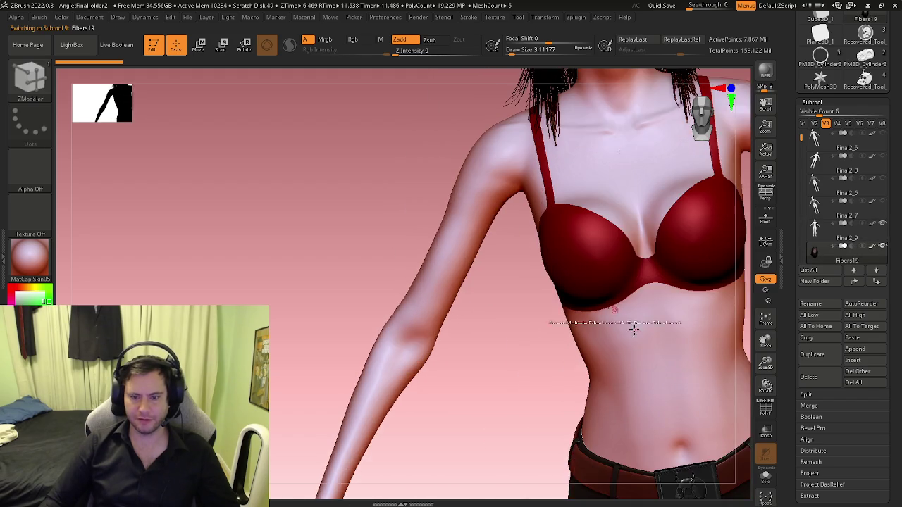
scroll(612, 308, down, 3)
mouse_move(530, 270)
right_down()
mouse_move(576, 277)
mouse_move(551, 252)
right_up()
scroll(575, 276, up, 3)
scroll(575, 276, down, 2)
scroll(520, 255, up, 3)
mouse_move(483, 252)
right_down()
mouse_move(520, 255)
mouse_move(495, 246)
mouse_move(455, 275)
right_up()
scroll(470, 267, up, 2)
scroll(447, 261, down, 2)
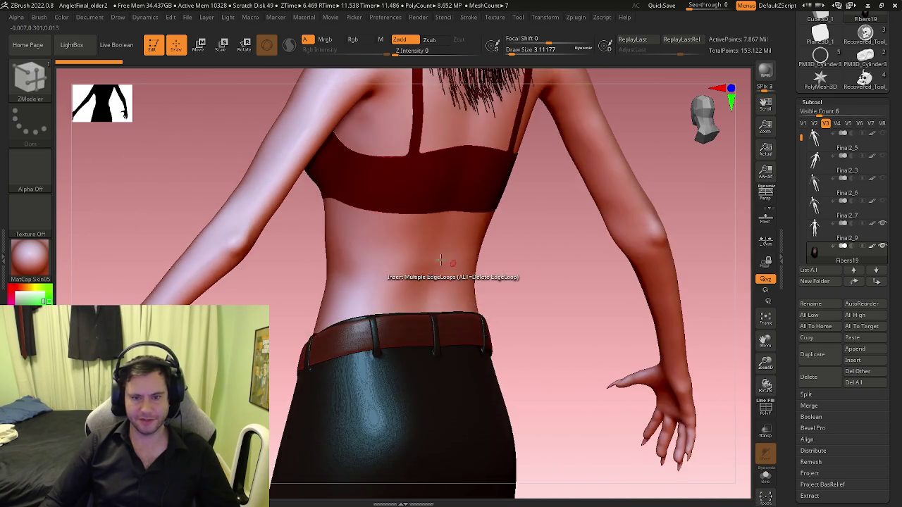
scroll(421, 272, up, 3)
scroll(403, 306, up, 2)
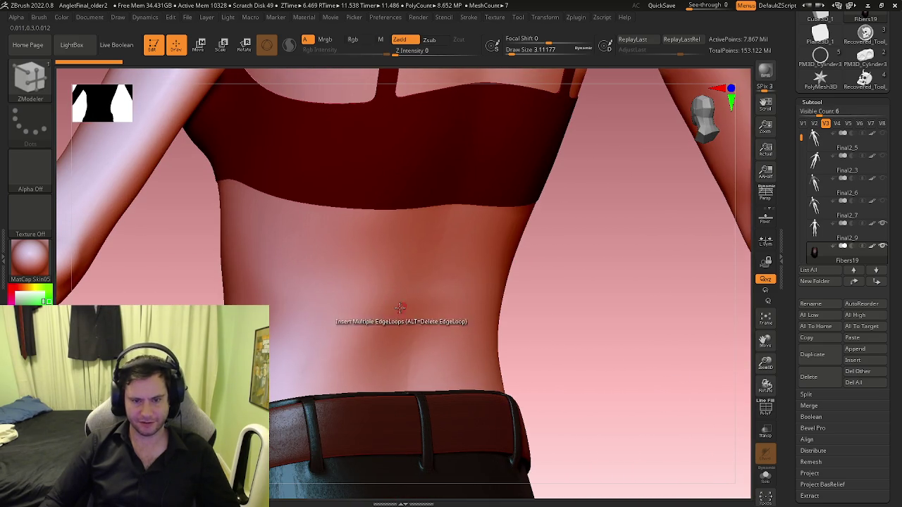
scroll(412, 348, down, 3)
right_drag(382, 316, 452, 338)
scroll(453, 338, up, 2)
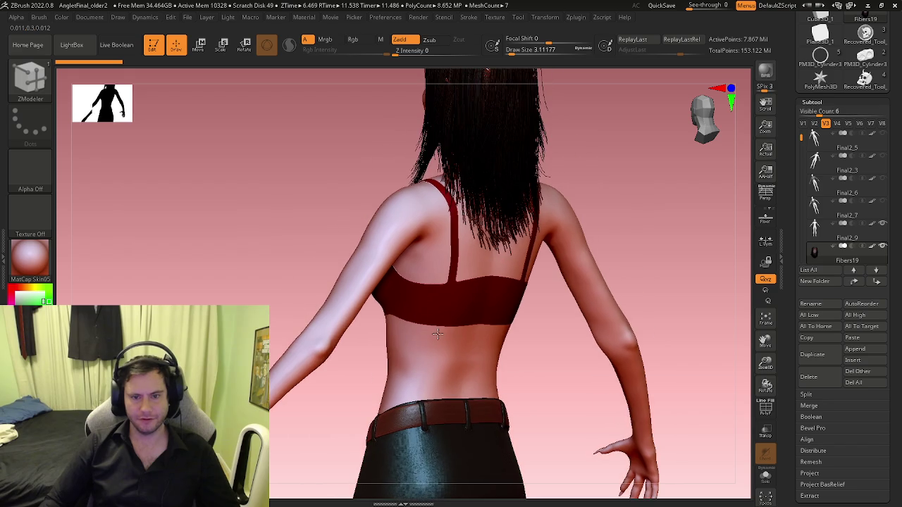
right_drag(411, 290, 735, 178)
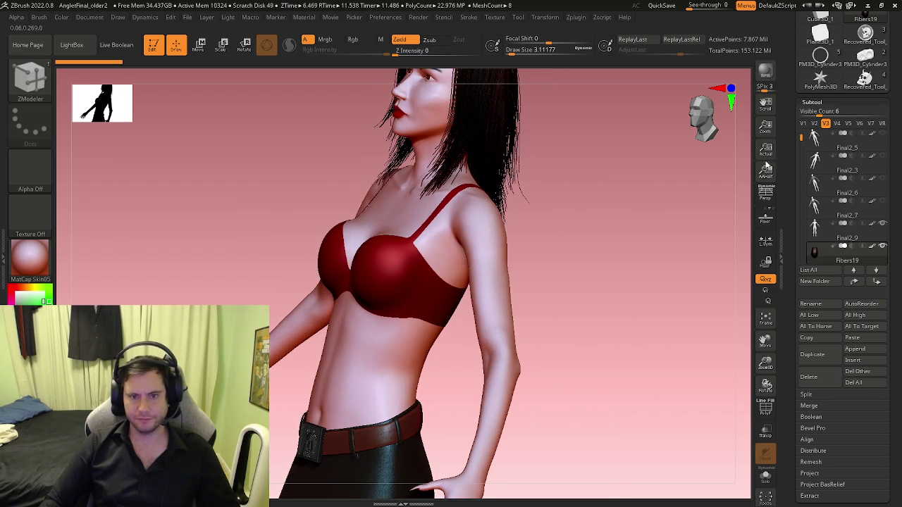
Step: Toggle Polyframe on and off and inspect the face close up before zooming out
click(822, 101)
click(816, 113)
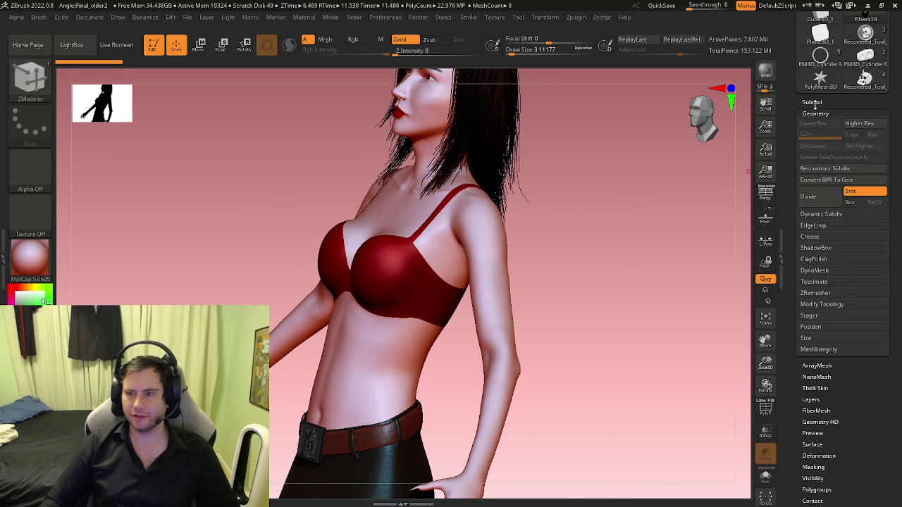
shift+right_drag(616, 211, 622, 245)
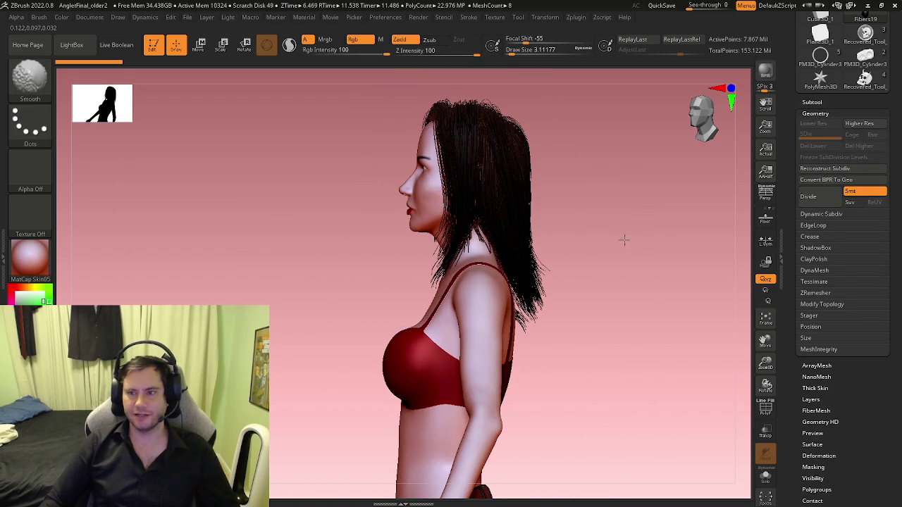
click(812, 101)
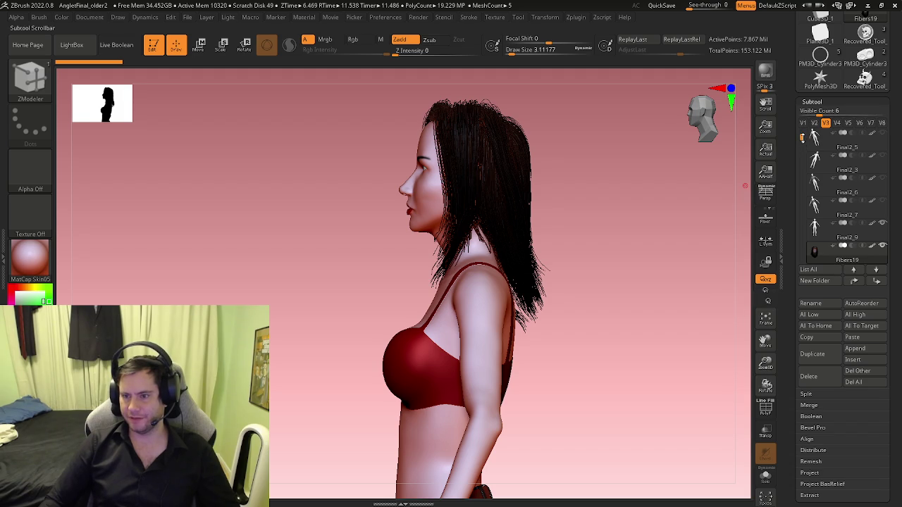
key(shift+f)
key(shift+f)
mouse_move(483, 237)
right_down()
mouse_move(479, 277)
mouse_move(465, 295)
mouse_move(438, 303)
right_up()
key(shift+f)
key(shift+f)
key(shift+f)
key(shift+f)
mouse_move(496, 278)
ctrl+right_down()
mouse_move(493, 221)
mouse_move(458, 269)
mouse_move(409, 202)
ctrl+right_up()
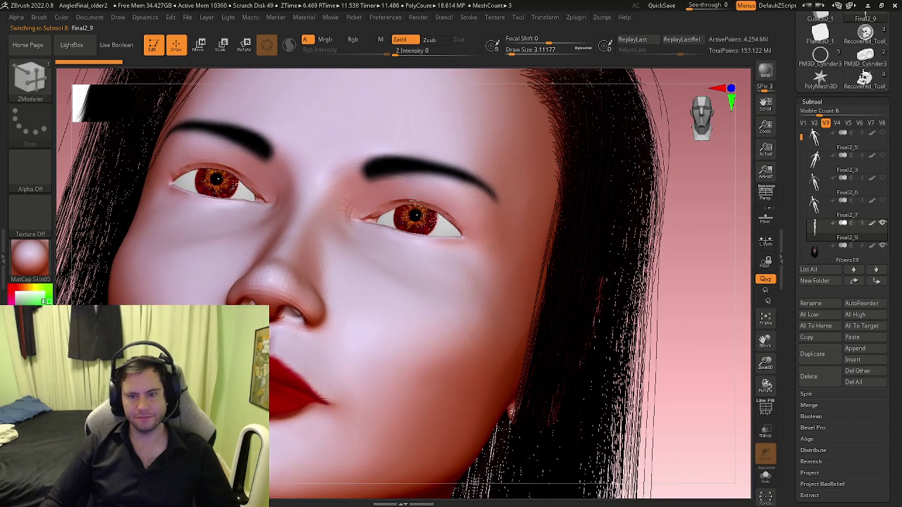
right_drag(494, 198, 468, 210)
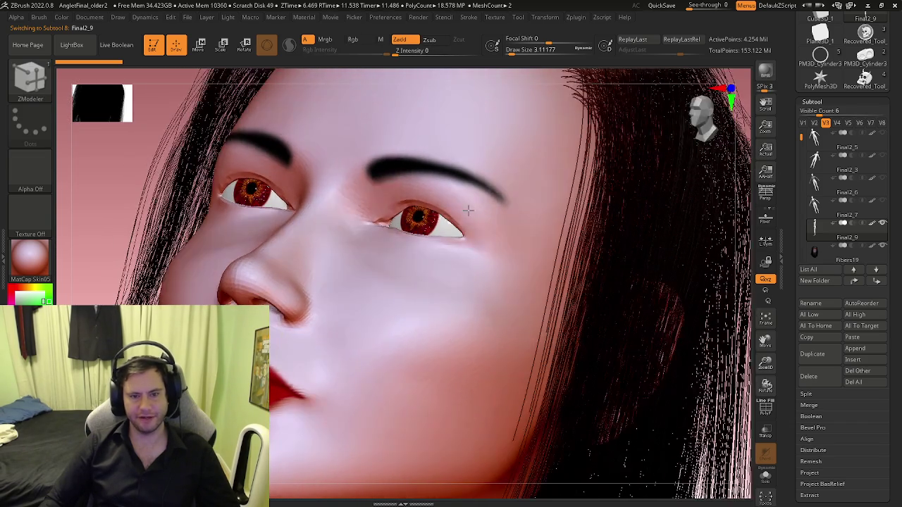
mouse_move(486, 246)
ctrl+right_down()
mouse_move(496, 360)
mouse_move(434, 270)
mouse_move(422, 271)
mouse_move(453, 242)
mouse_move(507, 298)
mouse_move(500, 286)
mouse_move(493, 291)
mouse_move(519, 326)
mouse_move(499, 357)
ctrl+right_up()
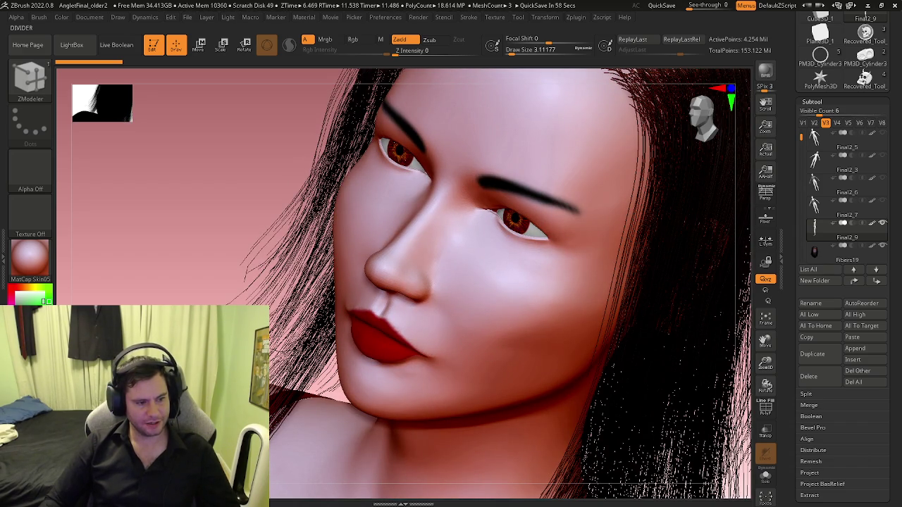
mouse_move(357, 342)
right_down()
mouse_move(346, 408)
mouse_move(420, 364)
mouse_move(451, 372)
mouse_move(328, 361)
mouse_move(415, 357)
right_up()
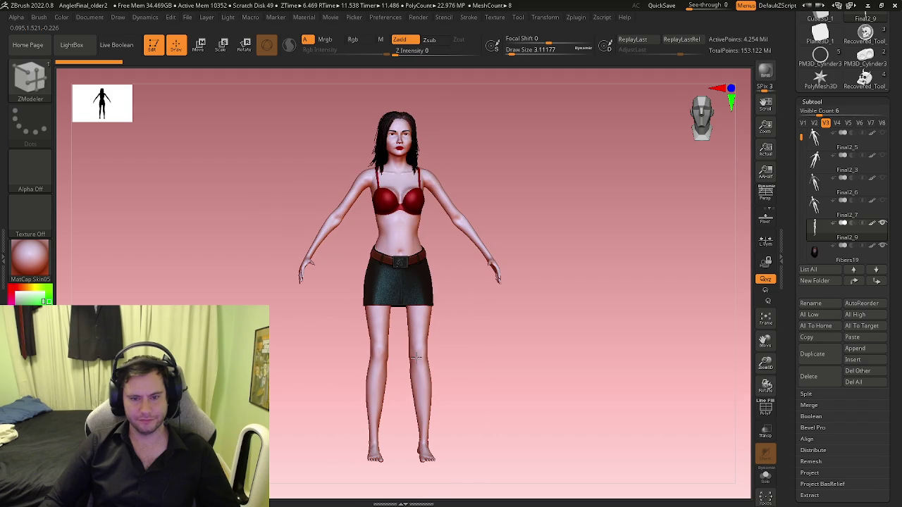
Step: Orbit the torso from three-quarter to front and side views
scroll(302, 276, up, 3)
scroll(272, 266, up, 3)
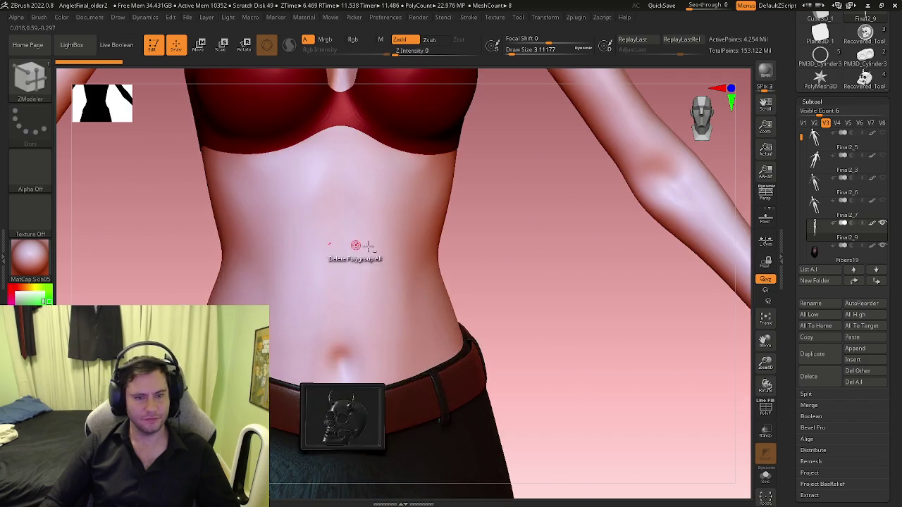
scroll(343, 246, up, 3)
mouse_move(336, 239)
right_down()
mouse_move(386, 198)
mouse_move(362, 175)
mouse_move(387, 225)
right_up()
scroll(402, 261, down, 3)
scroll(416, 284, up, 1)
right_drag(417, 285, 411, 262)
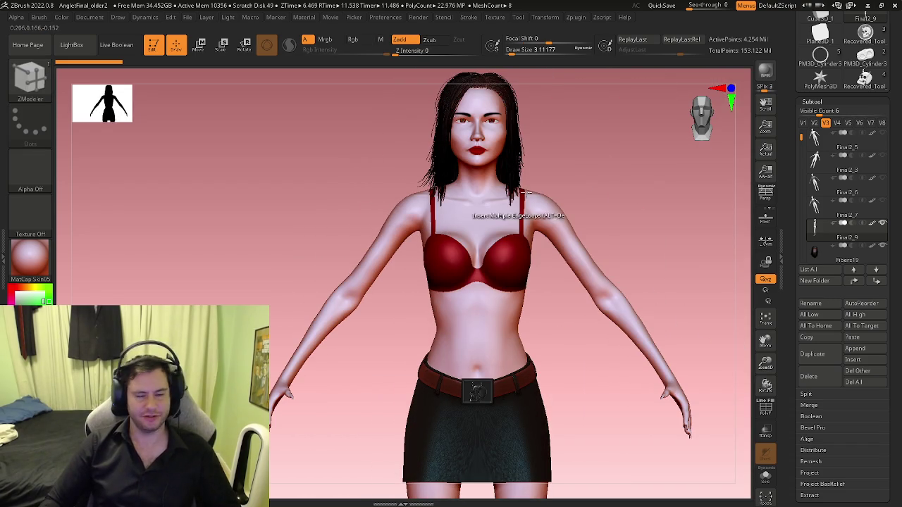
scroll(544, 206, up, 3)
mouse_move(543, 206)
right_down()
mouse_move(522, 236)
mouse_move(442, 236)
mouse_move(446, 326)
mouse_move(418, 319)
mouse_move(465, 303)
mouse_move(517, 320)
mouse_move(520, 338)
right_up()
Step: Rotate to a three-quarter close-up of the face, then open the File menu
scroll(442, 236, down, 3)
scroll(475, 293, up, 5)
scroll(476, 292, up, 3)
scroll(518, 320, down, 3)
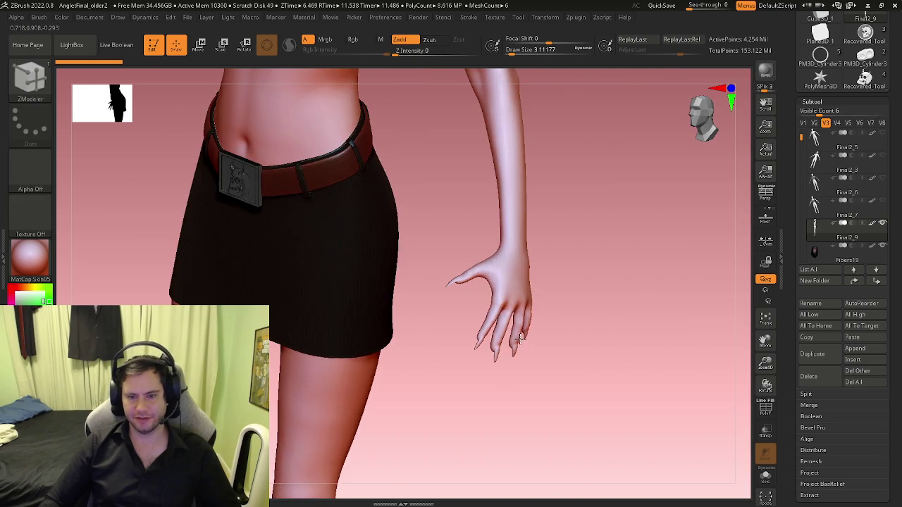
scroll(520, 338, down, 3)
mouse_move(493, 310)
right_down()
mouse_move(535, 314)
mouse_move(487, 280)
mouse_move(488, 262)
right_up()
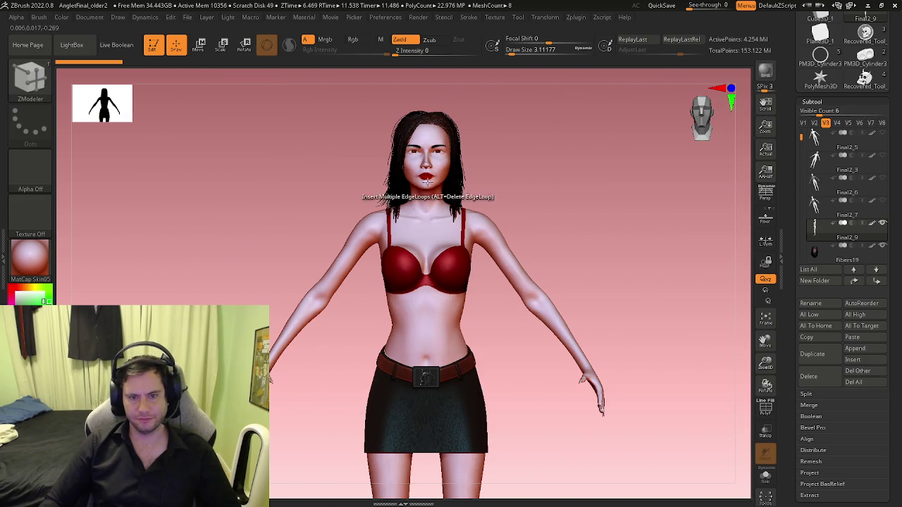
scroll(426, 181, up, 5)
scroll(473, 188, up, 3)
mouse_move(473, 188)
right_down()
mouse_move(479, 175)
mouse_move(479, 241)
mouse_move(497, 242)
mouse_move(483, 261)
mouse_move(460, 264)
mouse_move(510, 272)
mouse_move(493, 282)
right_up()
scroll(493, 282, down, 5)
click(188, 17)
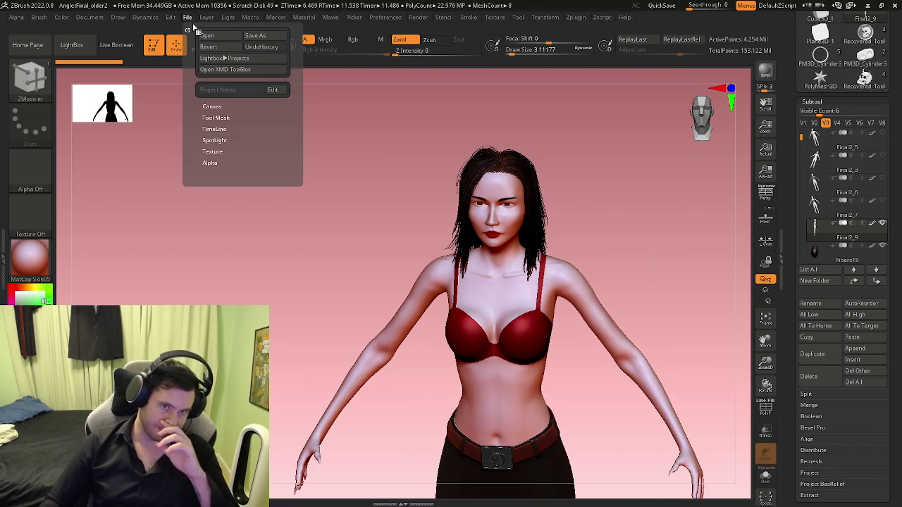
Step: Open the Belphagor3 project from Zbrush_Projects/Demonz, discarding unsaved changes
click(213, 41)
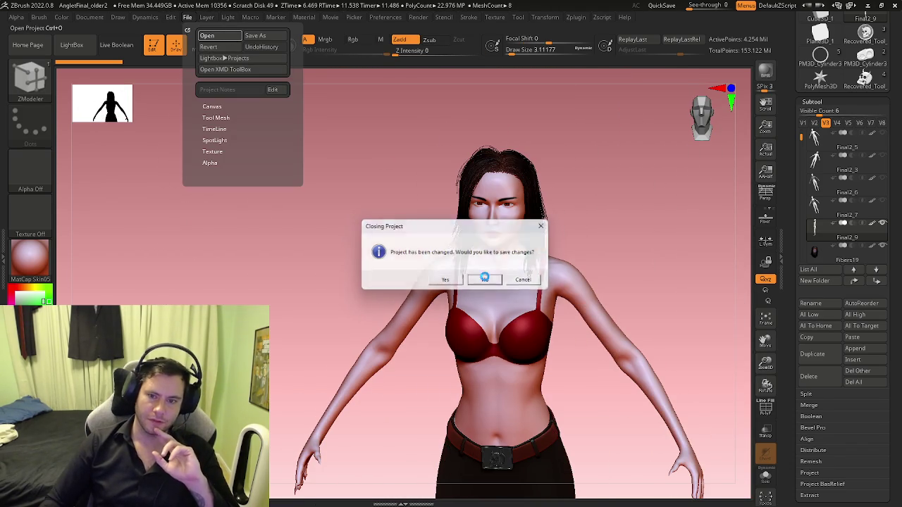
click(486, 280)
scroll(356, 243, down, 2)
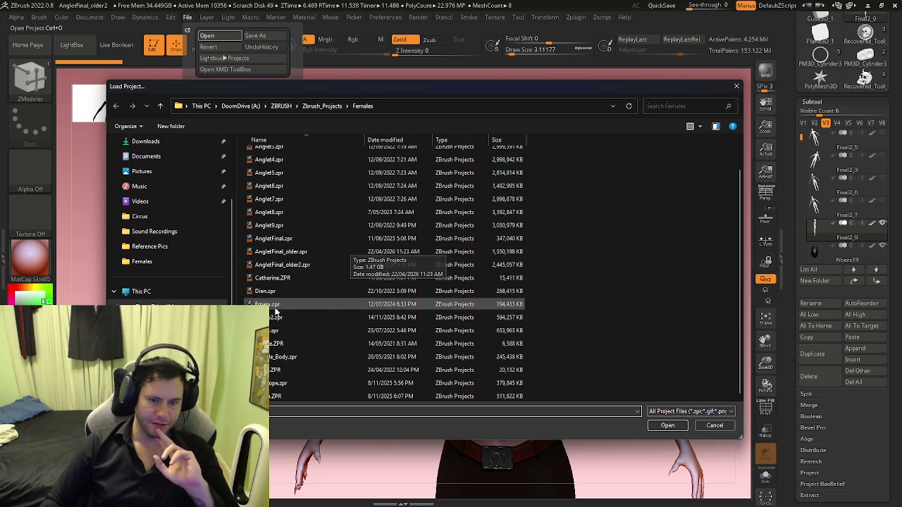
scroll(286, 282, up, 2)
scroll(296, 296, down, 2)
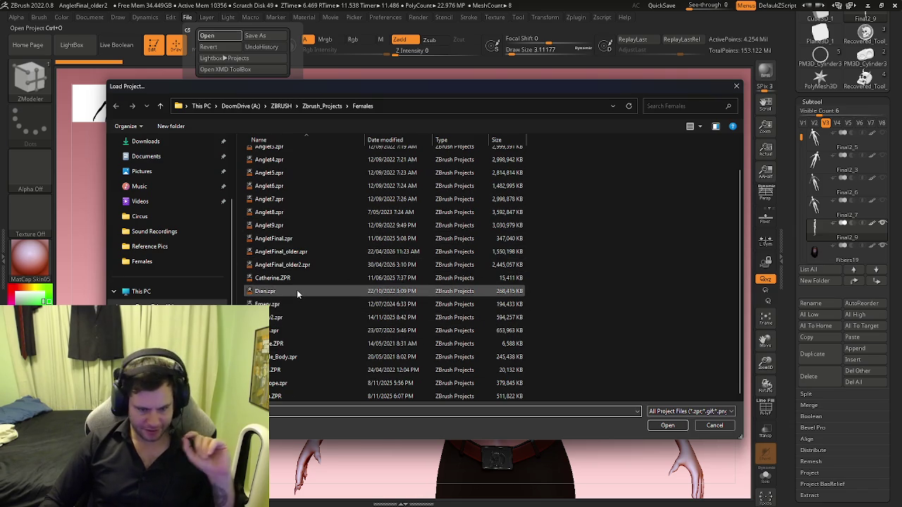
click(322, 106)
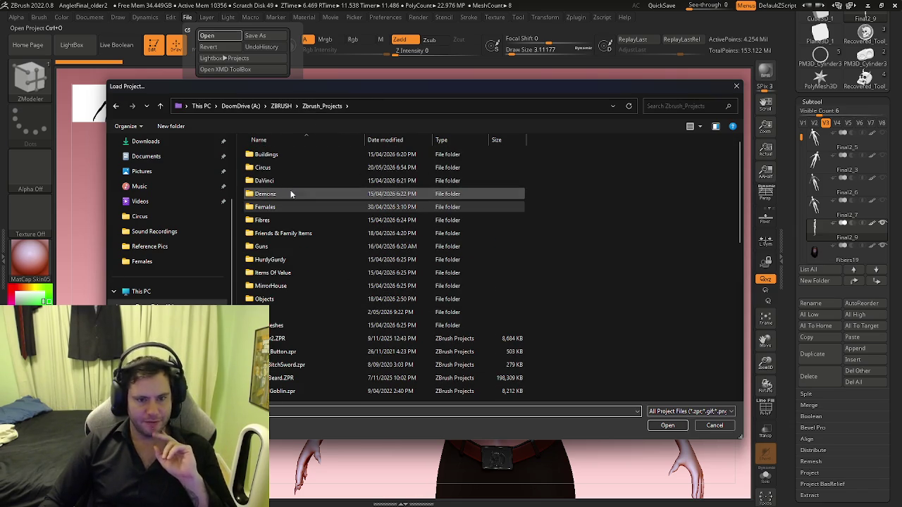
double_click(276, 194)
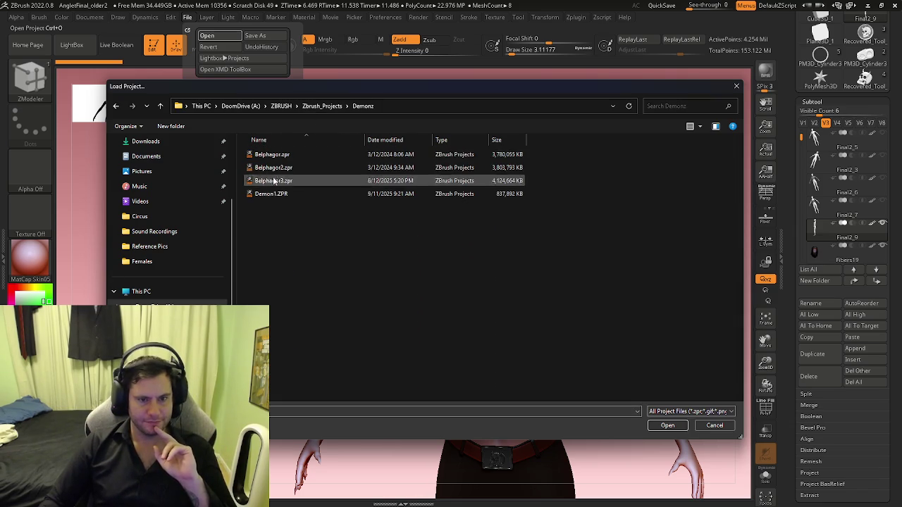
click(669, 425)
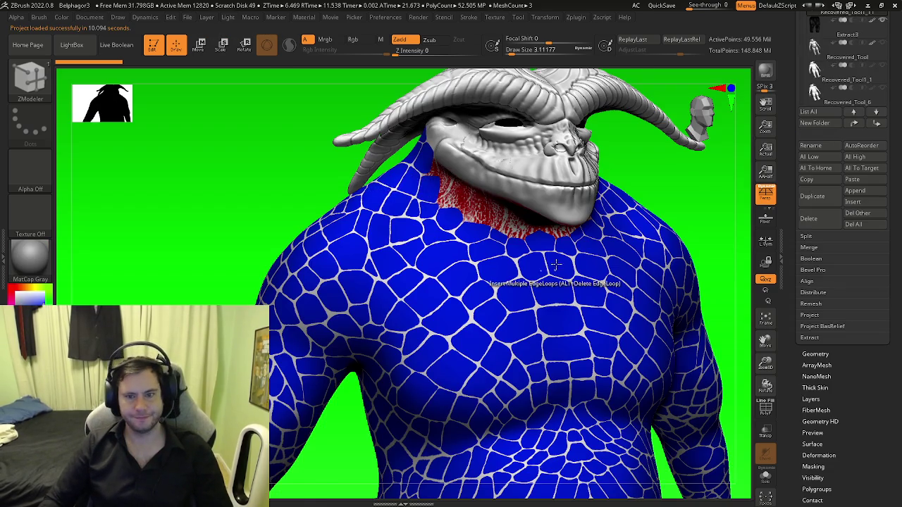
mouse_move(555, 264)
right_down()
mouse_move(584, 277)
mouse_move(468, 274)
mouse_move(577, 294)
mouse_move(489, 319)
mouse_move(429, 312)
mouse_move(549, 328)
mouse_move(515, 319)
mouse_move(503, 346)
mouse_move(472, 360)
right_up()
key(shift)
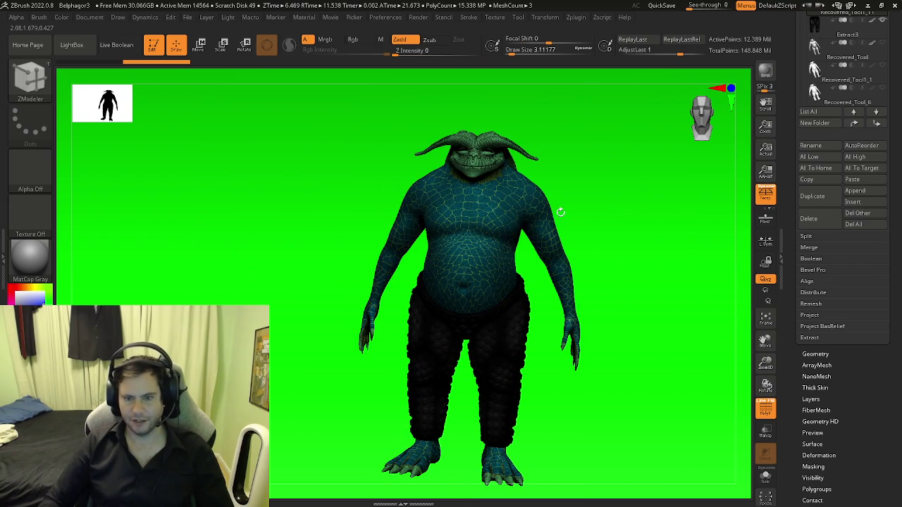
key(shift)
mouse_move(599, 213)
ctrl+right_down()
mouse_move(490, 232)
mouse_move(697, 205)
ctrl+right_up()
drag(789, 113, 789, 200)
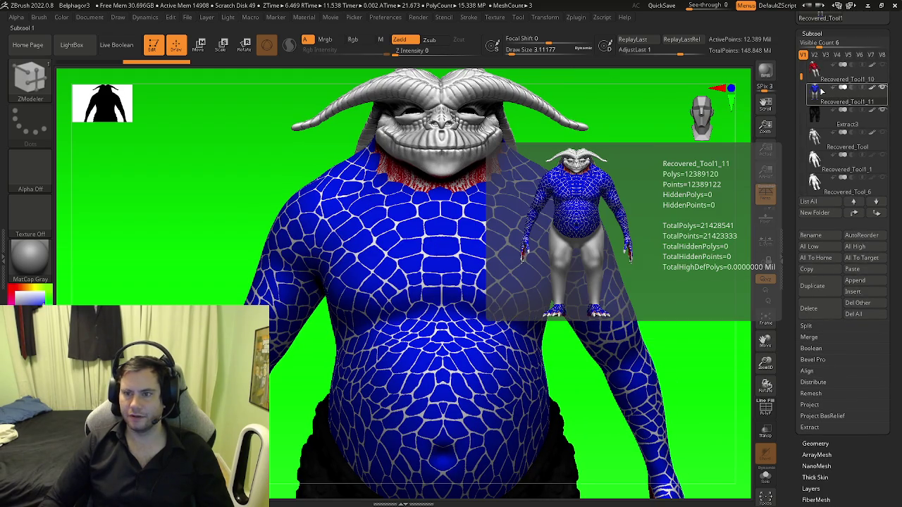
click(822, 73)
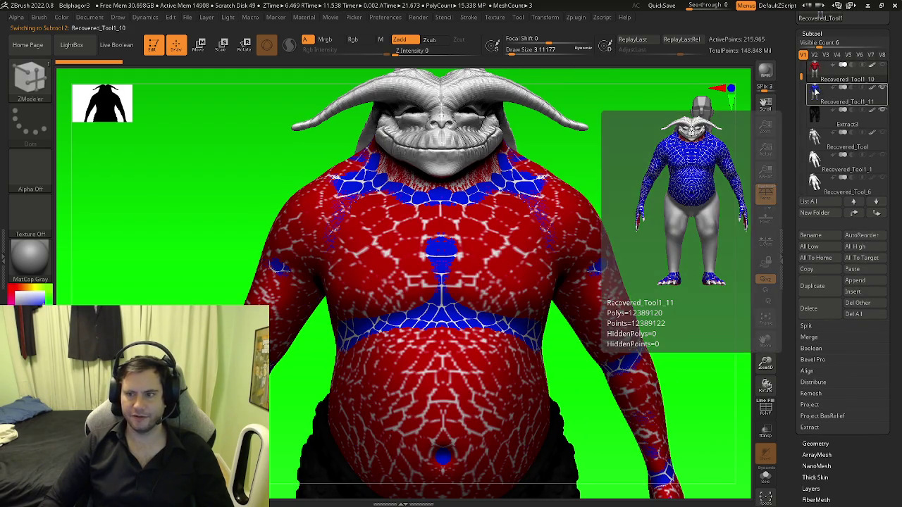
click(816, 92)
drag(645, 259, 563, 252)
mouse_move(563, 252)
right_down()
mouse_move(550, 335)
mouse_move(525, 256)
mouse_move(827, 421)
right_up()
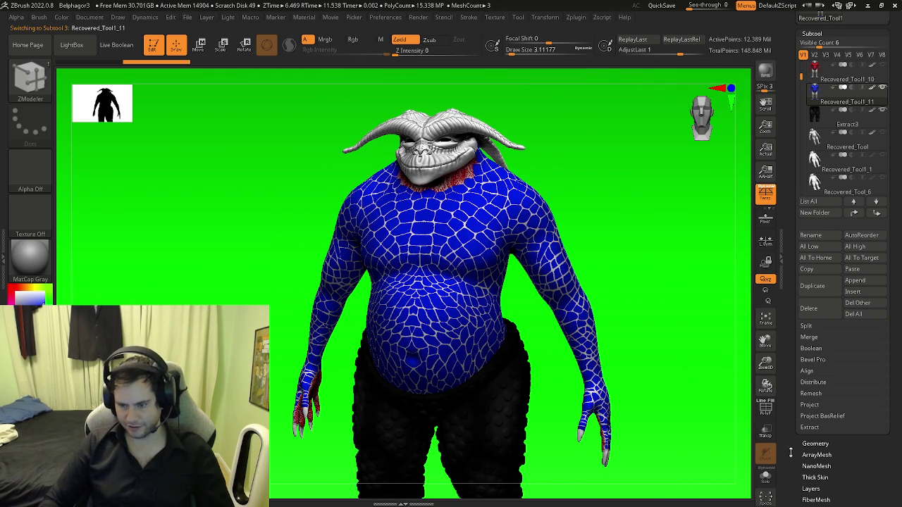
drag(790, 453, 803, 341)
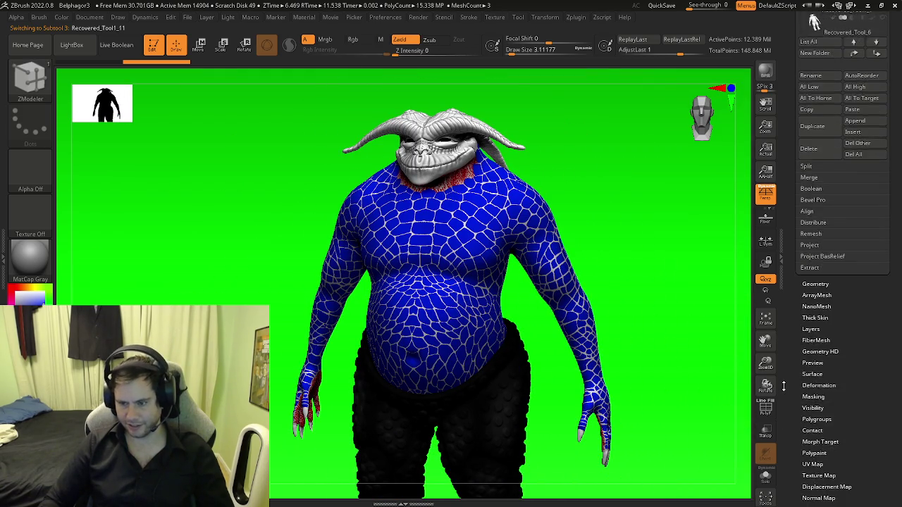
Step: Apply Mask By Polypaint using the blue skin colour picked from the demon
click(810, 327)
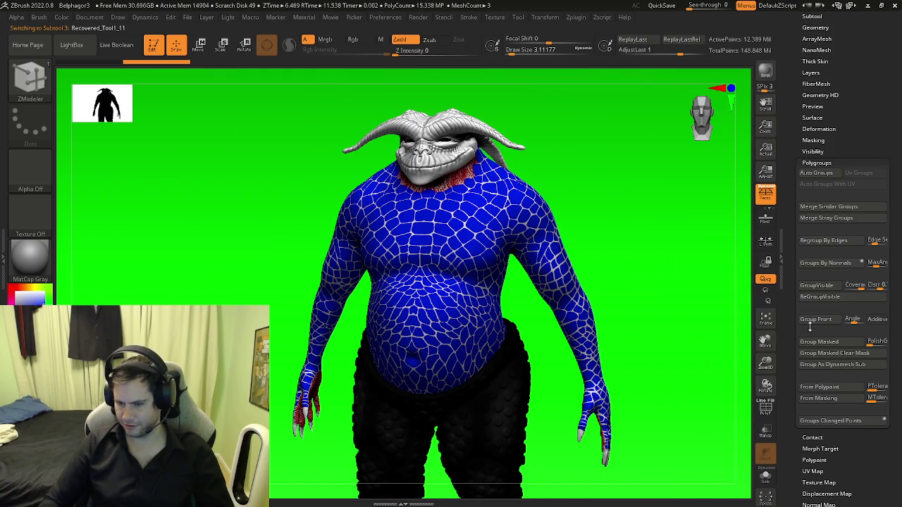
click(812, 162)
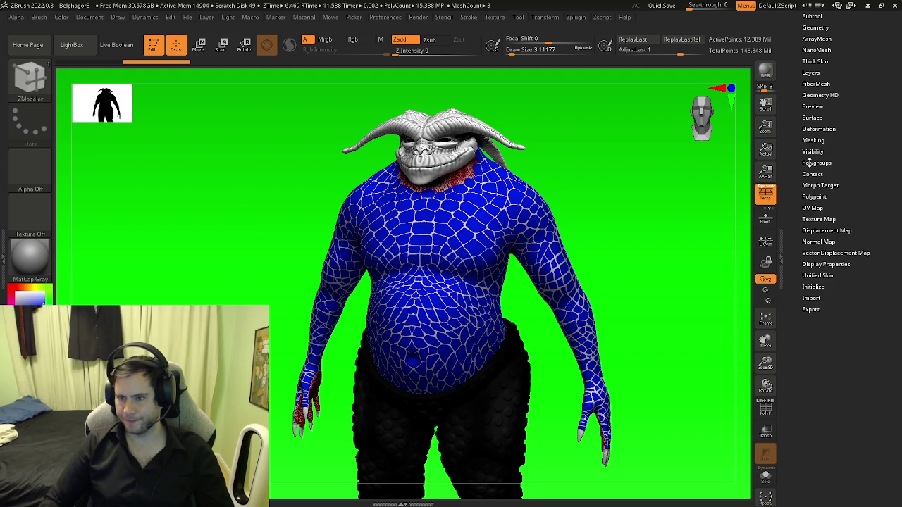
scroll(806, 136, up, 1)
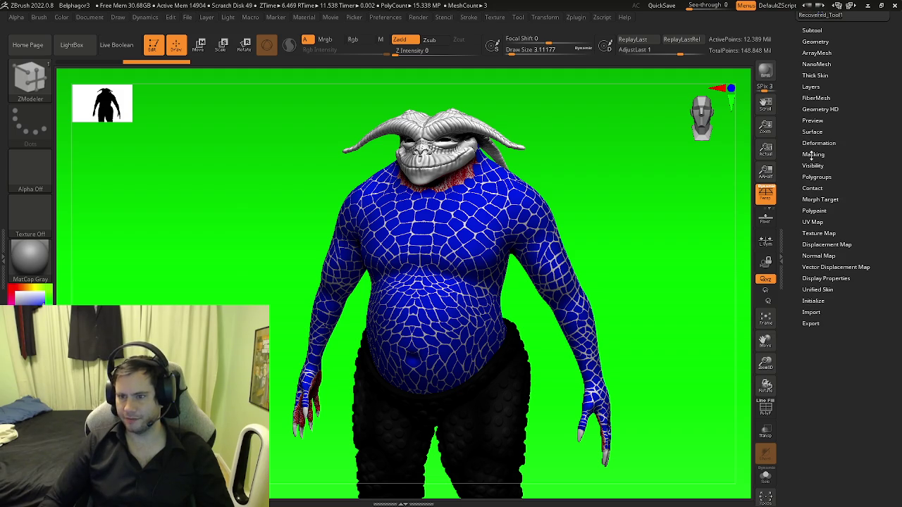
click(812, 154)
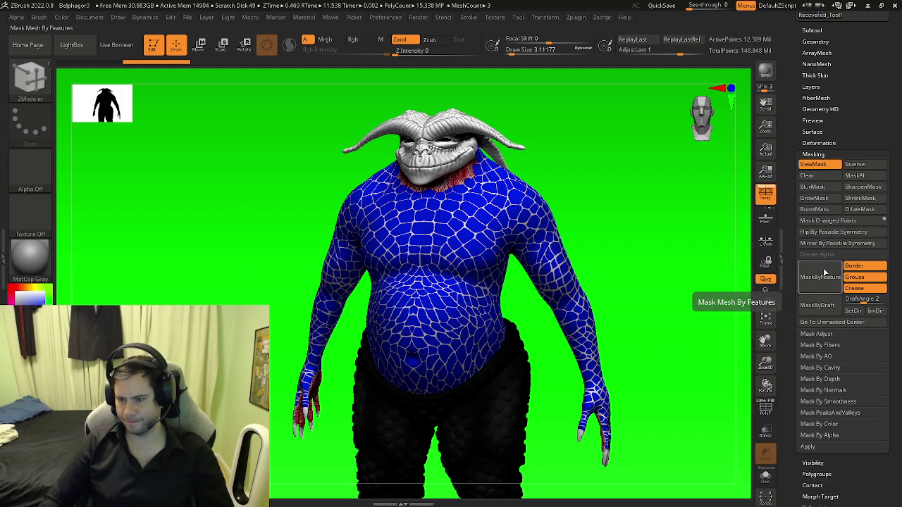
click(820, 424)
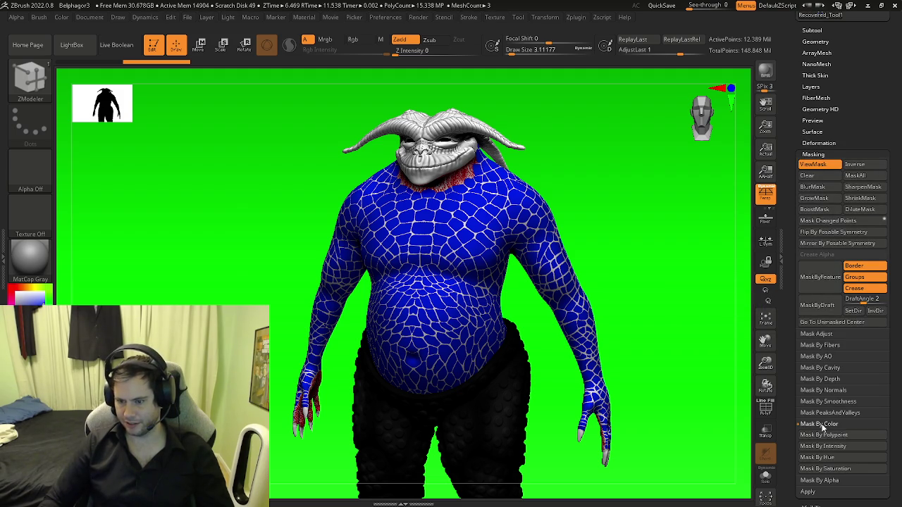
click(822, 436)
mouse_move(607, 296)
mouse_down()
mouse_move(611, 303)
mouse_move(627, 272)
mouse_up()
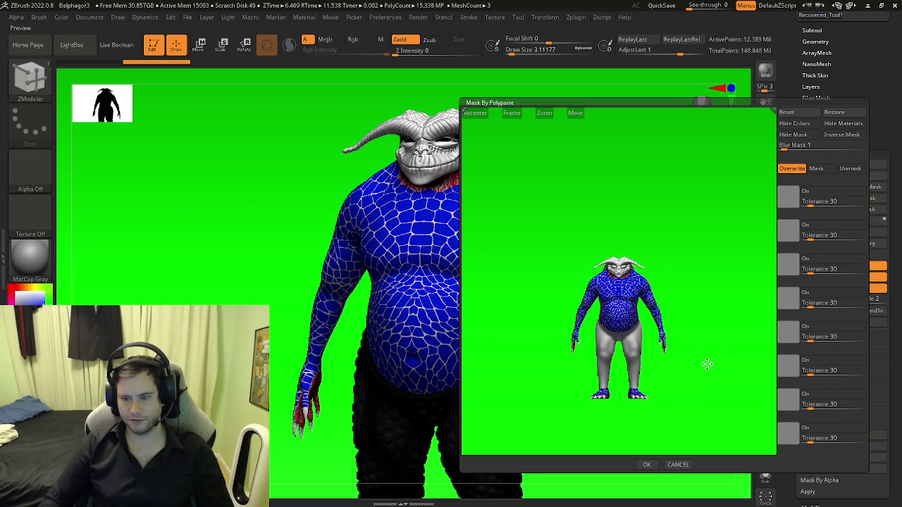
click(433, 273)
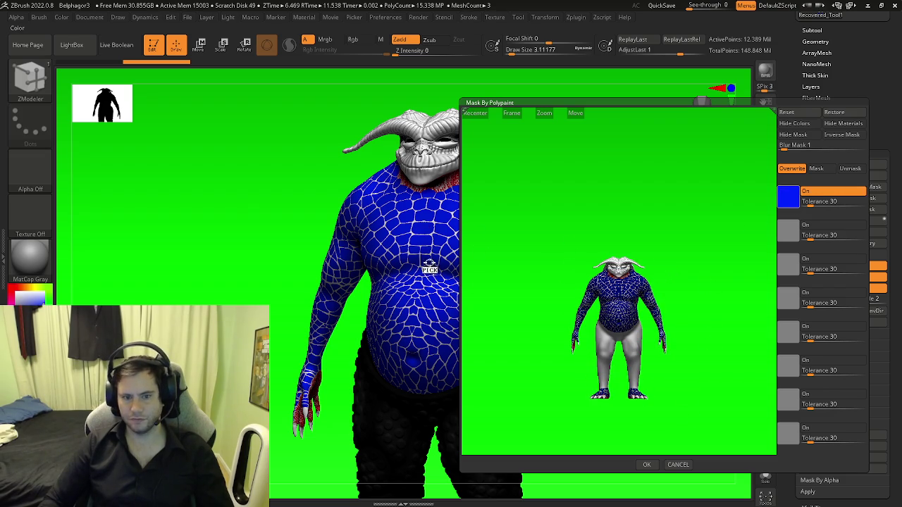
click(647, 465)
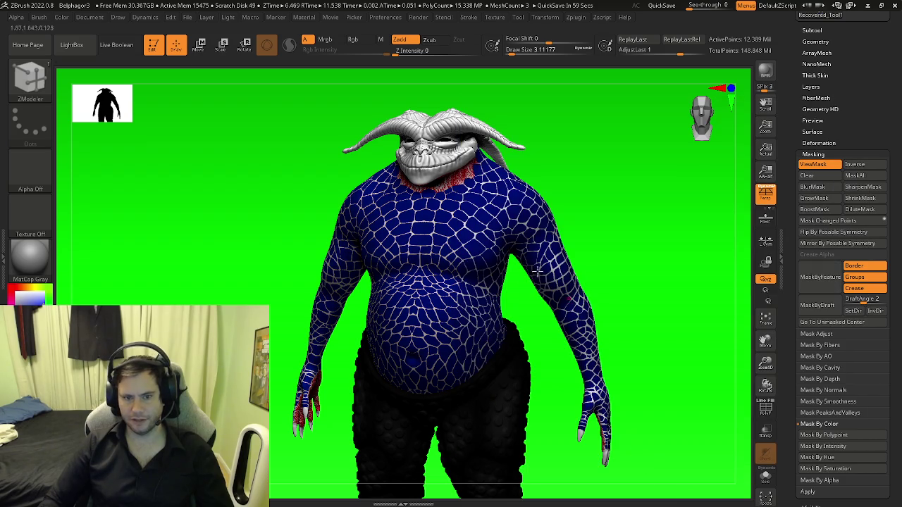
key(ctrl)
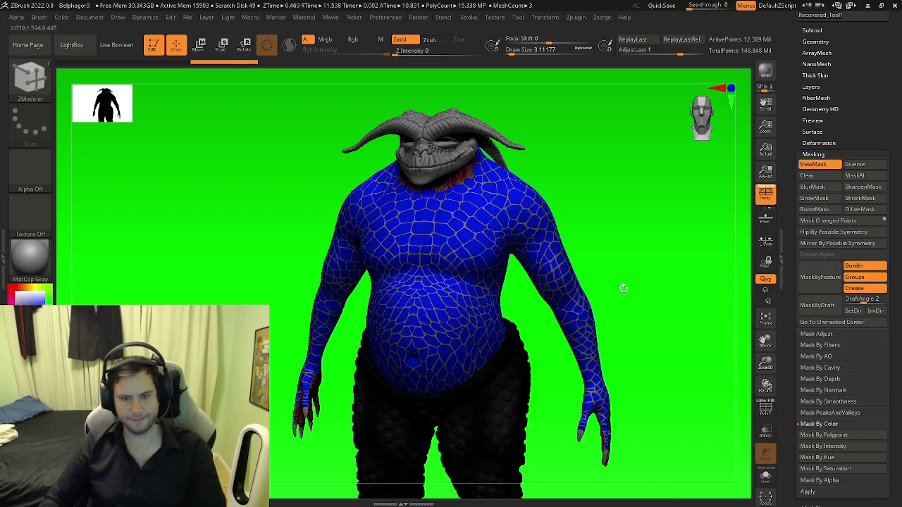
Step: Adjust the Deformation Inflate slider on the unmasked scales, then clear the mask
mouse_move(791, 415)
mouse_down()
mouse_move(784, 334)
mouse_move(804, 298)
mouse_up()
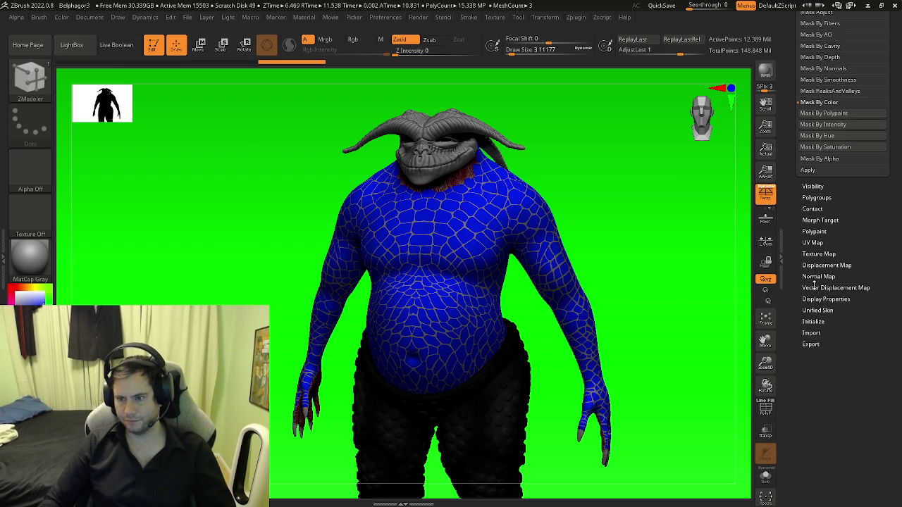
scroll(811, 297, up, 3)
scroll(814, 324, up, 3)
click(815, 183)
click(817, 174)
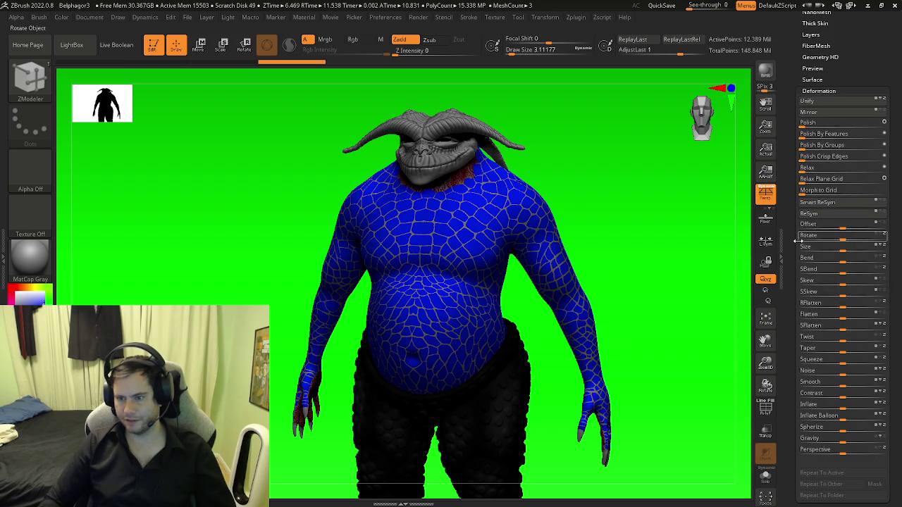
drag(842, 405, 848, 408)
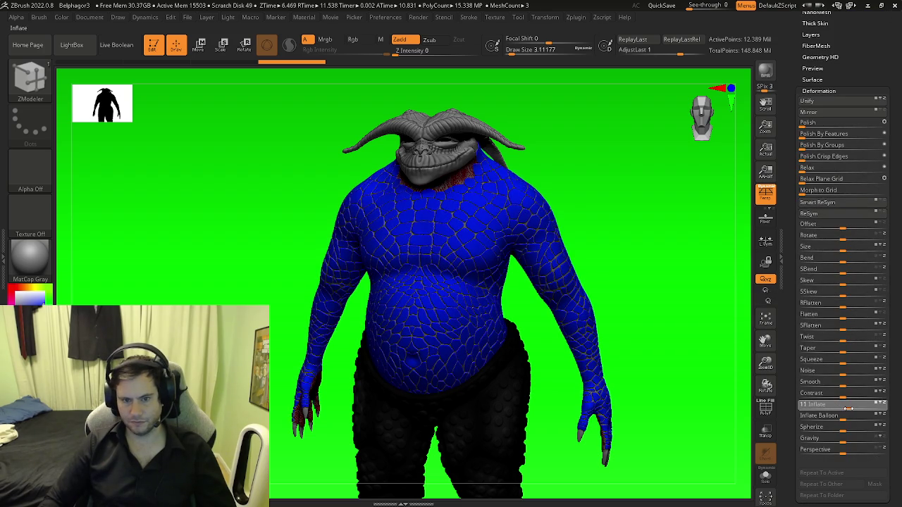
shift+drag(654, 282, 608, 251)
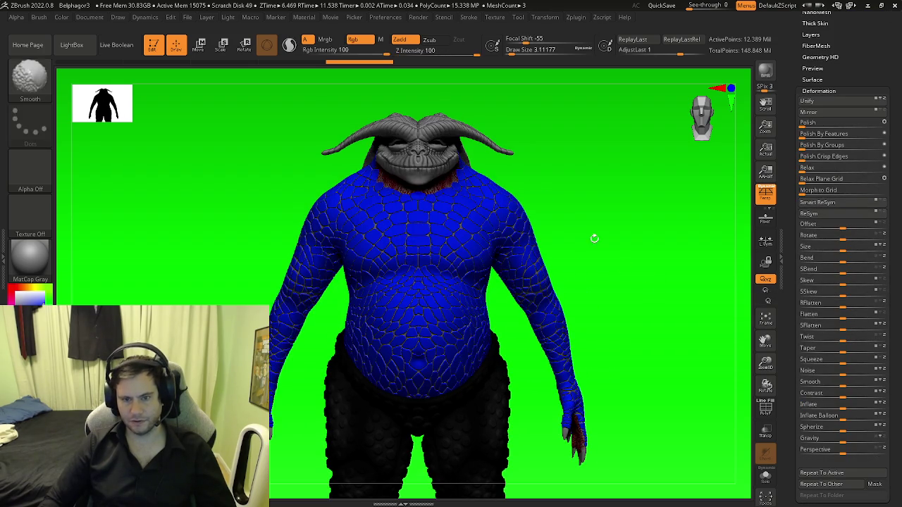
ctrl+drag(596, 211, 493, 271)
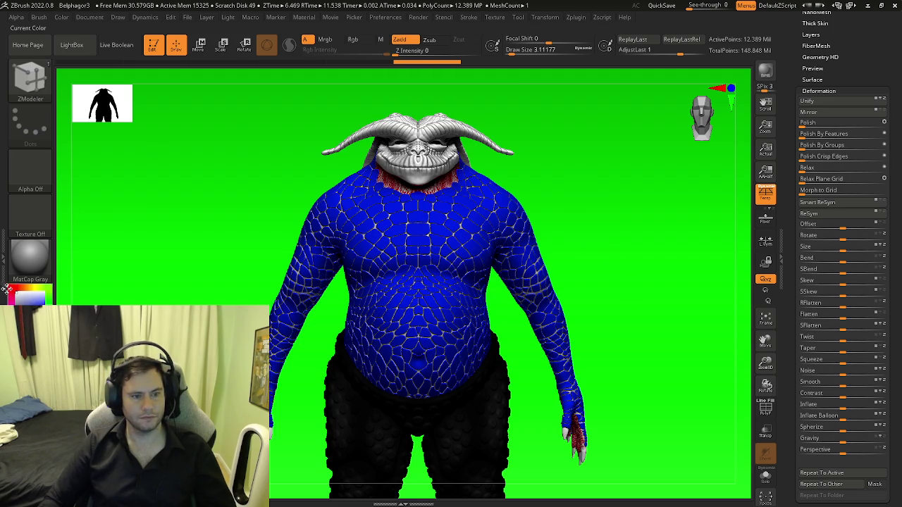
Step: Fill the creature's whole body with plain white using Color > FillObject
click(62, 18)
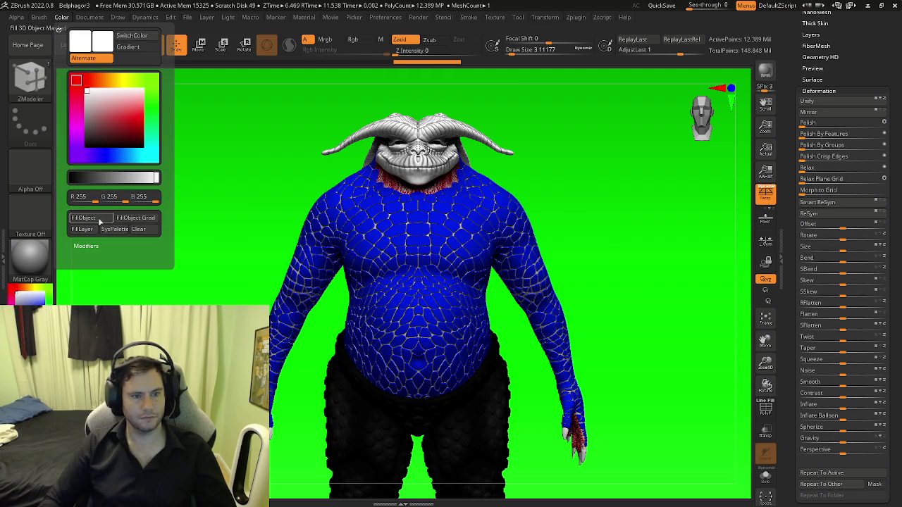
click(84, 219)
mouse_move(312, 272)
mouse_down()
mouse_move(524, 306)
mouse_move(677, 282)
mouse_up()
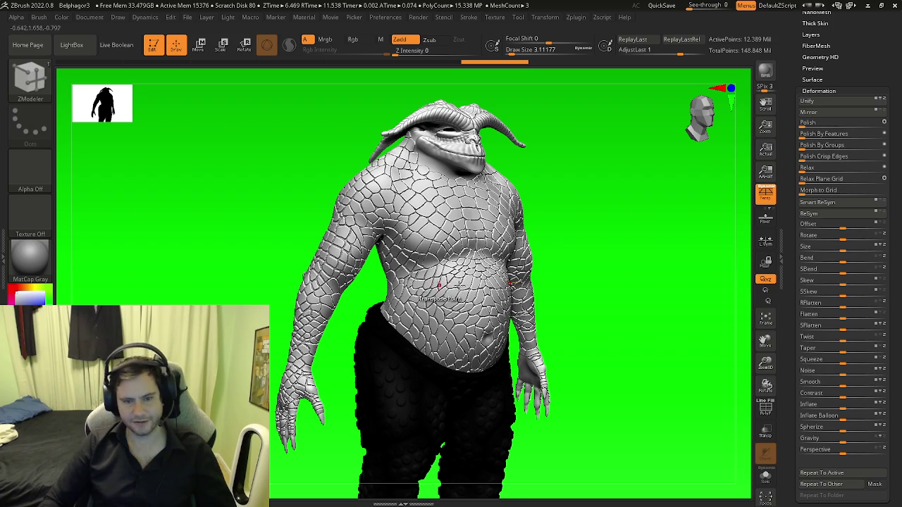
Step: Check the white creature from profile and front views, then open the File menu
drag(605, 296, 535, 299)
scroll(535, 300, down, 3)
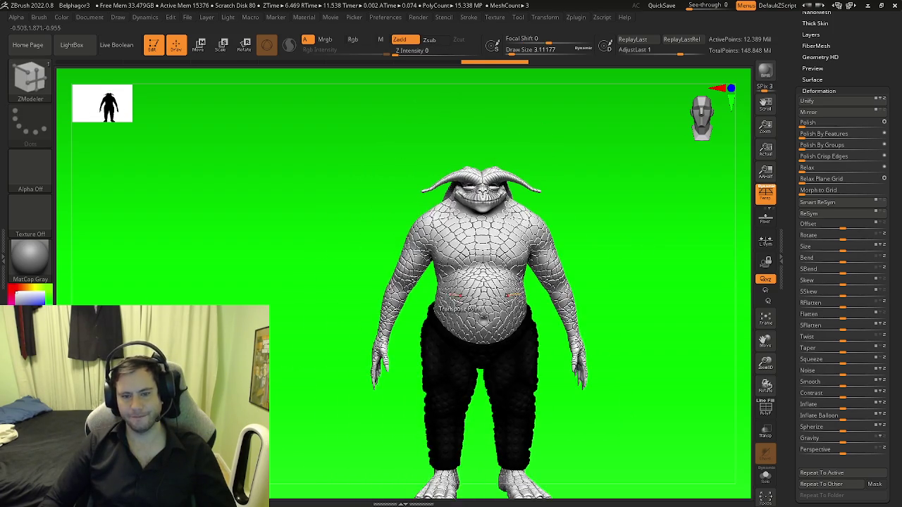
scroll(536, 299, up, 2)
scroll(535, 299, down, 3)
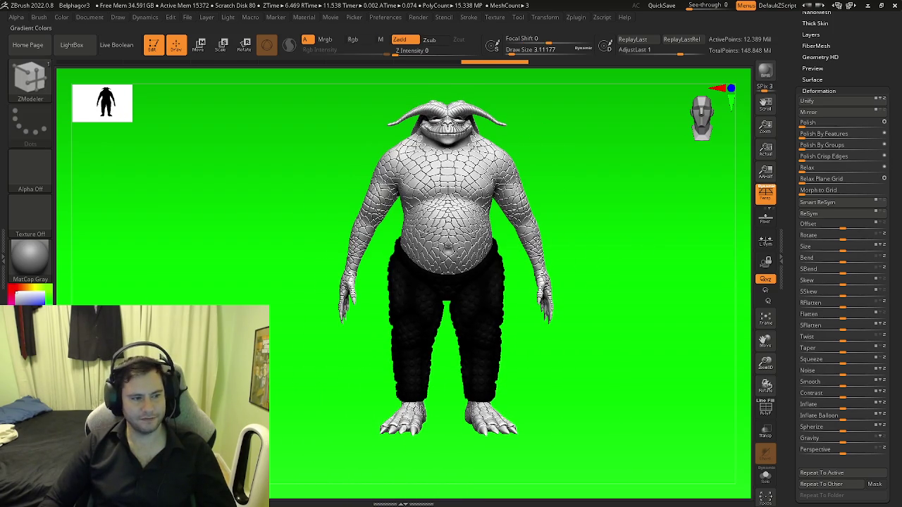
scroll(458, 243, up, 2)
scroll(457, 243, down, 2)
mouse_move(458, 243)
mouse_down()
mouse_move(384, 280)
mouse_move(437, 288)
mouse_up()
scroll(433, 248, up, 2)
scroll(433, 248, down, 2)
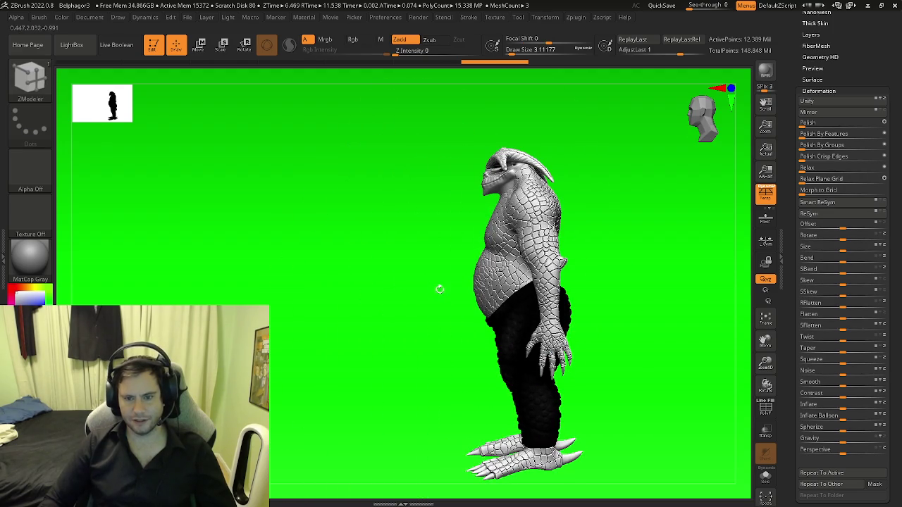
mouse_move(592, 279)
mouse_down()
mouse_move(466, 278)
mouse_move(528, 286)
mouse_move(493, 317)
mouse_move(451, 397)
mouse_move(430, 394)
mouse_move(451, 302)
mouse_up()
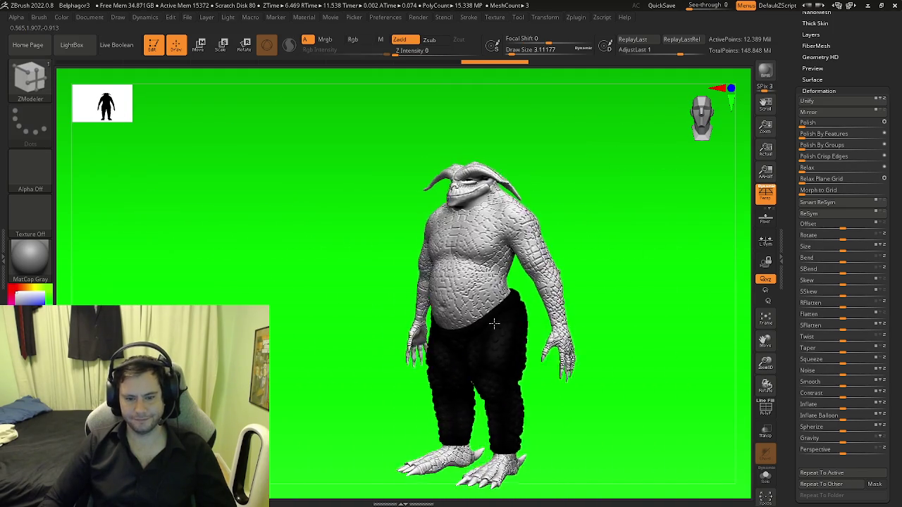
drag(478, 324, 539, 310)
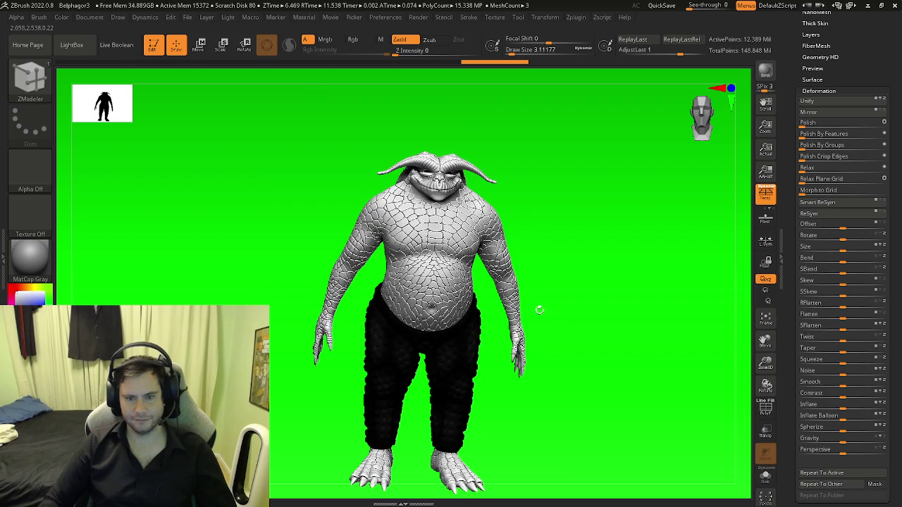
click(188, 18)
Step: Discard the current project and open Anglet.zpr from ZBRUSH > Zbrush_Projects > Females
click(207, 35)
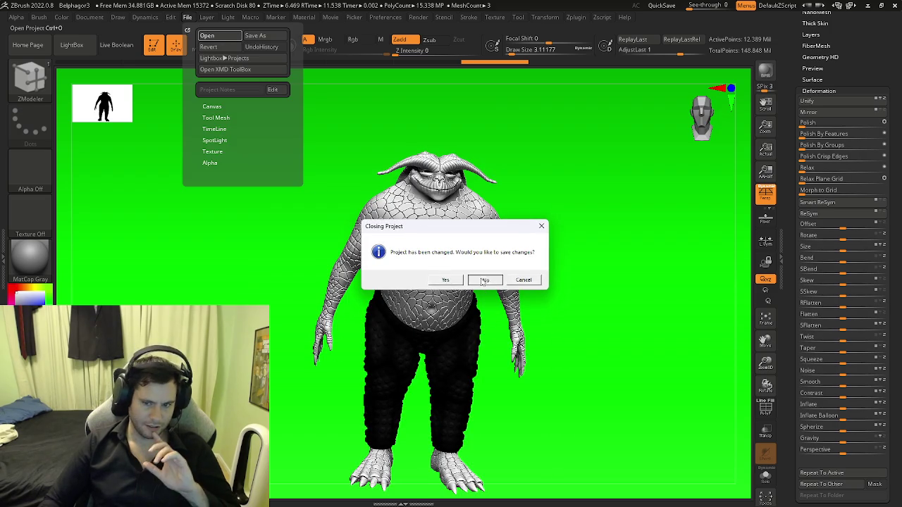
click(481, 279)
click(281, 106)
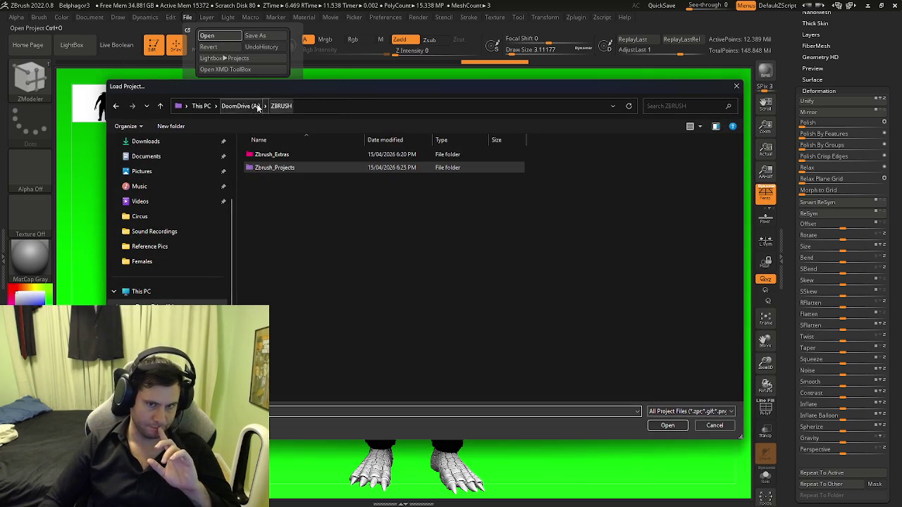
click(244, 106)
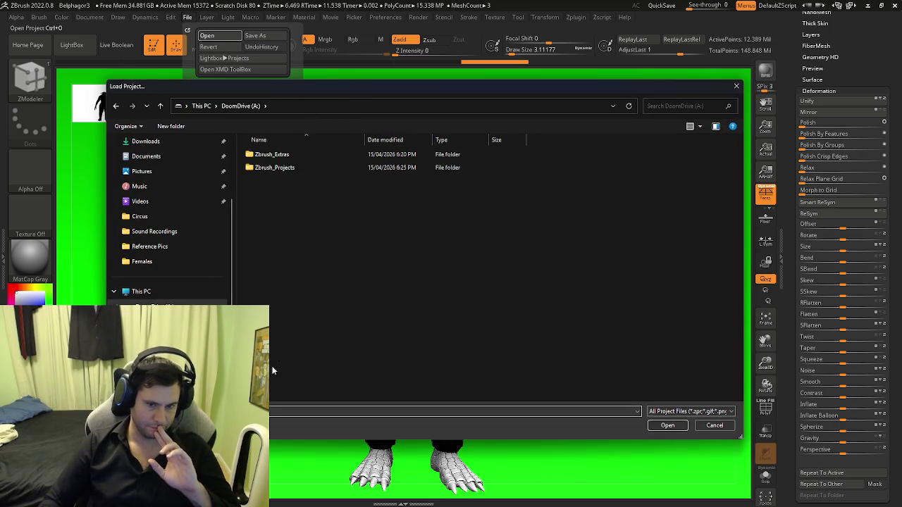
double_click(285, 366)
double_click(281, 167)
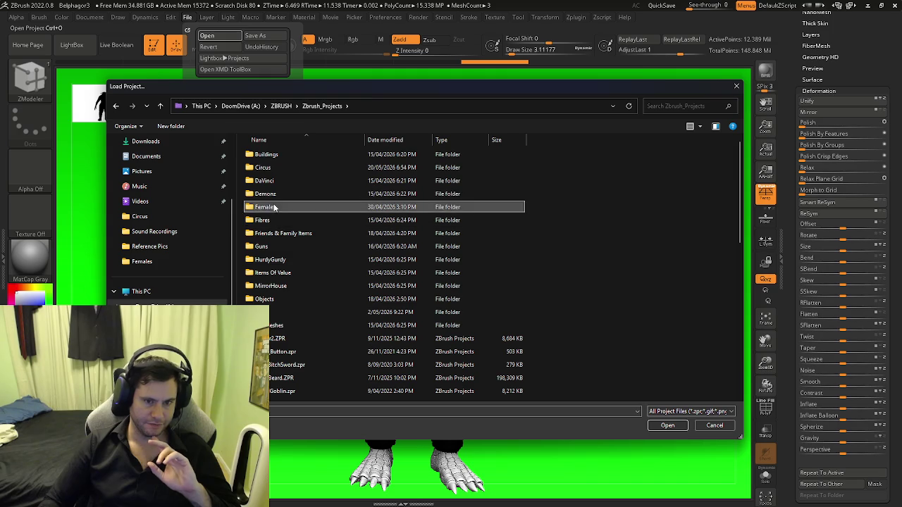
double_click(279, 206)
click(289, 154)
click(665, 424)
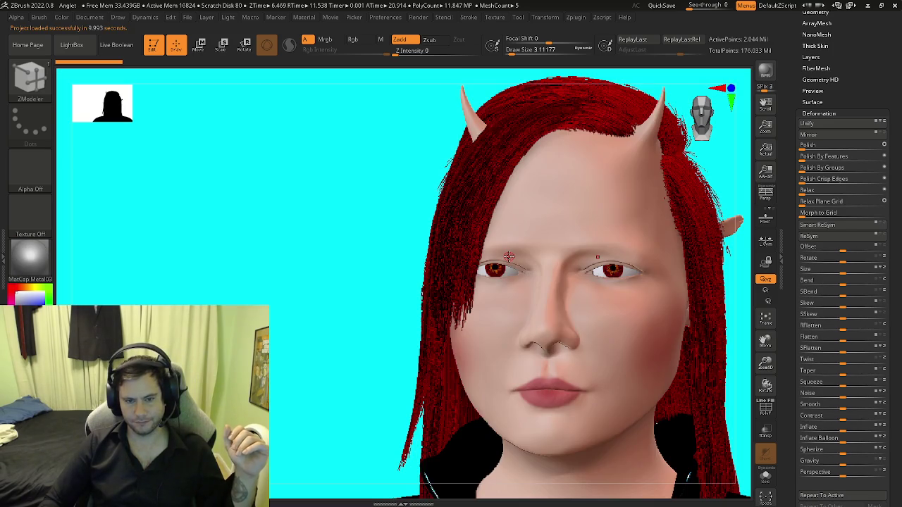
Step: Zoom out from the face and frame the red-haired character's full figure
right_drag(606, 305, 509, 304)
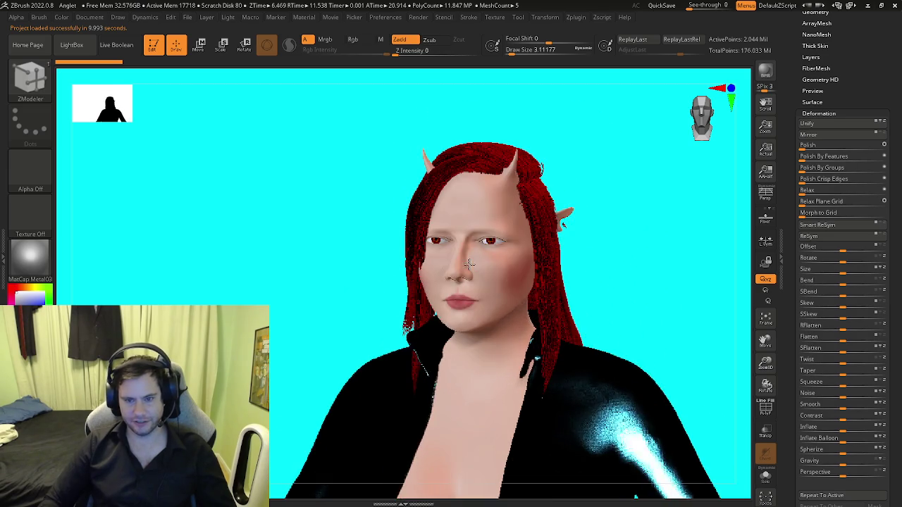
mouse_move(509, 305)
ctrl+right_down()
mouse_move(459, 284)
mouse_move(523, 323)
mouse_move(535, 283)
ctrl+right_up()
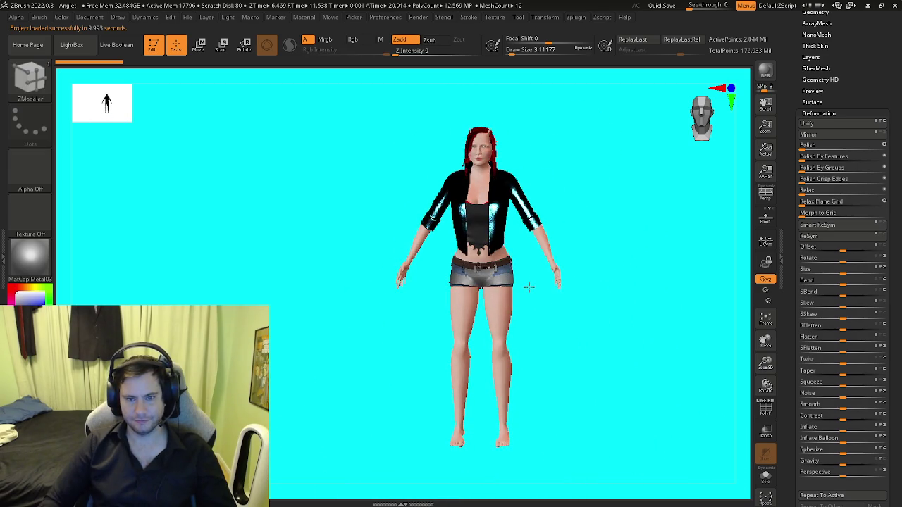
mouse_move(535, 284)
ctrl+right_down()
mouse_move(535, 275)
mouse_move(534, 310)
mouse_move(524, 318)
mouse_move(423, 322)
mouse_move(429, 345)
mouse_move(468, 337)
mouse_move(470, 366)
mouse_move(528, 296)
mouse_move(604, 302)
mouse_move(543, 316)
mouse_move(522, 332)
mouse_move(534, 326)
mouse_move(458, 331)
mouse_move(293, 88)
ctrl+right_up()
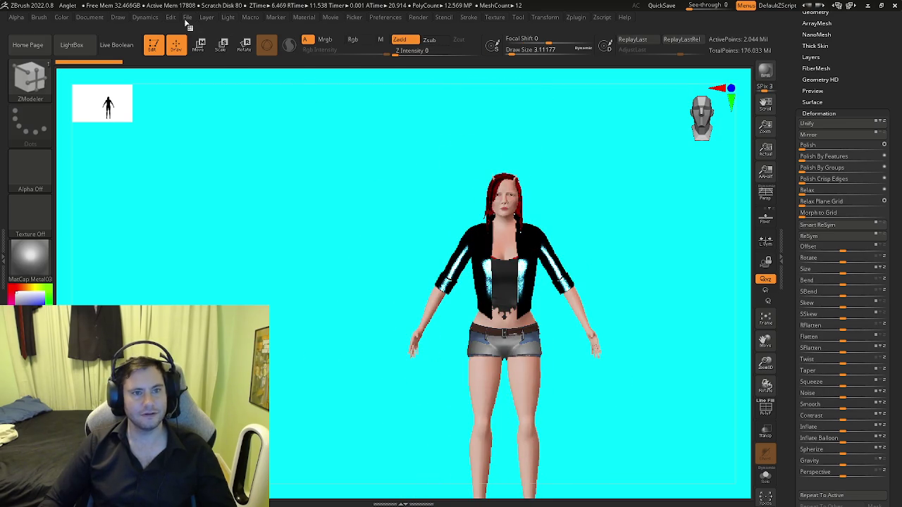
Step: Without saving, load AngletFinal_older2.zpr from Females and show the Subtool list
click(187, 18)
click(207, 36)
click(477, 280)
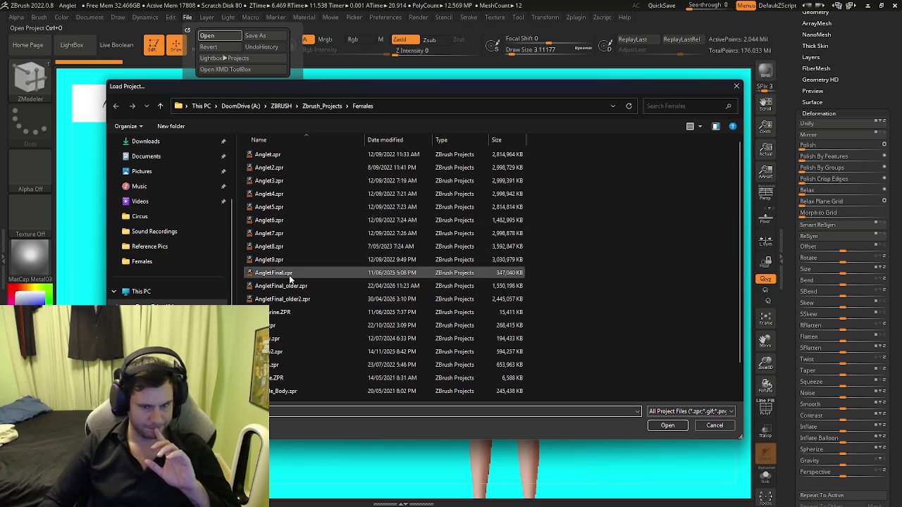
click(285, 299)
click(663, 425)
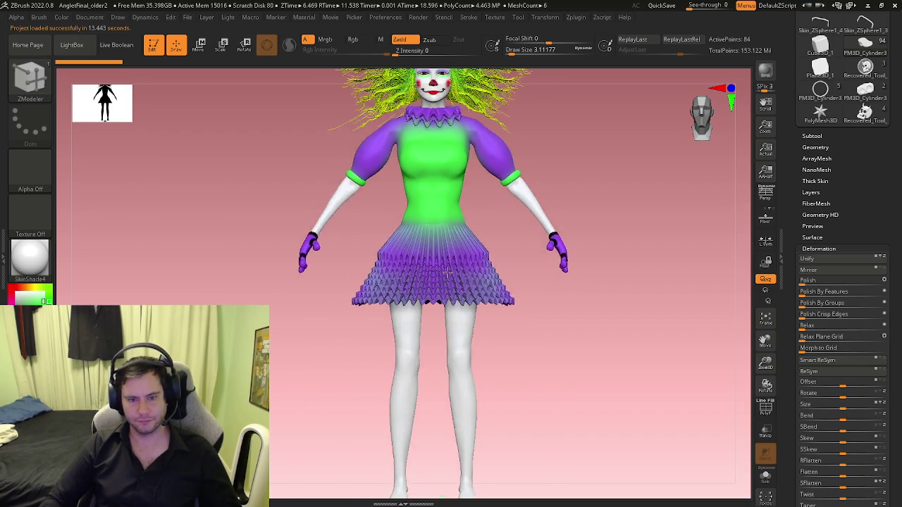
click(811, 135)
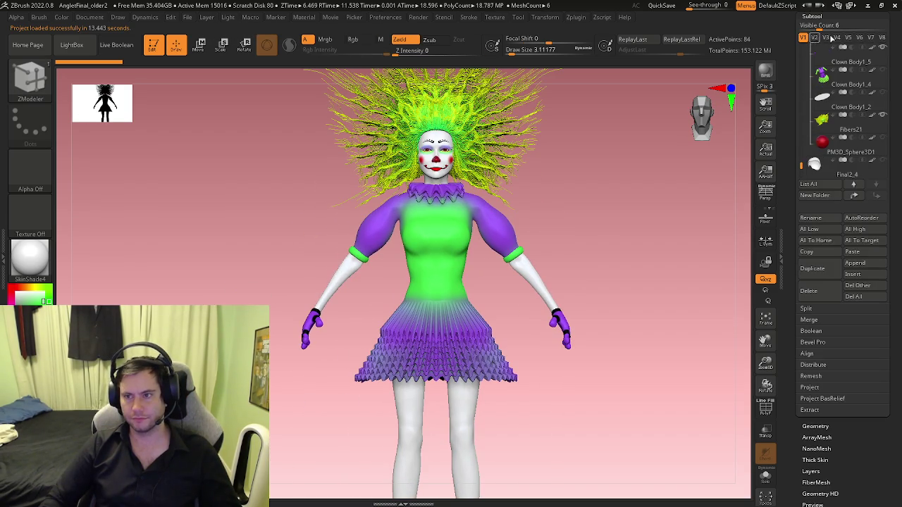
Step: Show visibility set V2 with the dressed woman and apply the MatCap Skin05 material
click(813, 36)
click(30, 258)
click(313, 224)
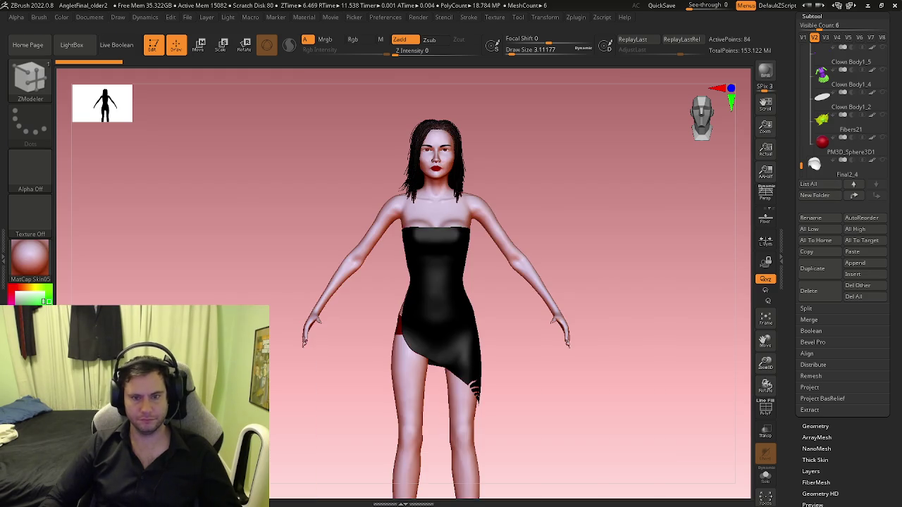
drag(402, 271, 465, 271)
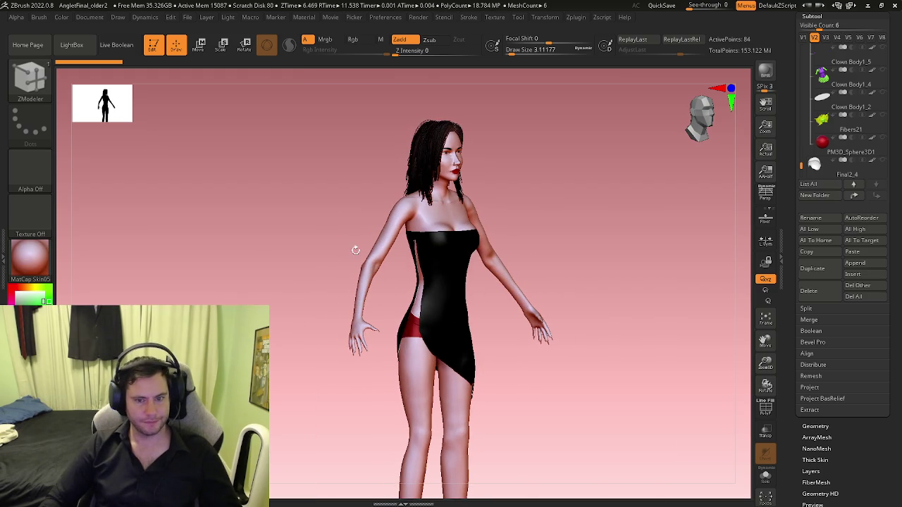
drag(352, 242, 437, 273)
mouse_move(442, 268)
right_down()
mouse_move(396, 299)
mouse_move(438, 305)
mouse_move(451, 338)
right_up()
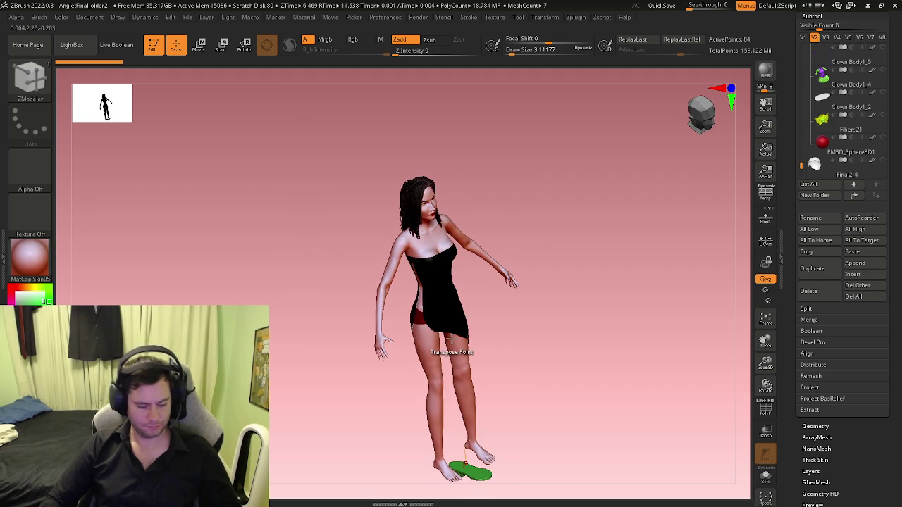
mouse_move(459, 314)
right_down()
mouse_move(439, 287)
mouse_move(380, 331)
mouse_move(392, 312)
right_up()
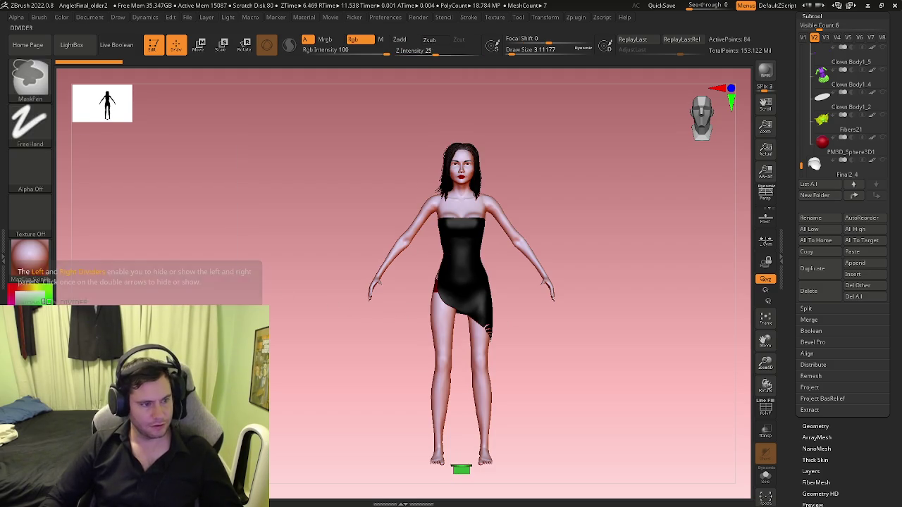
key(ctrl)
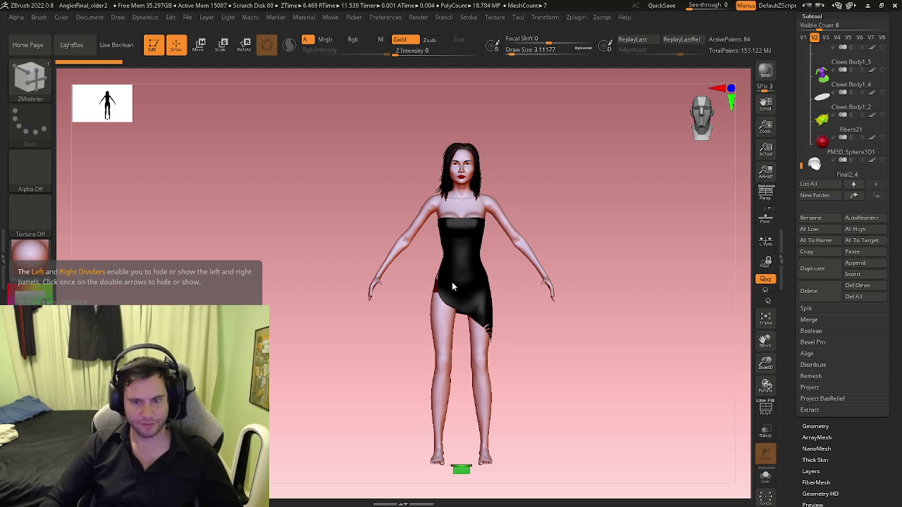
Step: Toggle Solo on and off, then select the Final2_9 body subtool
right_drag(472, 298, 454, 281)
click(768, 479)
click(768, 479)
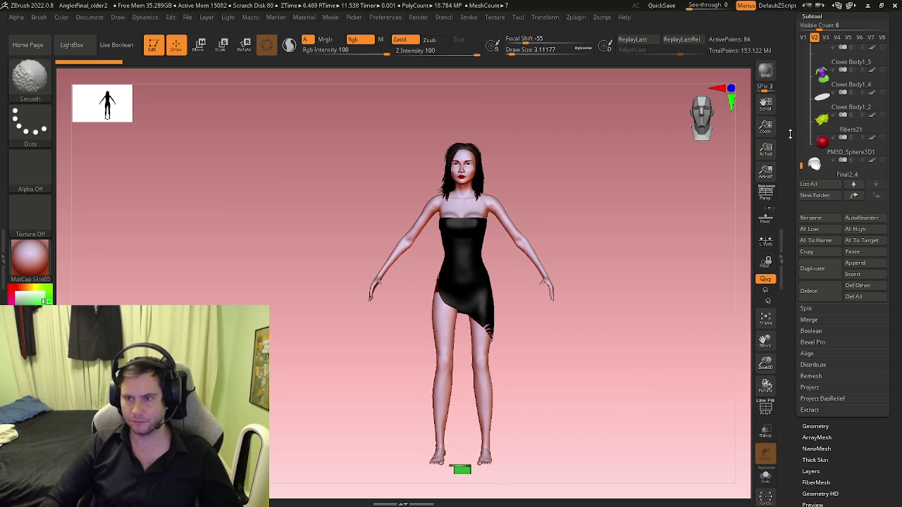
drag(801, 165, 803, 51)
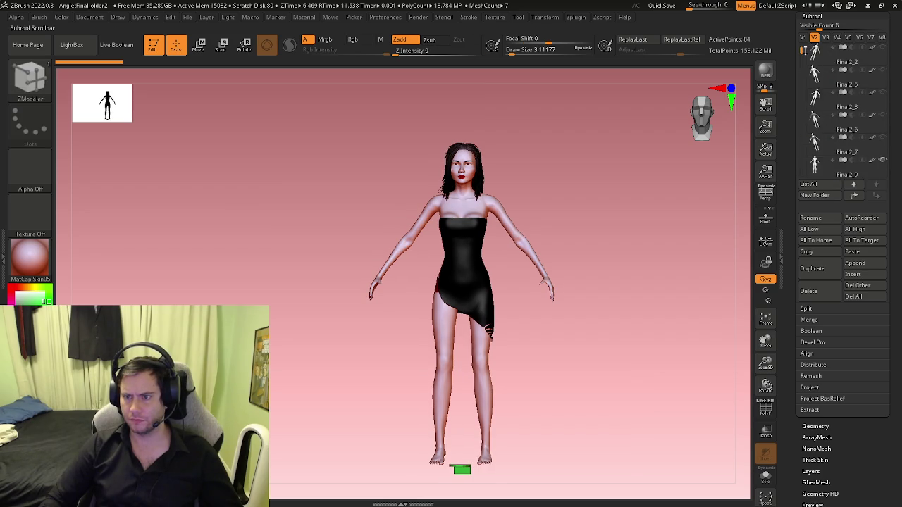
click(817, 125)
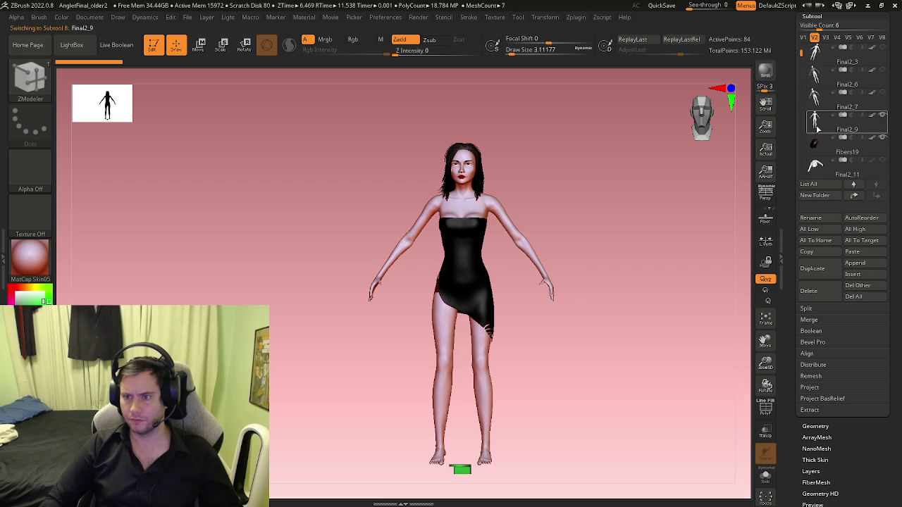
click(766, 479)
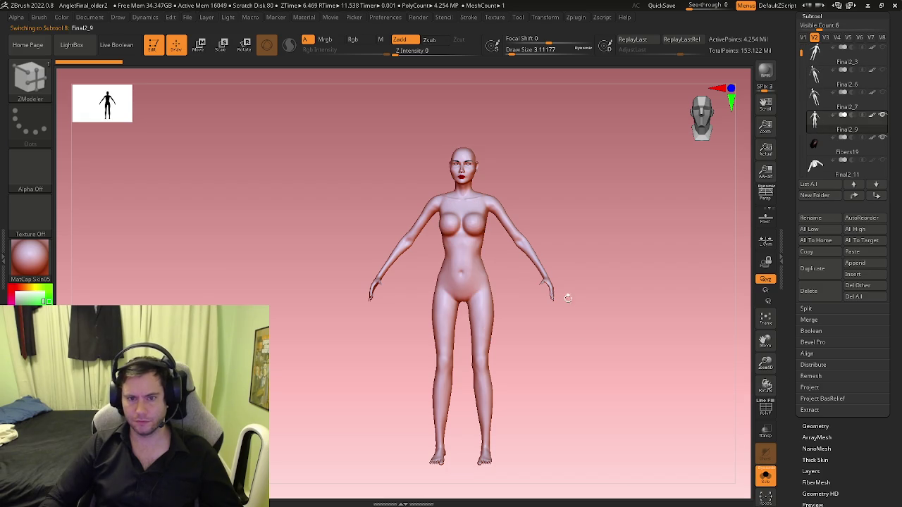
mouse_move(507, 276)
alt+mouse_down()
mouse_move(559, 198)
mouse_move(535, 296)
alt+mouse_up()
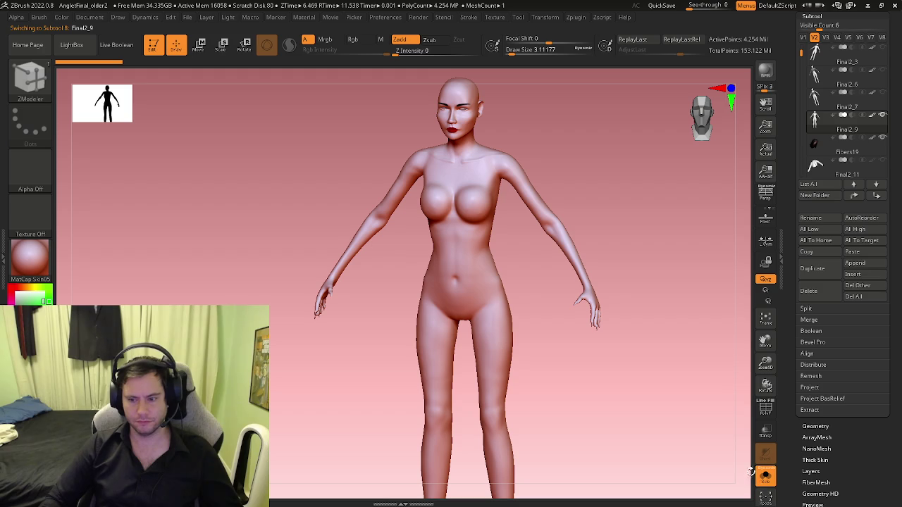
click(762, 478)
drag(574, 335, 577, 317)
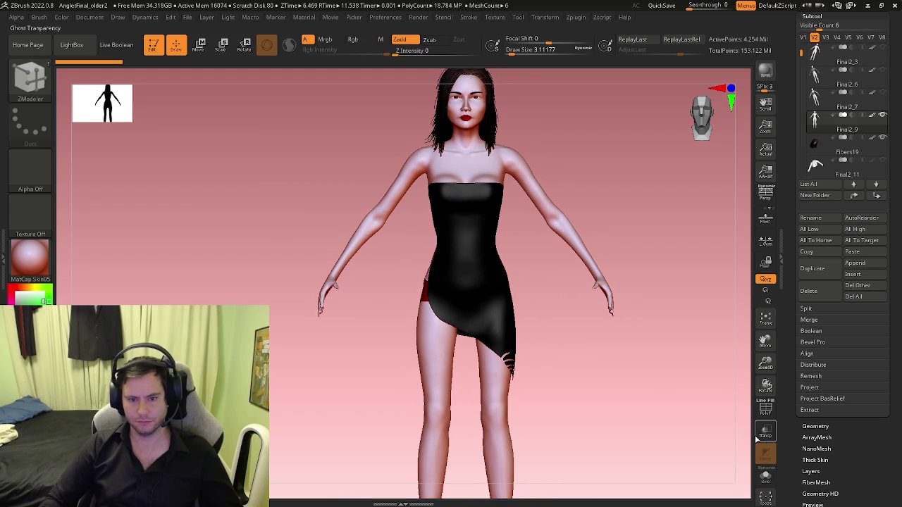
click(765, 479)
click(765, 478)
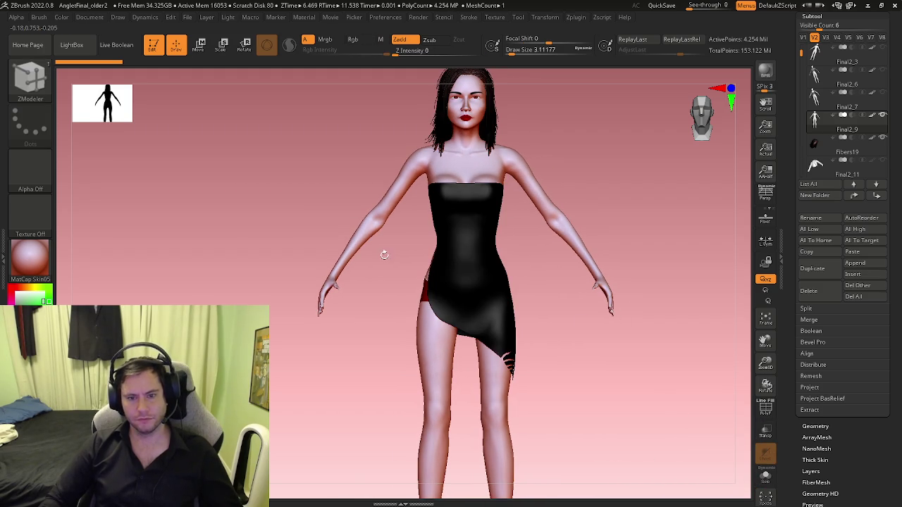
Step: Switch to the Move brush at size about 124 and push the dress's left side inward
mouse_move(397, 275)
ctrl+right_down()
mouse_move(454, 272)
mouse_move(424, 383)
mouse_move(357, 330)
ctrl+right_up()
key(b)
key(m)
key(v)
key(s)
drag(356, 325, 362, 297)
ctrl+right_drag(362, 298, 352, 326)
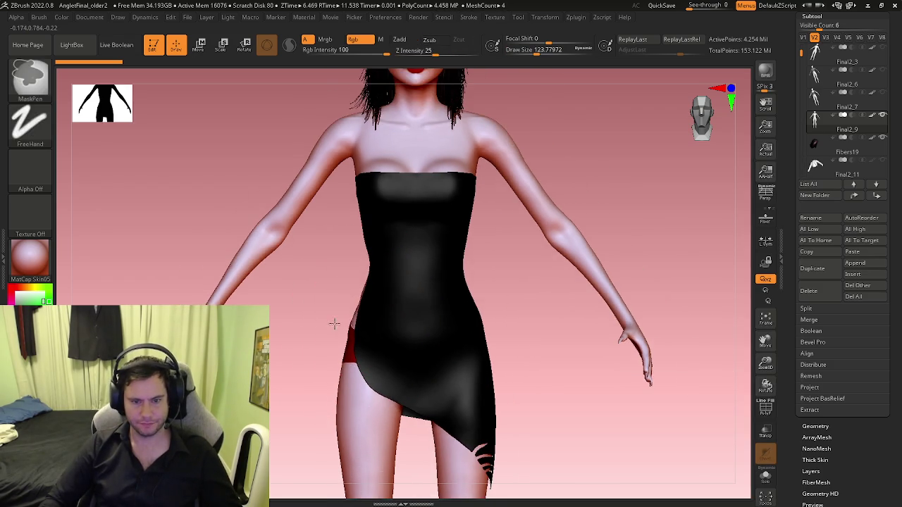
drag(351, 327, 373, 322)
ctrl+right_drag(352, 324, 306, 328)
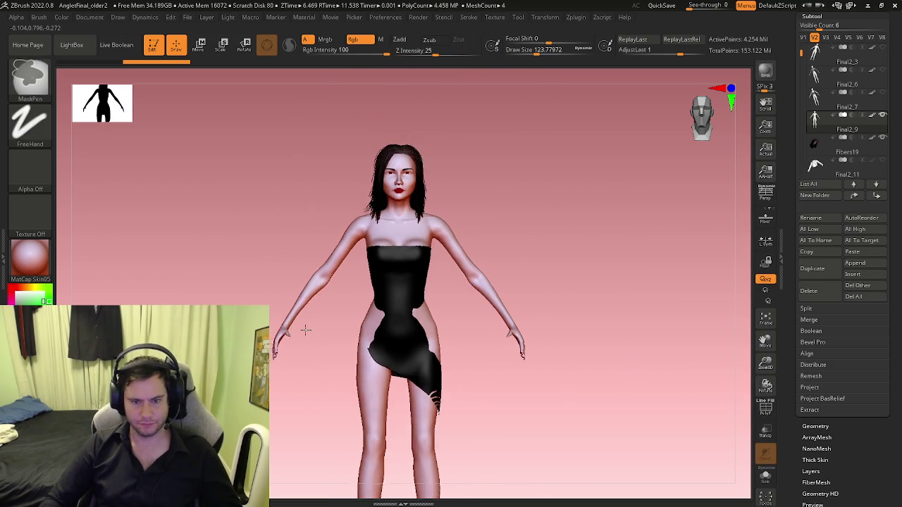
Step: Isolate the bare body with Solo and pull the hips outward, checking from behind
click(765, 476)
ctrl+right_drag(562, 396, 590, 374)
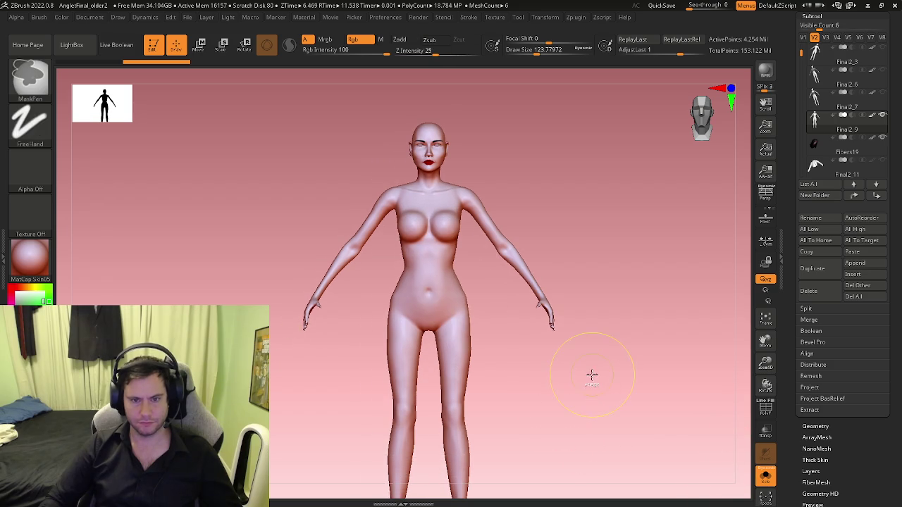
mouse_move(391, 306)
mouse_down()
mouse_move(383, 305)
mouse_move(387, 298)
mouse_up()
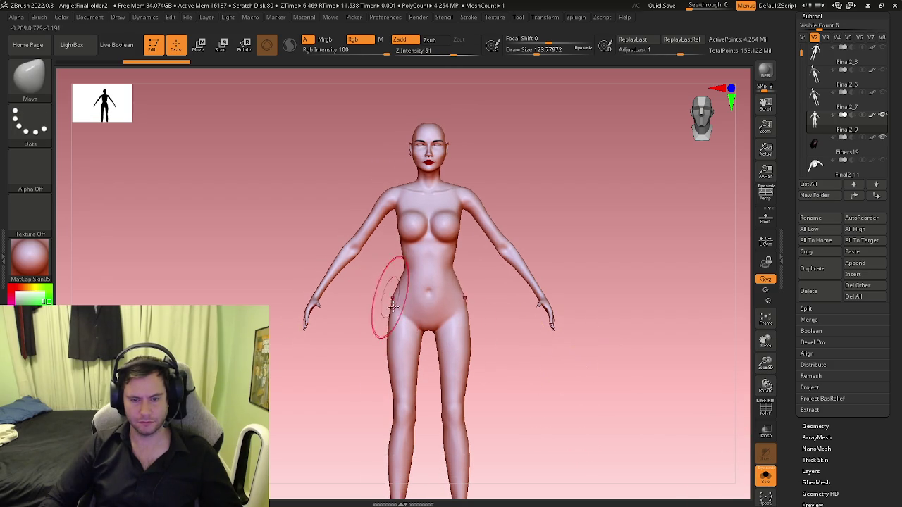
mouse_move(563, 345)
mouse_down()
mouse_move(599, 332)
mouse_move(594, 338)
mouse_move(620, 338)
mouse_move(524, 329)
mouse_up()
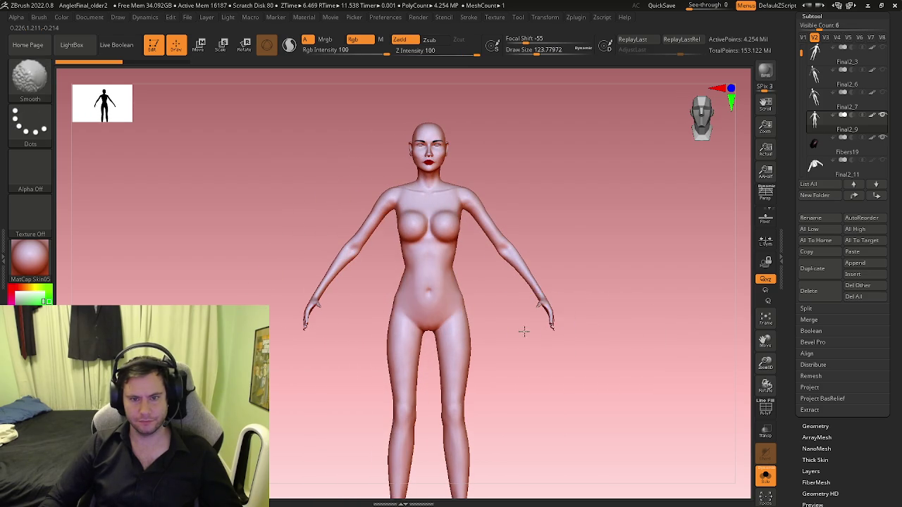
key(ctrl)
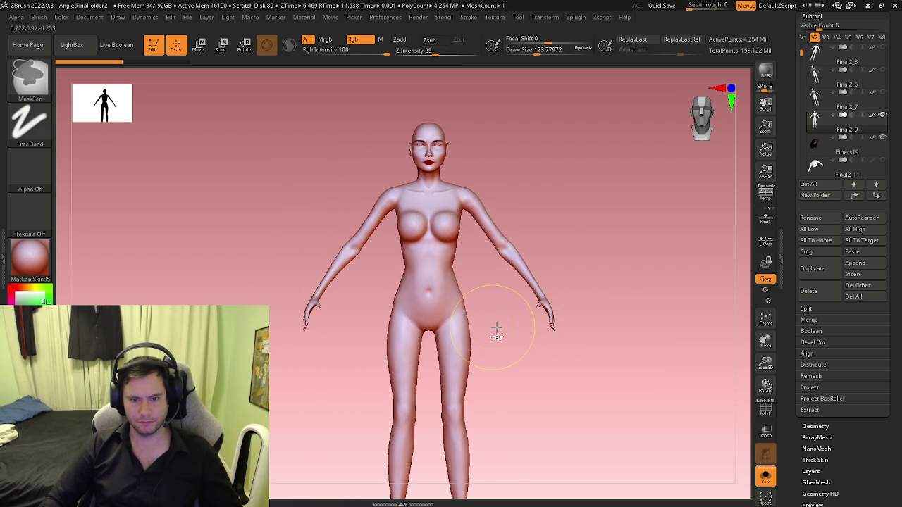
ctrl+right_drag(492, 328, 536, 336)
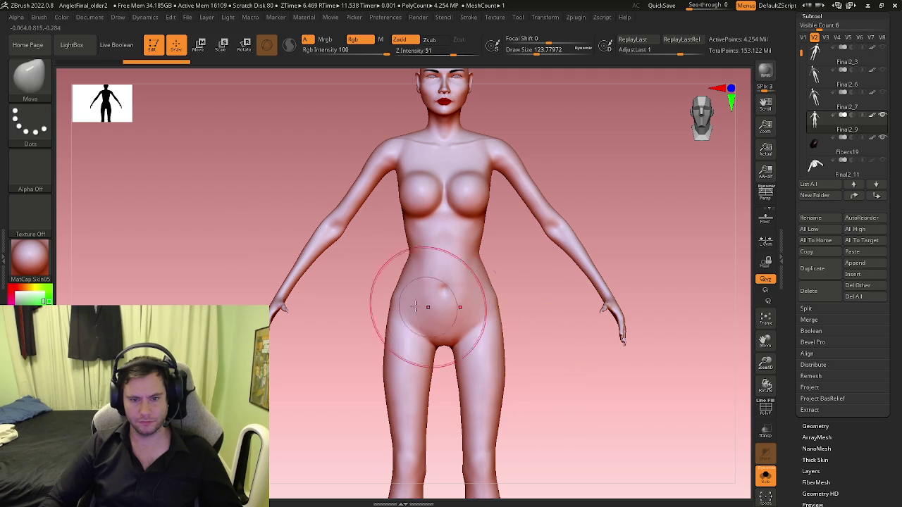
ctrl+right_drag(433, 356, 312, 302)
drag(312, 302, 463, 317)
key(ctrl)
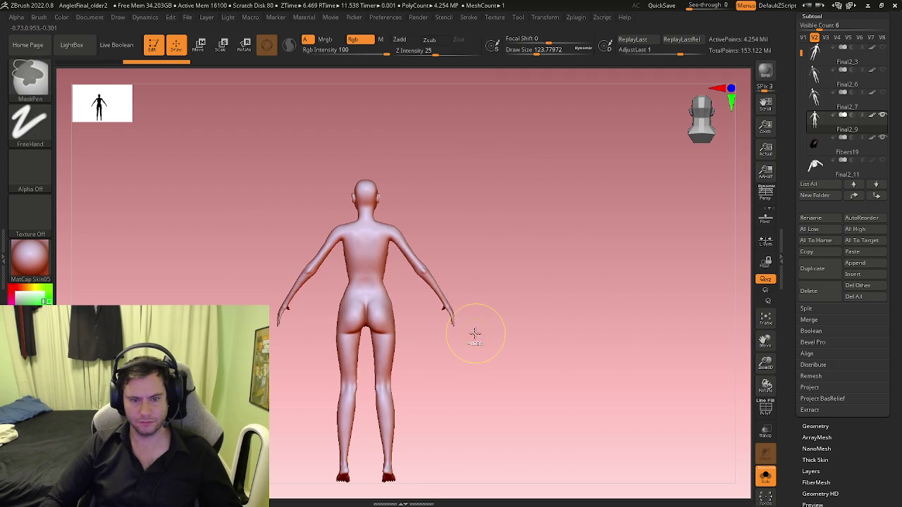
drag(443, 327, 487, 339)
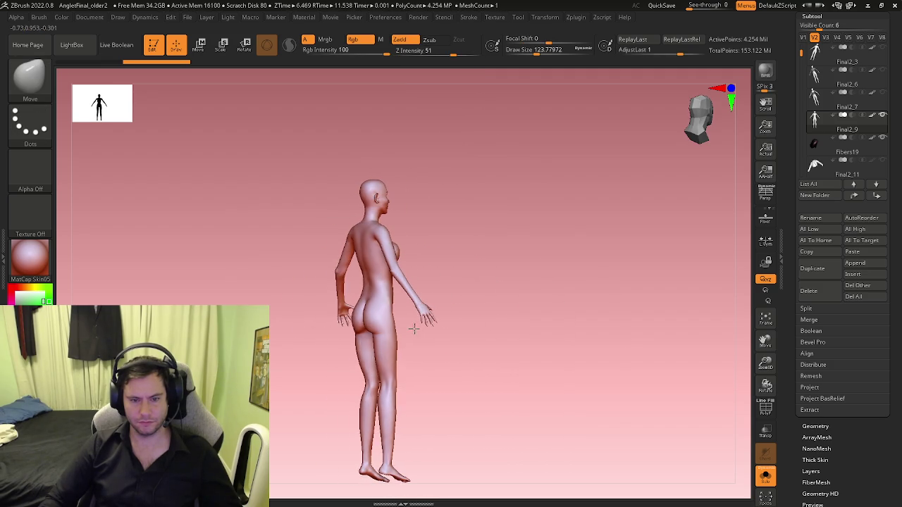
key(ctrl)
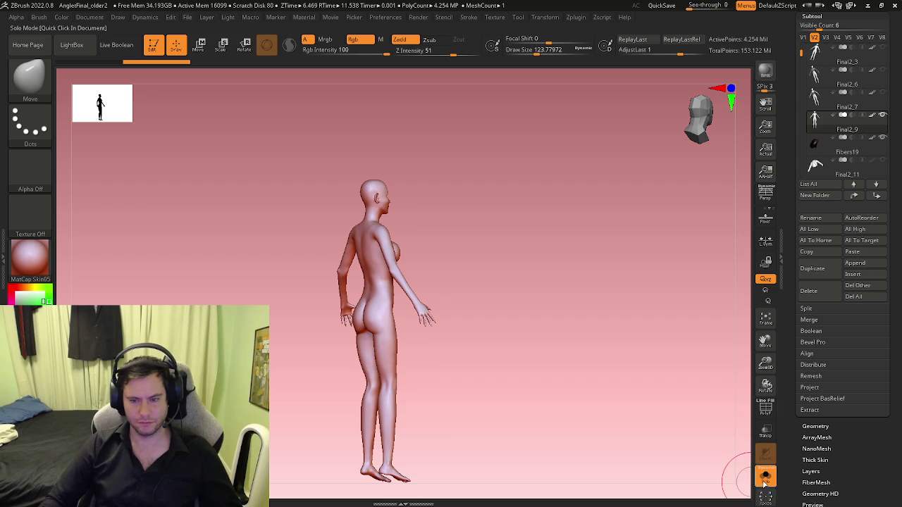
Step: Re-isolate the body from the front and reduce the Move brush to about 104
click(765, 476)
drag(503, 362, 479, 362)
key(ctrl)
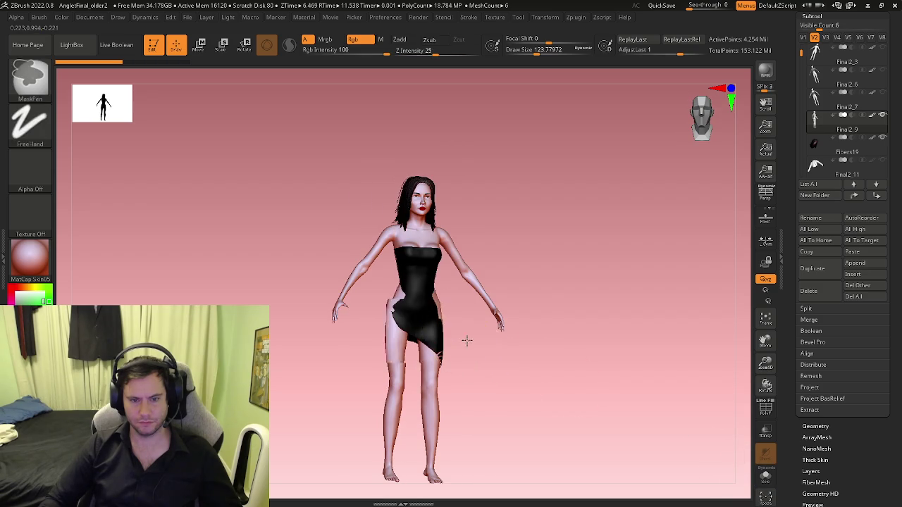
scroll(454, 337, up, 3)
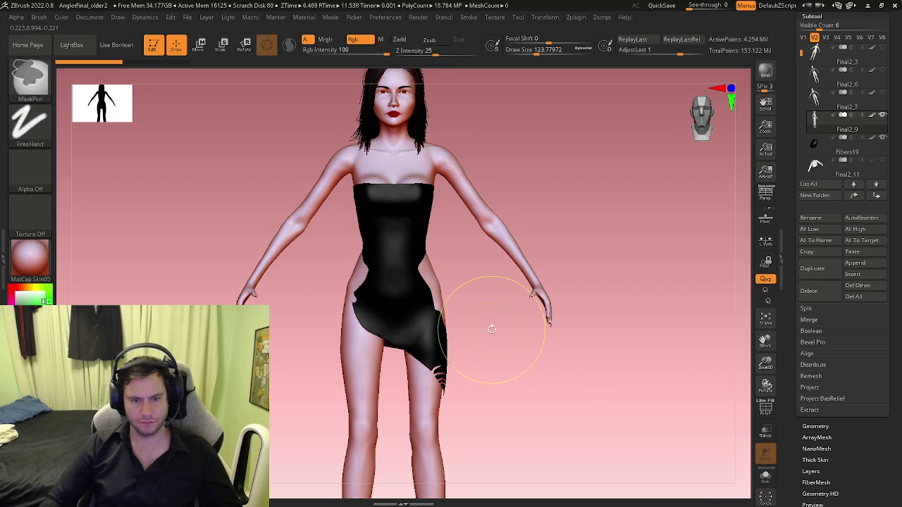
key(ctrl+shift)
click(770, 478)
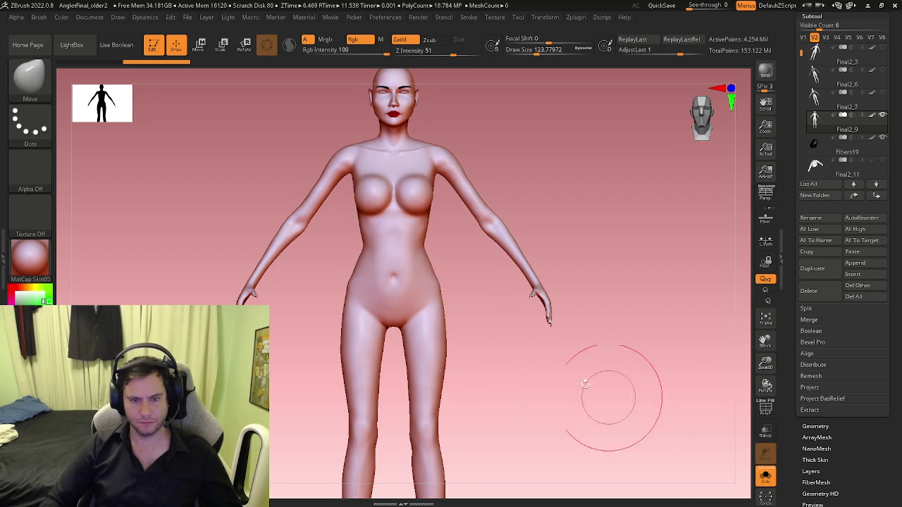
key(ctrl+shift)
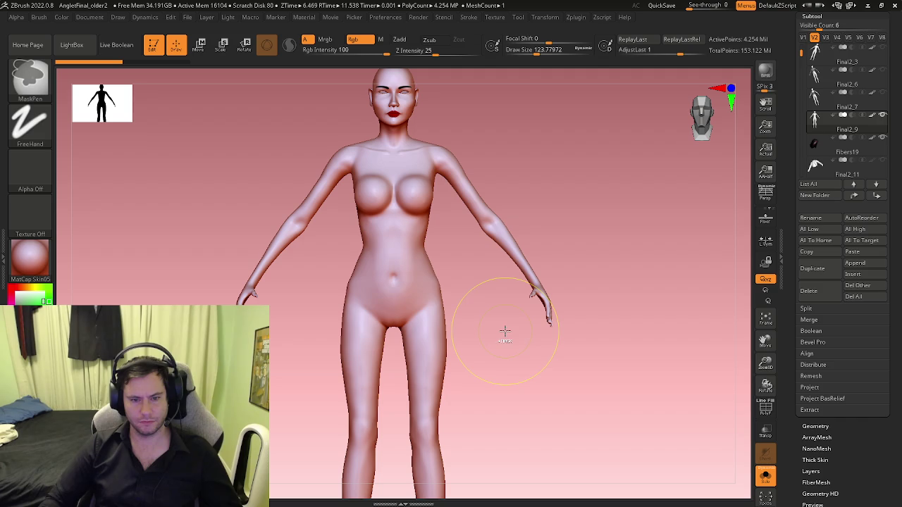
key(s)
drag(345, 302, 335, 281)
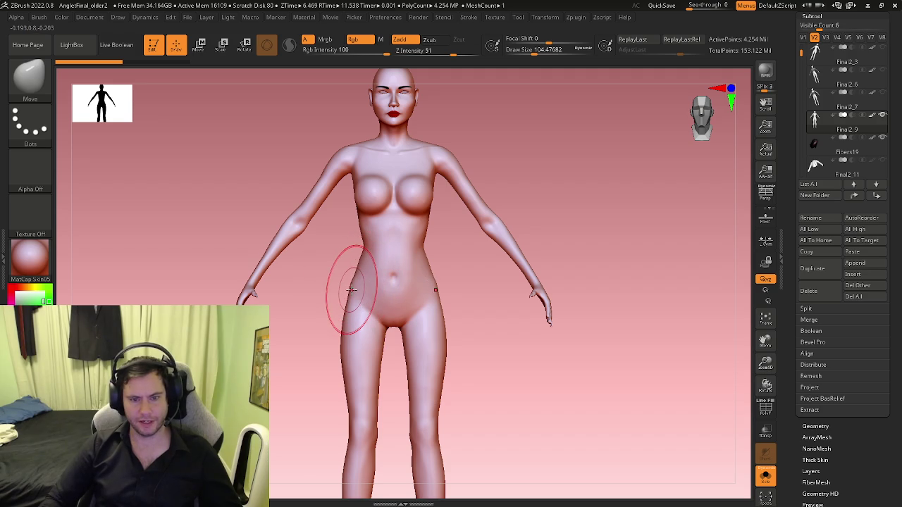
Step: Refine the waist from back and exact side-profile views, then return to a front view
mouse_move(451, 366)
mouse_down()
mouse_move(462, 321)
mouse_move(327, 298)
mouse_up()
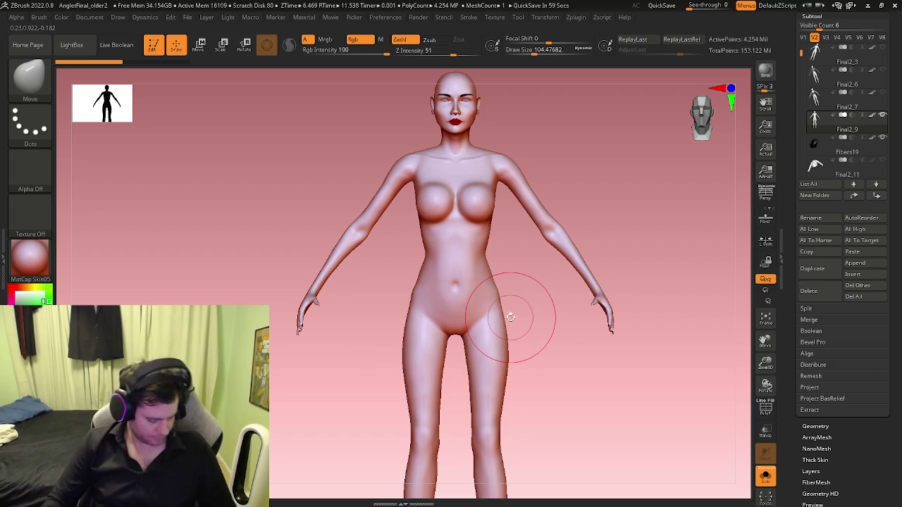
alt+drag(585, 181, 438, 141)
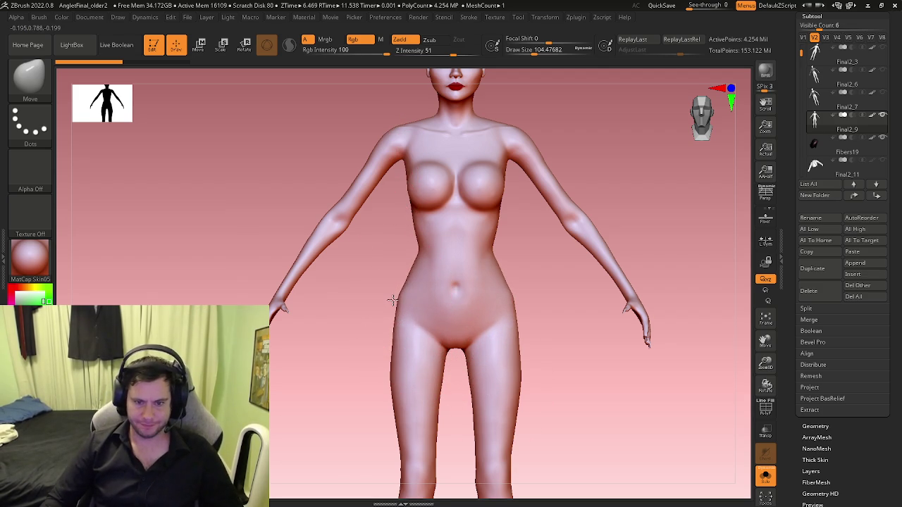
key(f)
mouse_move(389, 383)
shift+mouse_down()
mouse_move(451, 393)
mouse_move(517, 382)
shift+mouse_up()
scroll(431, 322, up, 3)
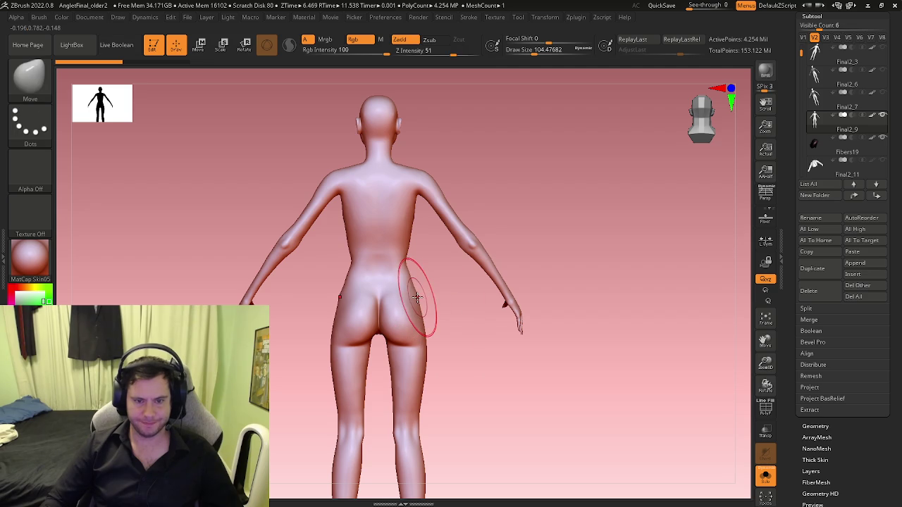
scroll(414, 295, up, 2)
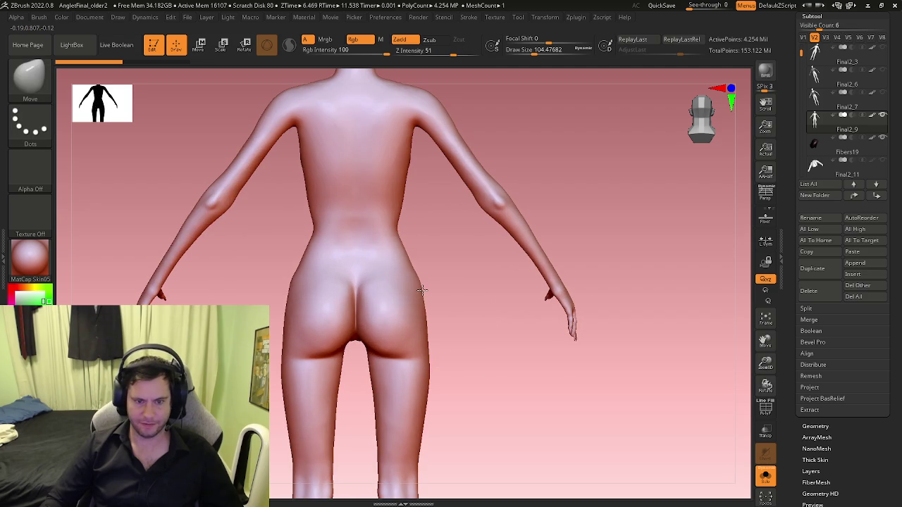
key(ctrl)
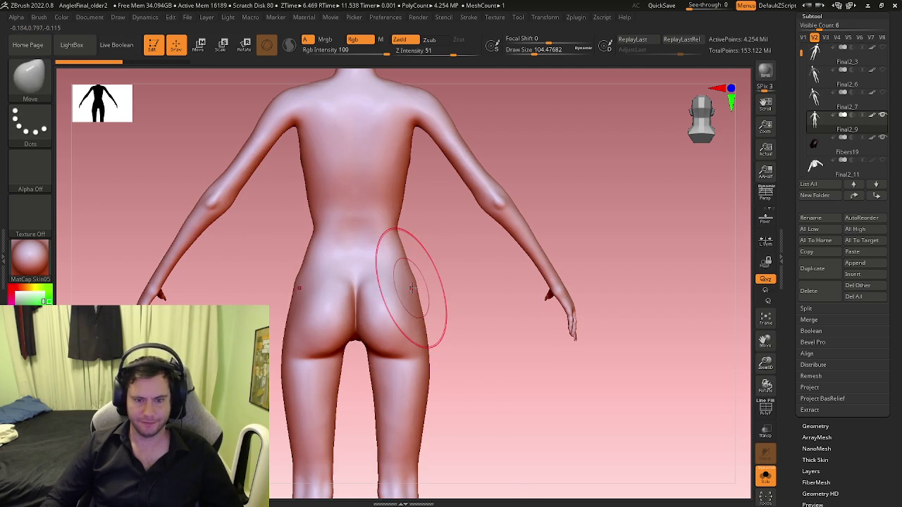
shift+drag(477, 327, 380, 352)
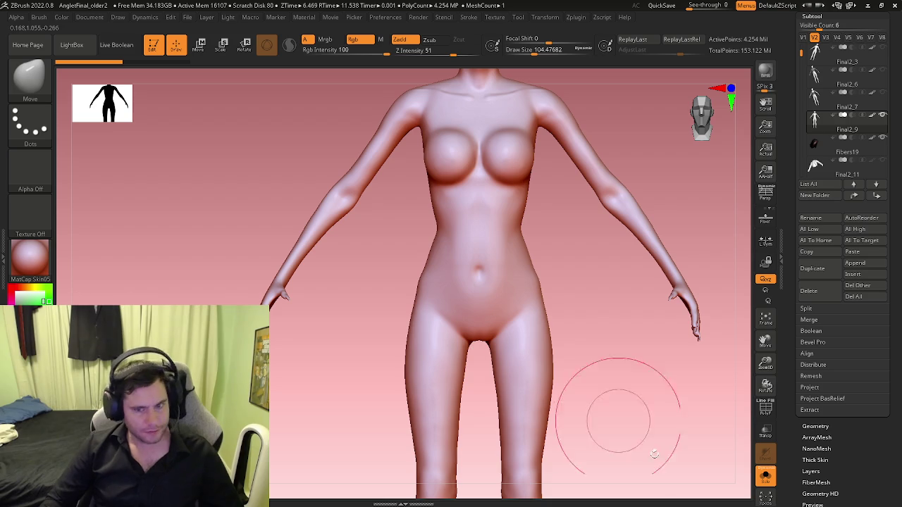
click(766, 477)
Step: Orbit the clothed woman through front, side and back, then zoom close on her face
key(f)
mouse_move(519, 373)
mouse_down()
mouse_move(580, 371)
mouse_move(491, 365)
mouse_up()
mouse_move(487, 255)
ctrl+right_down()
mouse_move(510, 266)
mouse_move(400, 337)
mouse_move(493, 258)
mouse_move(453, 322)
mouse_move(486, 282)
mouse_move(530, 267)
mouse_move(500, 299)
ctrl+right_up()
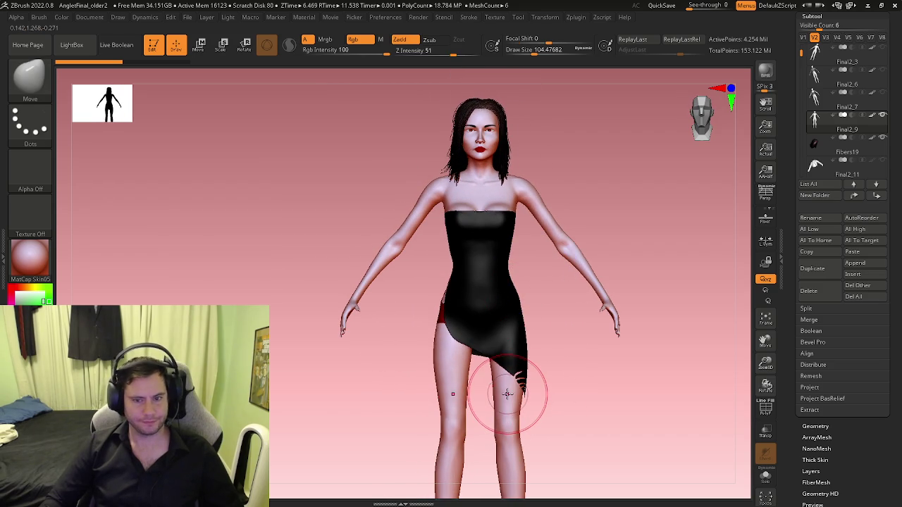
mouse_move(450, 362)
right_down()
mouse_move(360, 372)
mouse_move(440, 365)
right_up()
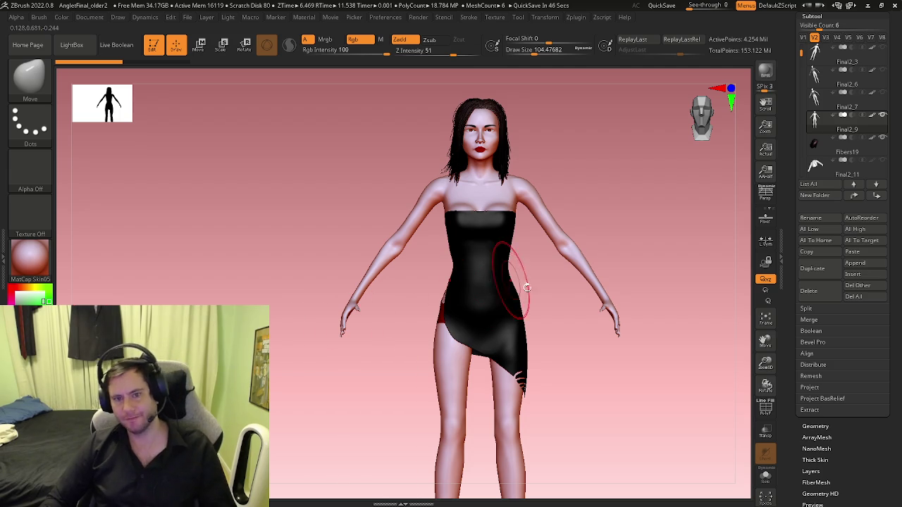
mouse_move(533, 292)
mouse_down()
mouse_move(505, 277)
mouse_move(578, 251)
mouse_move(517, 208)
mouse_move(517, 279)
mouse_up()
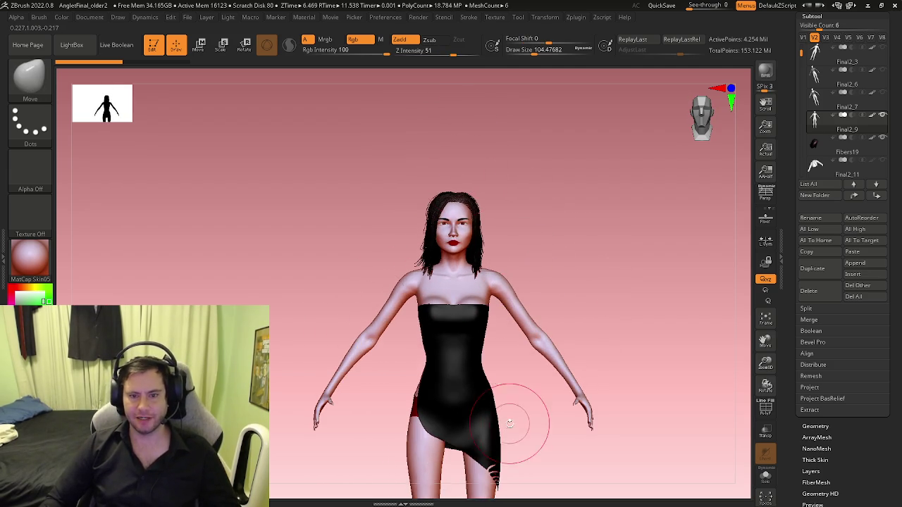
alt+drag(514, 423, 518, 172)
mouse_move(563, 242)
alt+mouse_down()
mouse_move(436, 423)
mouse_move(423, 176)
mouse_move(418, 204)
mouse_move(432, 216)
mouse_move(392, 232)
alt+mouse_up()
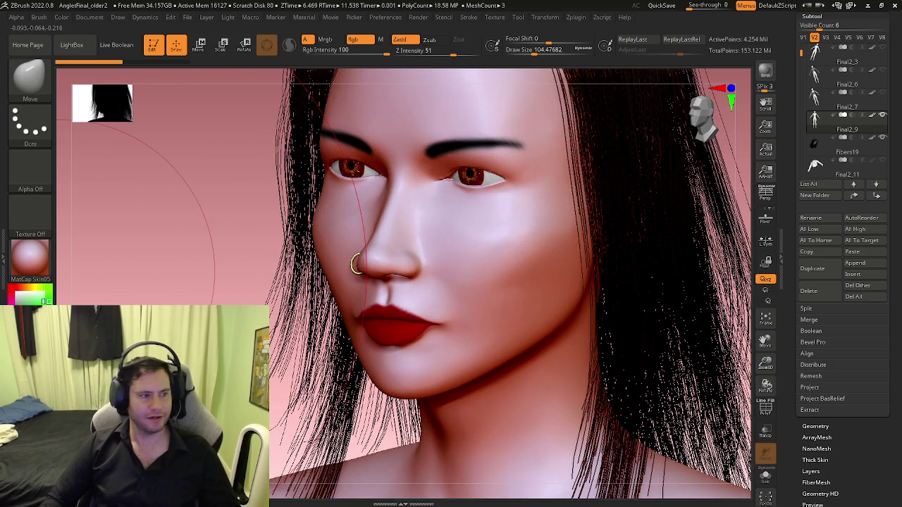
drag(122, 228, 487, 223)
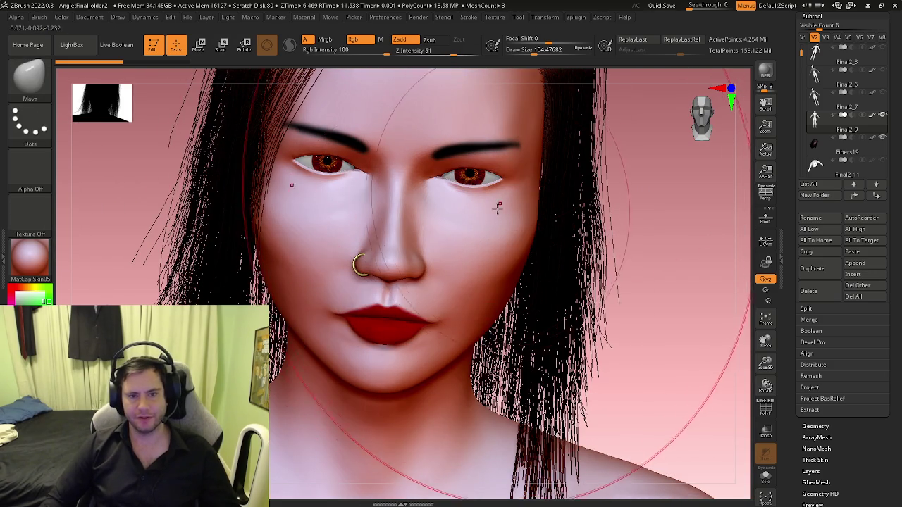
key(ctrl)
mouse_move(454, 208)
right_down()
mouse_move(455, 237)
mouse_move(441, 262)
mouse_move(446, 237)
right_up()
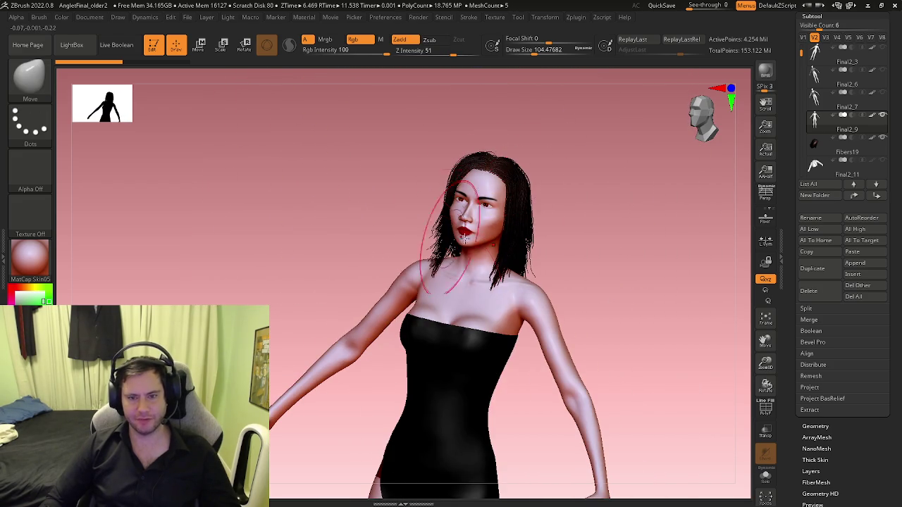
mouse_move(508, 191)
right_down()
mouse_move(463, 227)
mouse_move(461, 217)
right_up()
mouse_move(389, 251)
right_down()
mouse_move(430, 303)
mouse_move(425, 290)
mouse_move(391, 255)
mouse_move(418, 312)
right_up()
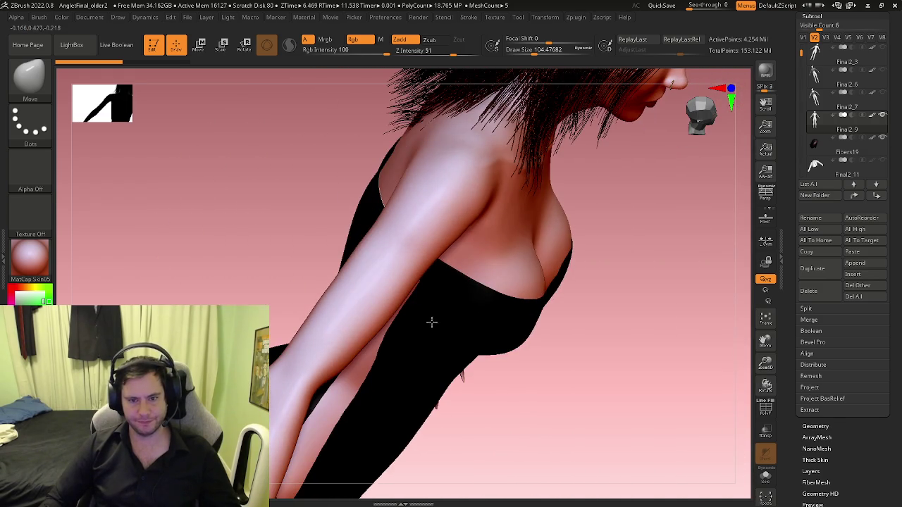
Step: Reduce the Move brush to about 41 and zoom in on the left arm beside the dress
key(s)
drag(429, 263, 412, 263)
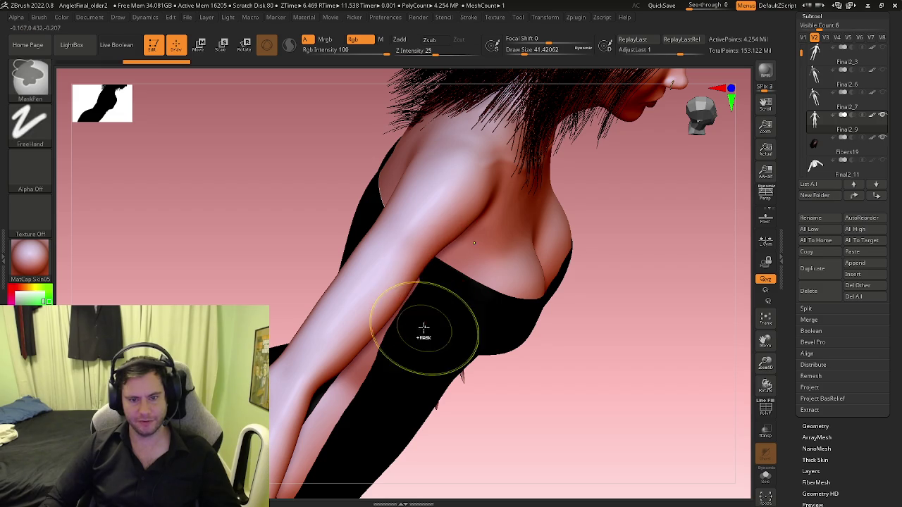
key(f)
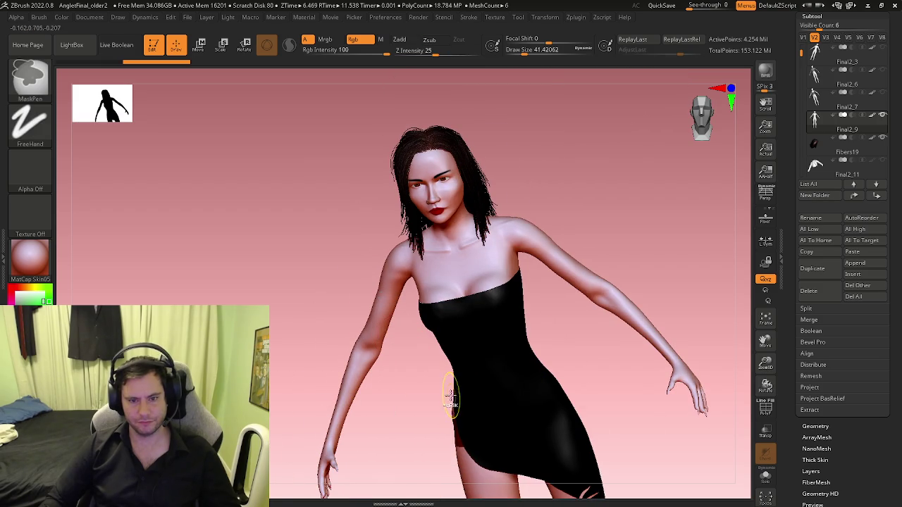
right_drag(430, 383, 438, 336)
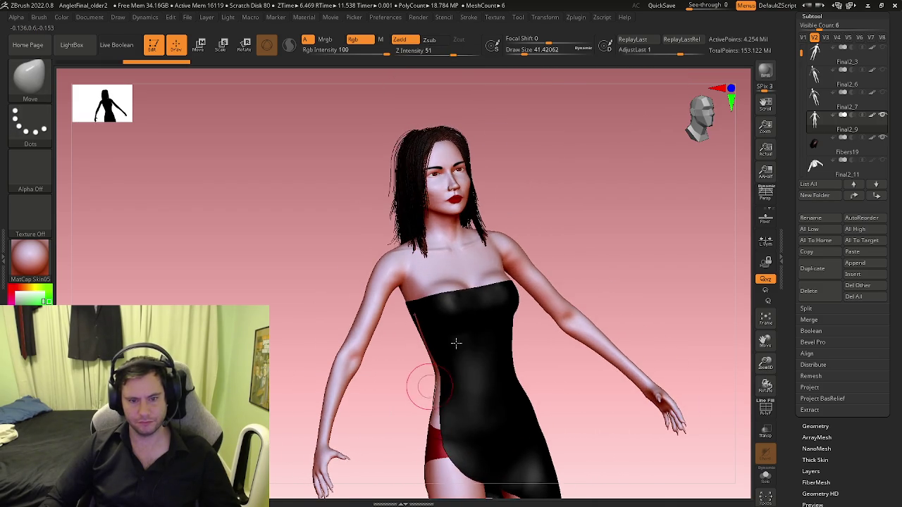
right_drag(413, 382, 503, 316)
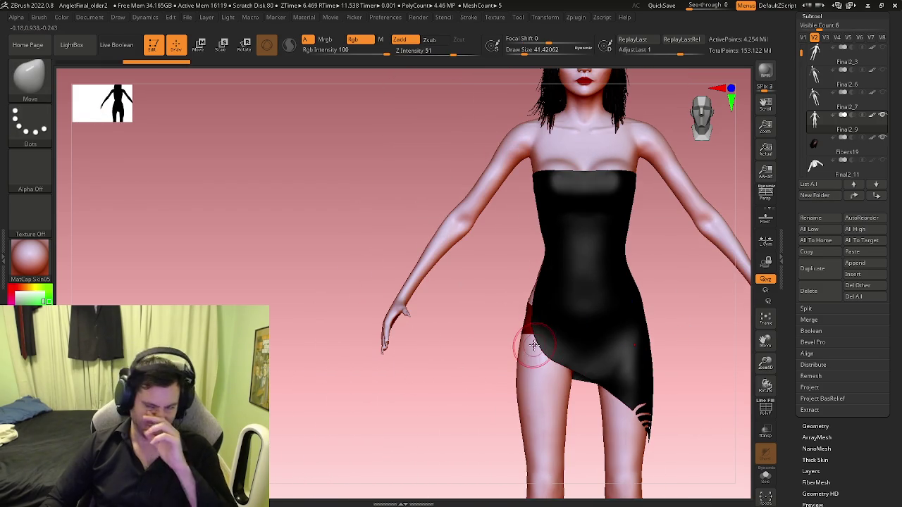
alt+right_drag(584, 362, 392, 221)
ctrl+right_drag(462, 223, 493, 237)
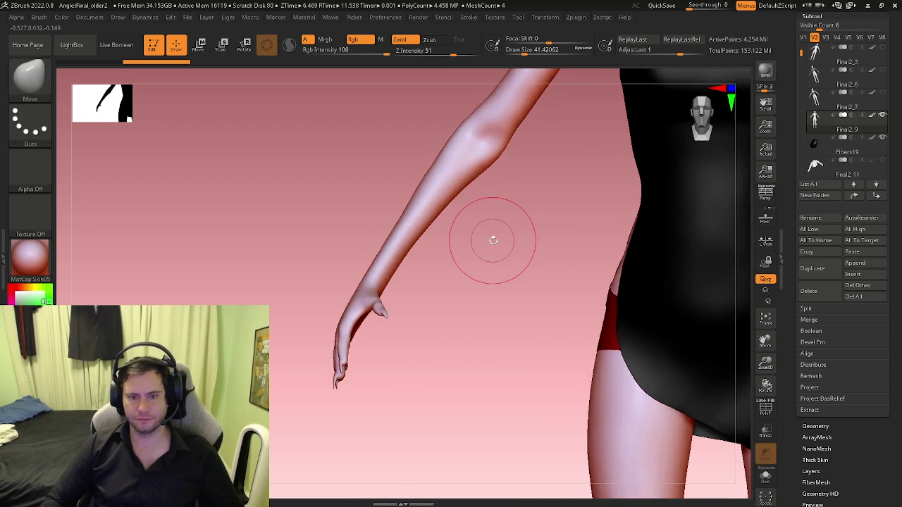
mouse_move(573, 322)
right_down()
mouse_move(402, 237)
mouse_move(445, 258)
right_up()
Step: Reshape the hand on the thigh at brush sizes 62 and 44, then view the figure from behind
key(space)
mouse_move(418, 203)
right_down()
mouse_move(497, 288)
mouse_move(493, 376)
right_up()
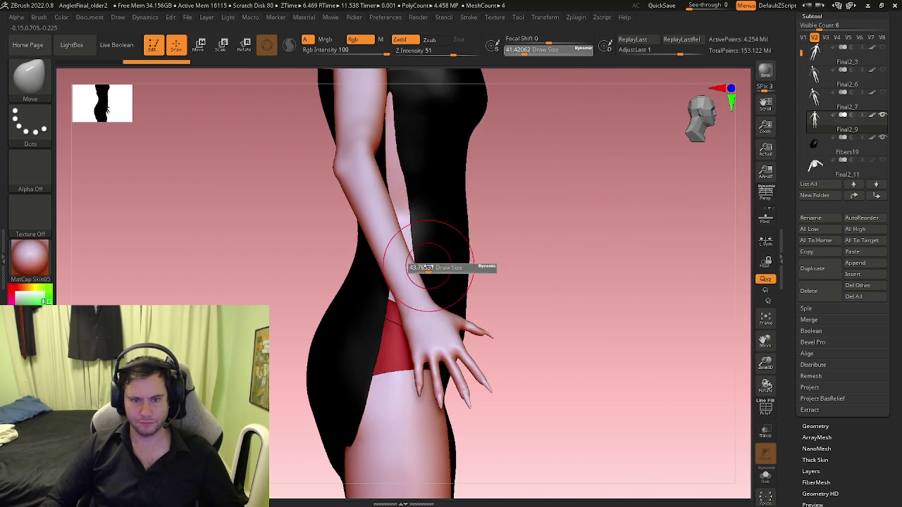
drag(426, 268, 407, 248)
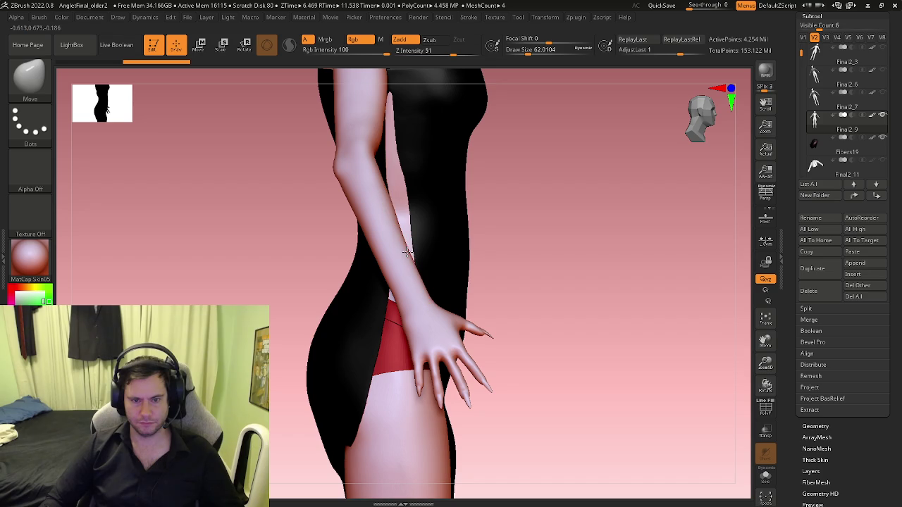
mouse_move(409, 252)
right_down()
mouse_move(669, 336)
mouse_move(556, 342)
mouse_move(448, 369)
mouse_move(487, 366)
mouse_move(477, 288)
mouse_move(408, 289)
mouse_move(423, 360)
mouse_move(461, 328)
mouse_move(444, 342)
right_up()
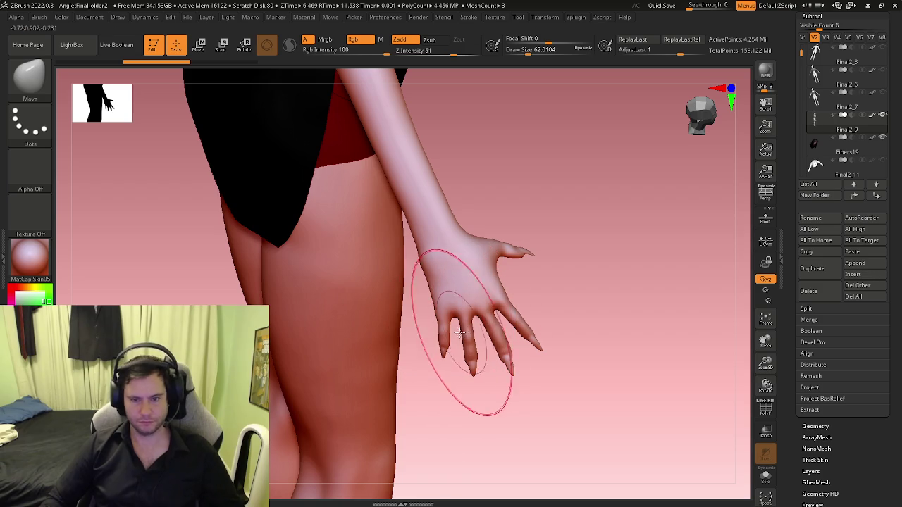
key(s)
drag(458, 328, 444, 317)
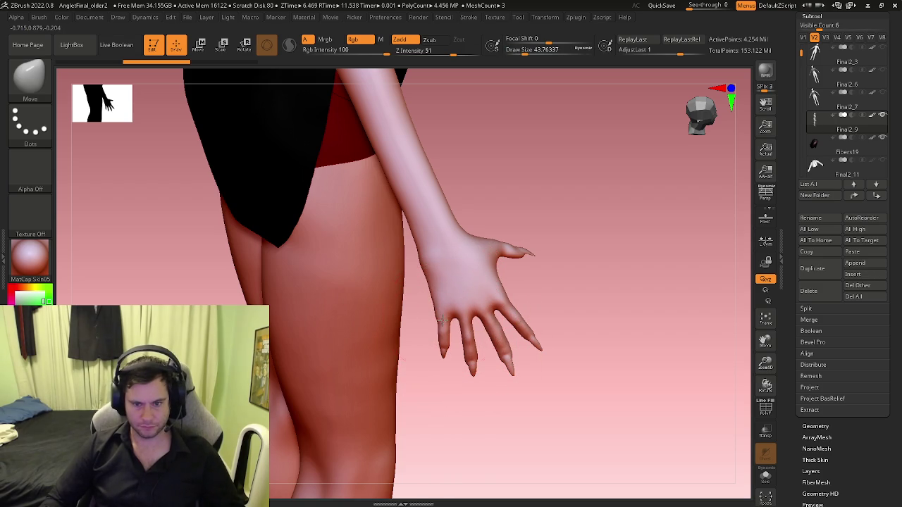
right_drag(441, 356, 453, 297)
mouse_move(564, 332)
right_down()
mouse_move(556, 374)
mouse_move(583, 312)
right_up()
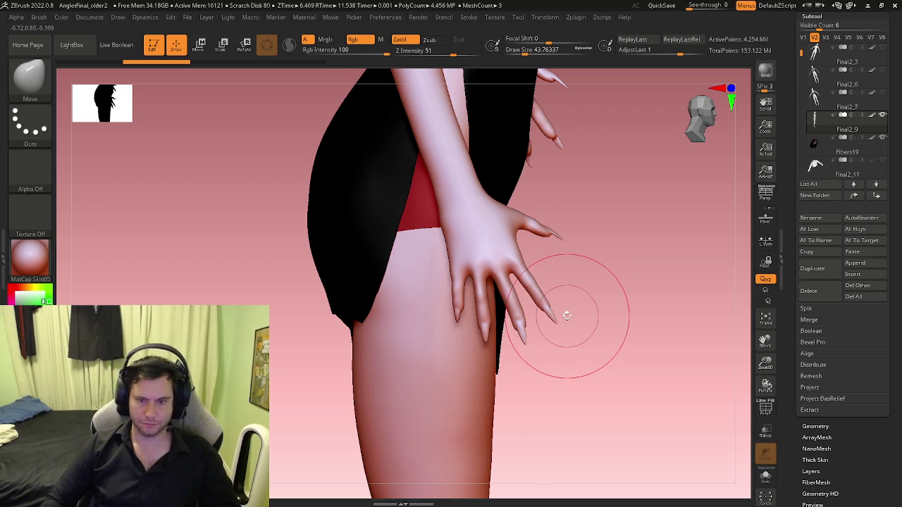
mouse_move(559, 315)
right_down()
mouse_move(392, 263)
mouse_move(516, 275)
mouse_move(521, 266)
mouse_move(500, 297)
mouse_move(560, 282)
mouse_move(458, 118)
right_up()
Step: Shift the hands slightly inward along world X with Transpose Move
key(w)
click(487, 342)
mouse_move(487, 342)
alt+right_down()
mouse_move(517, 227)
mouse_move(525, 289)
alt+right_up()
click(534, 203)
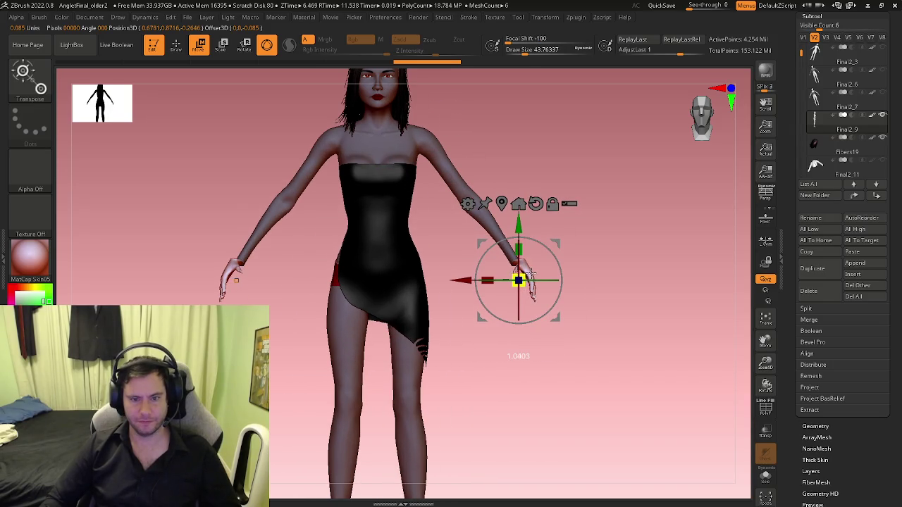
drag(455, 281, 450, 281)
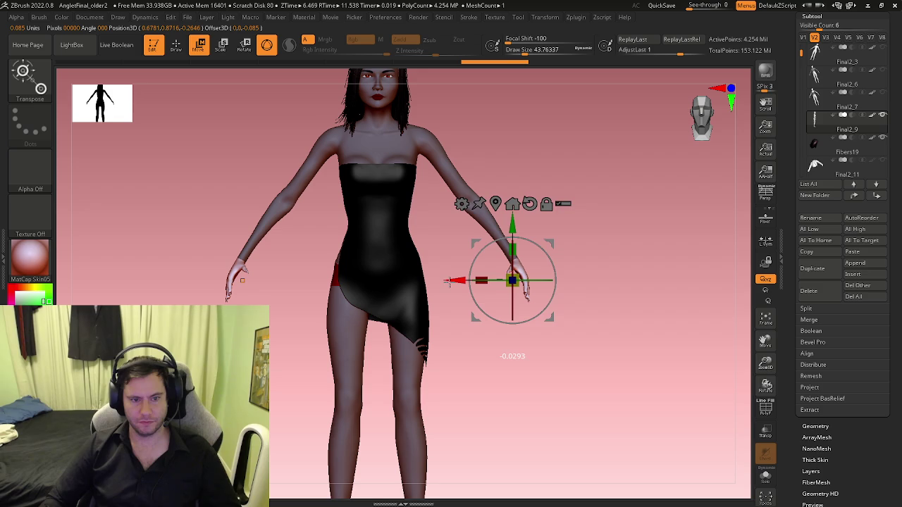
key(q)
Step: Check the pose from side and three-quarter views, masking and unmasking the whole model
mouse_move(523, 302)
right_down()
mouse_move(447, 298)
mouse_move(443, 272)
right_up()
shift+right_drag(587, 282, 574, 313)
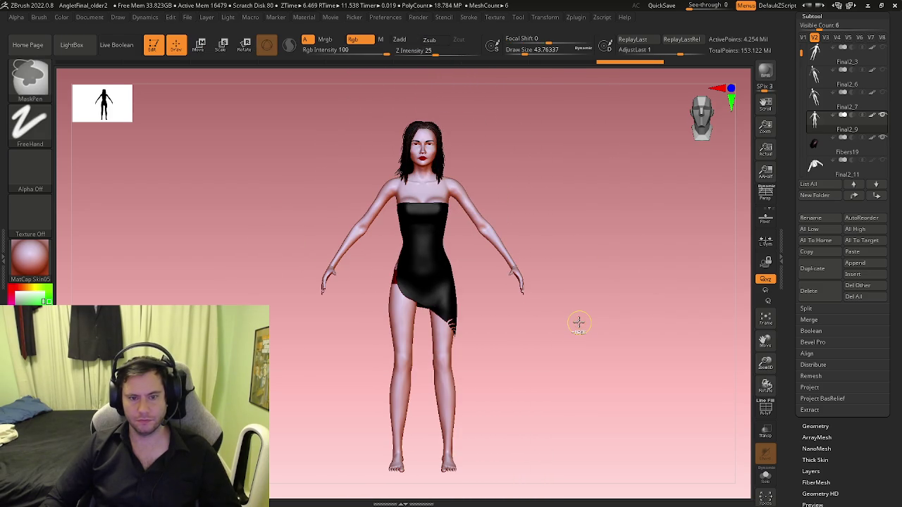
ctrl+click(578, 322)
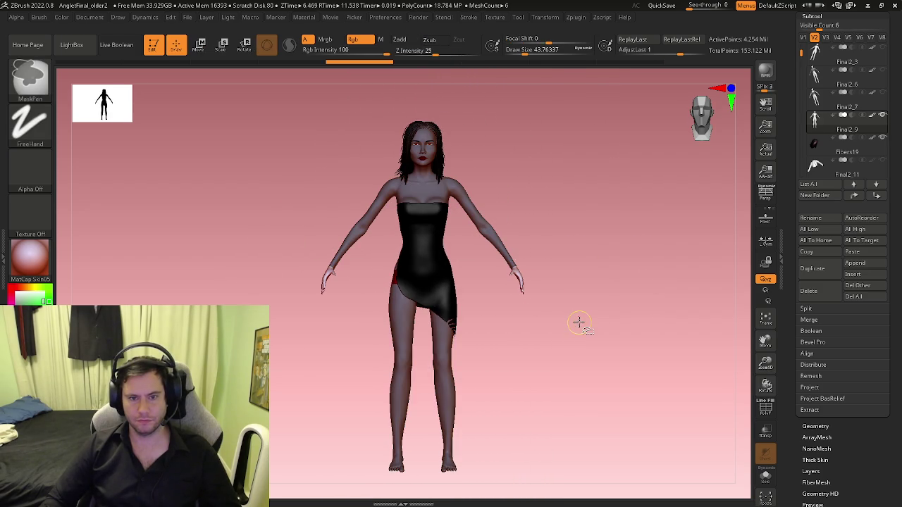
key(ctrl+shift)
ctrl+click(578, 322)
mouse_move(578, 320)
mouse_down()
mouse_move(619, 324)
mouse_move(624, 342)
mouse_up()
ctrl+click(629, 347)
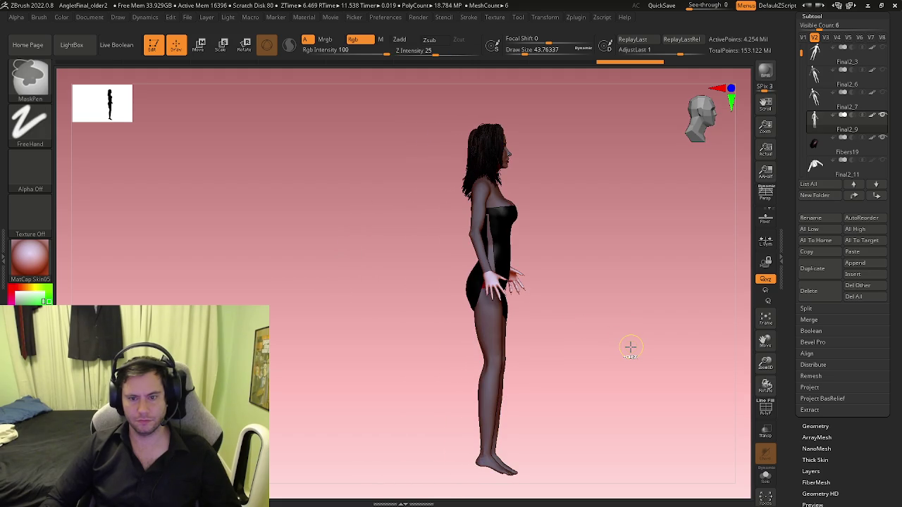
key(ctrl+shift)
key(ctrl)
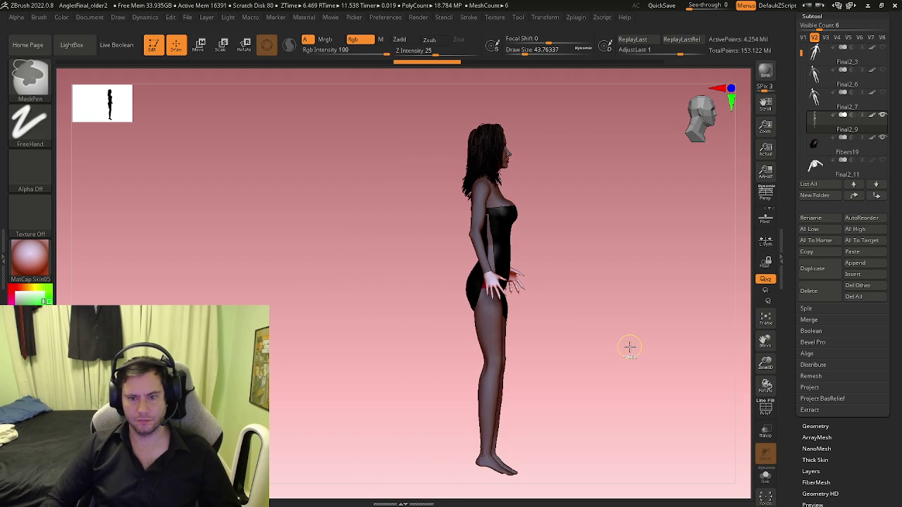
shift+drag(628, 346, 587, 348)
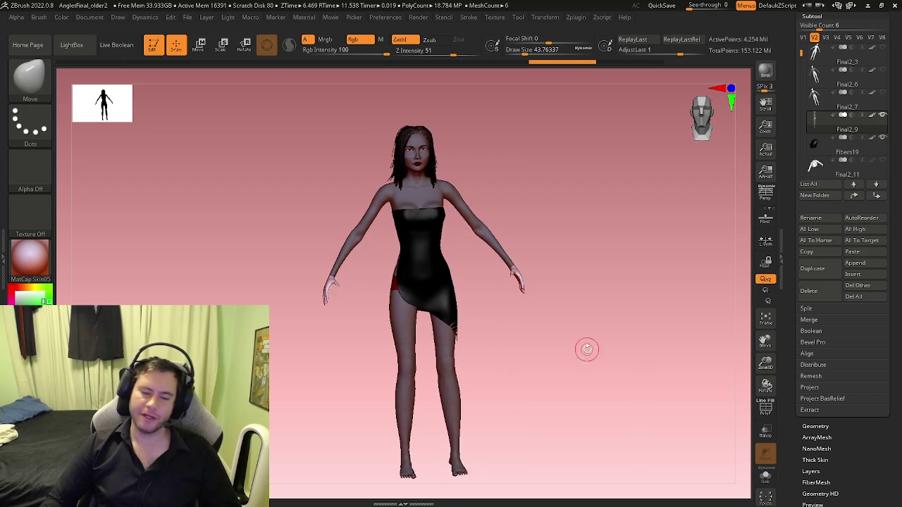
Step: Frame the legs from the front, set Draw Size to 77, and isolate the body with Solo
ctrl+right_drag(586, 348, 422, 304)
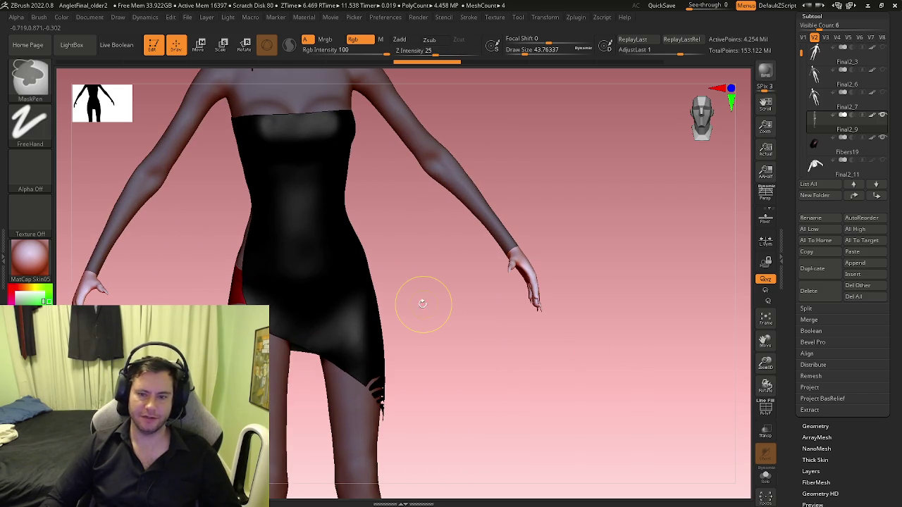
mouse_move(541, 312)
alt+right_down()
mouse_move(621, 315)
mouse_move(542, 286)
alt+right_up()
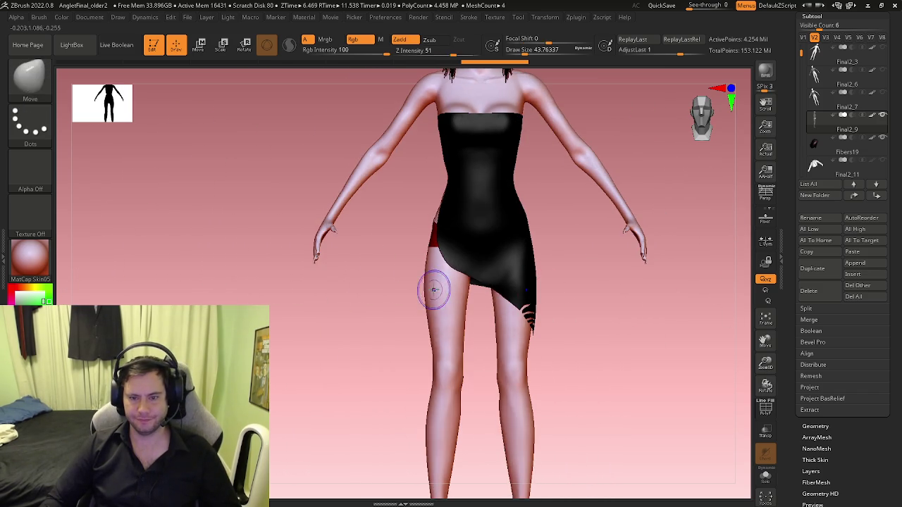
mouse_move(434, 303)
right_down()
mouse_move(500, 260)
mouse_move(286, 317)
right_up()
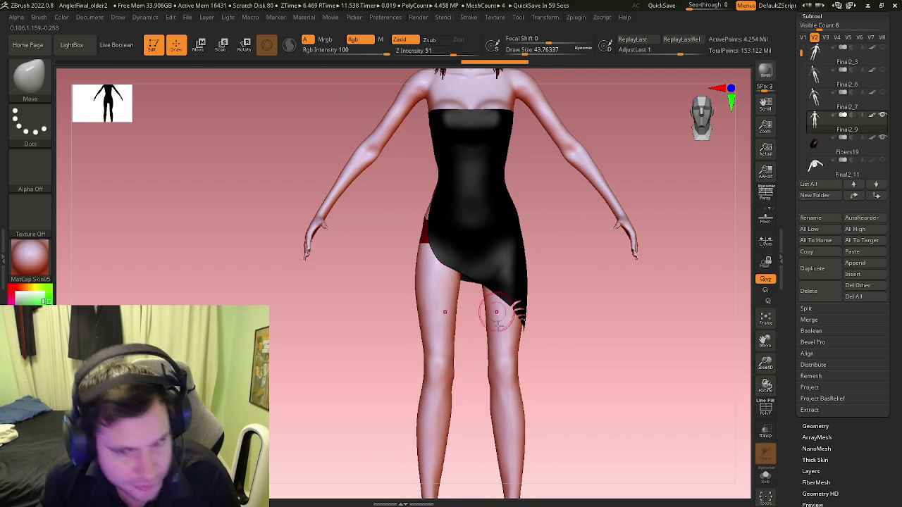
mouse_move(467, 312)
right_down()
mouse_move(428, 322)
mouse_move(472, 301)
mouse_move(423, 262)
mouse_move(453, 272)
mouse_move(501, 260)
mouse_move(427, 273)
right_up()
key(s)
drag(433, 282, 434, 288)
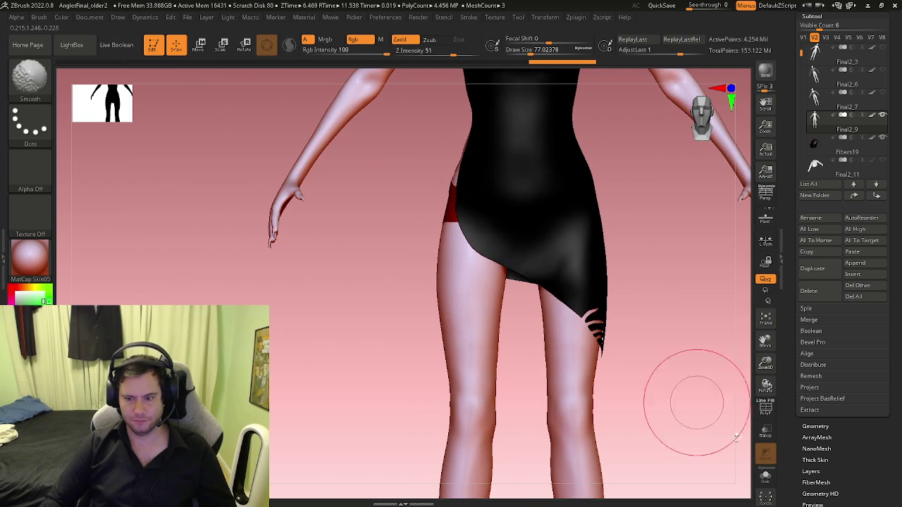
click(765, 476)
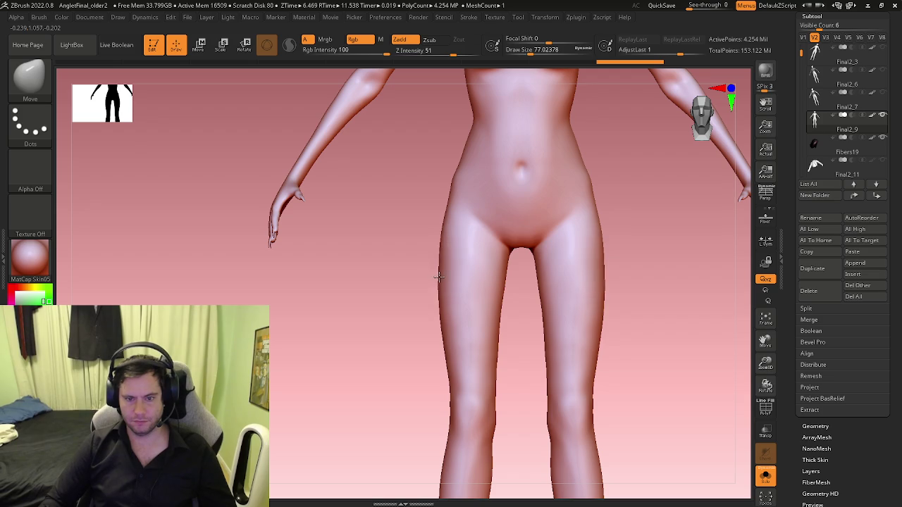
Step: Push and smooth the outer left thigh contour, then check it from the front
drag(433, 302, 438, 313)
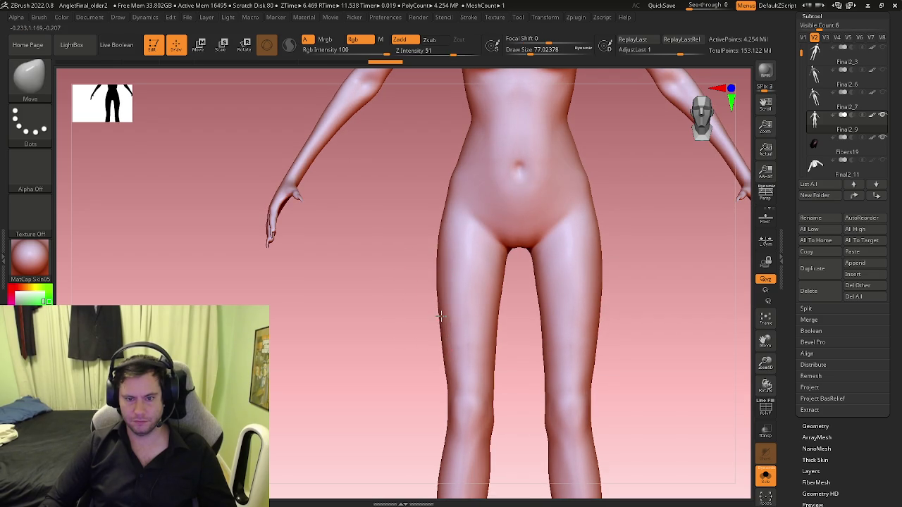
key(shift)
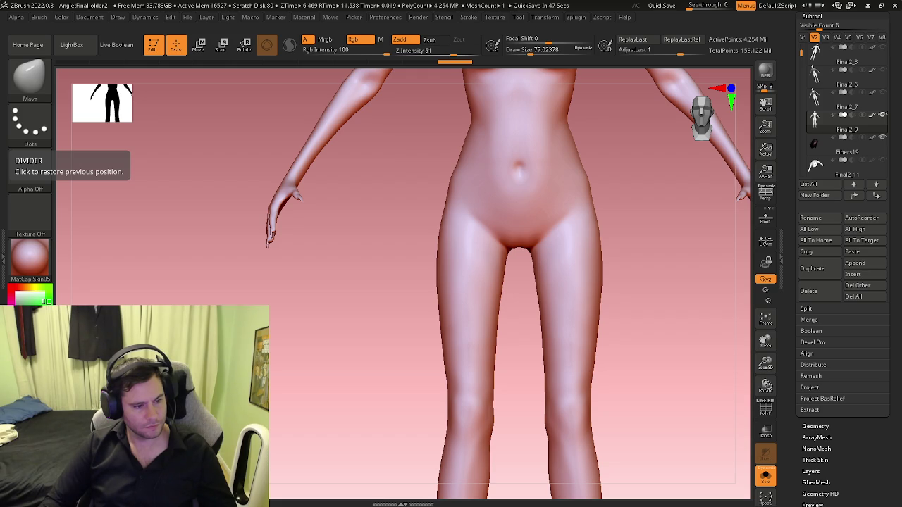
shift+drag(640, 261, 443, 299)
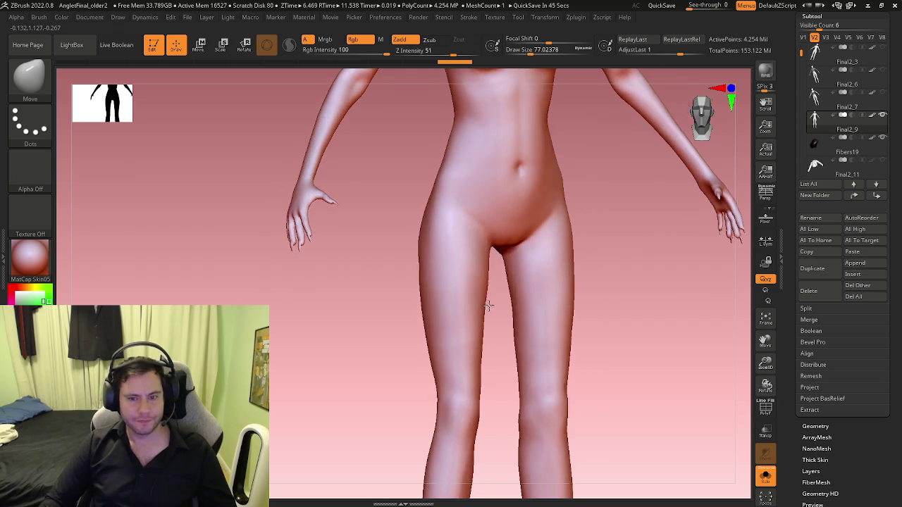
alt+drag(402, 378, 418, 271)
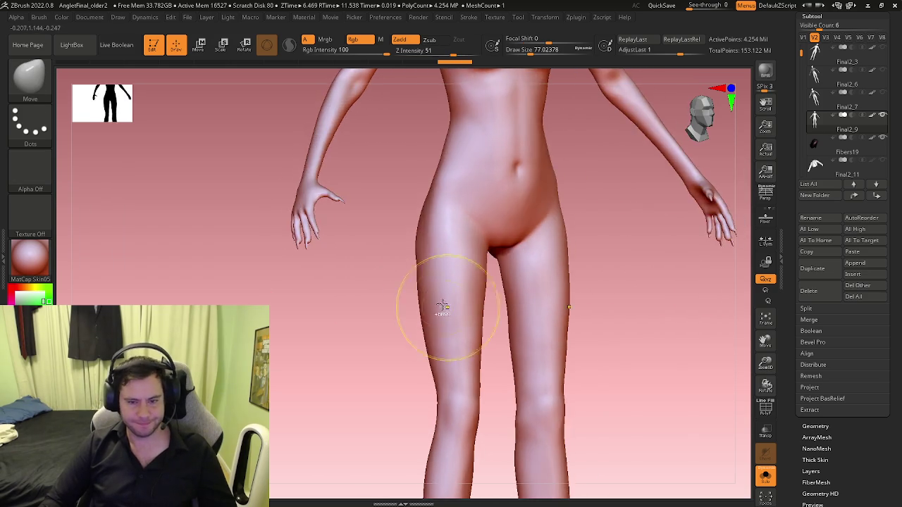
ctrl+right_drag(439, 311, 453, 378)
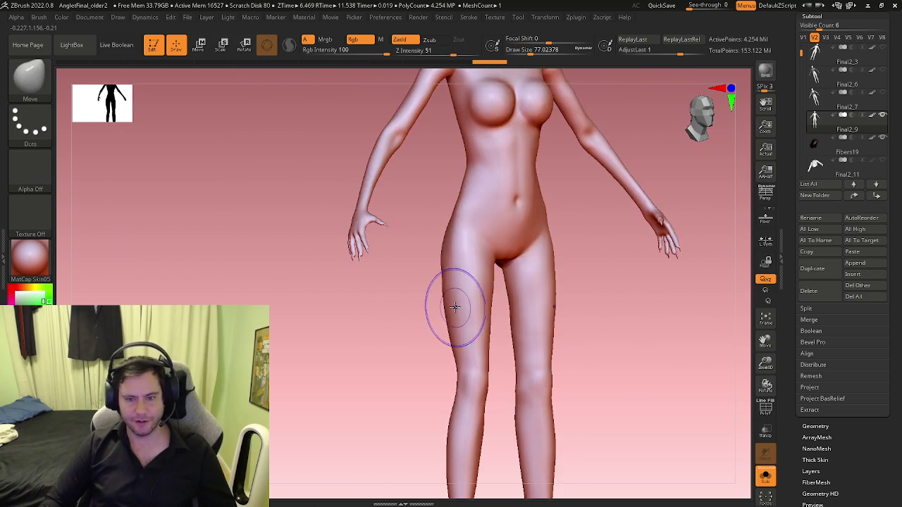
ctrl+right_drag(483, 261, 526, 308)
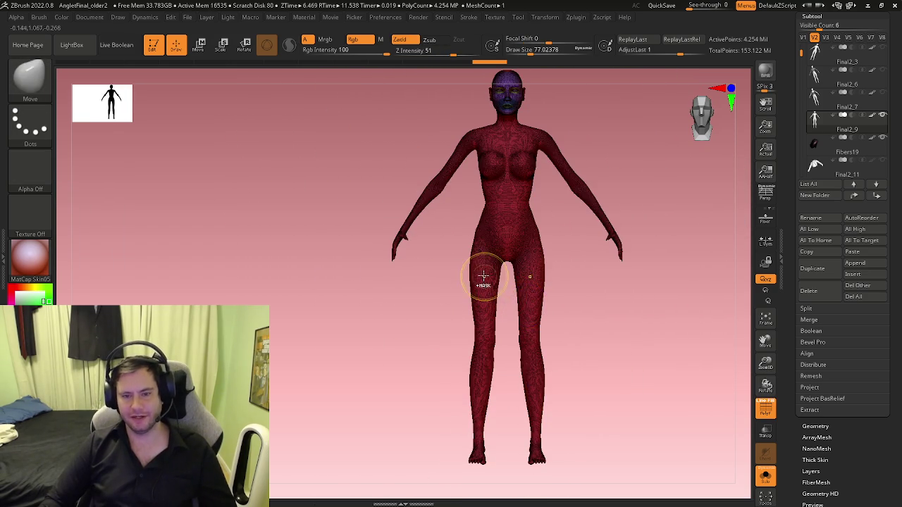
Step: Bring the dress and hair back and zoom between the legs and the full figure
click(765, 476)
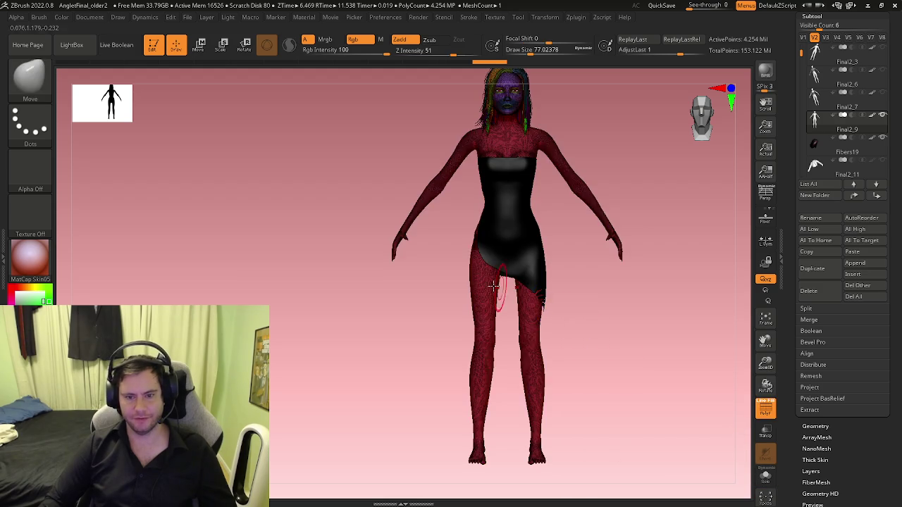
ctrl+right_drag(514, 253, 525, 356)
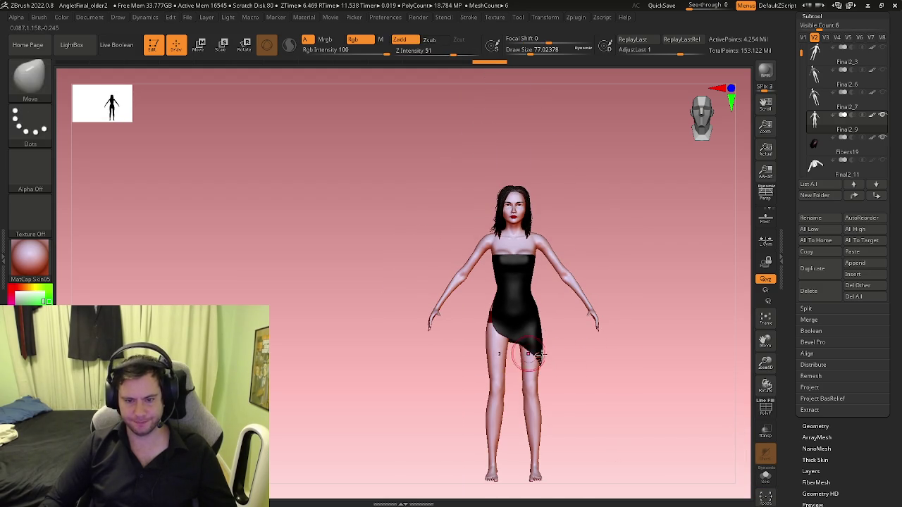
key(ctrl)
key(ctrl+shift)
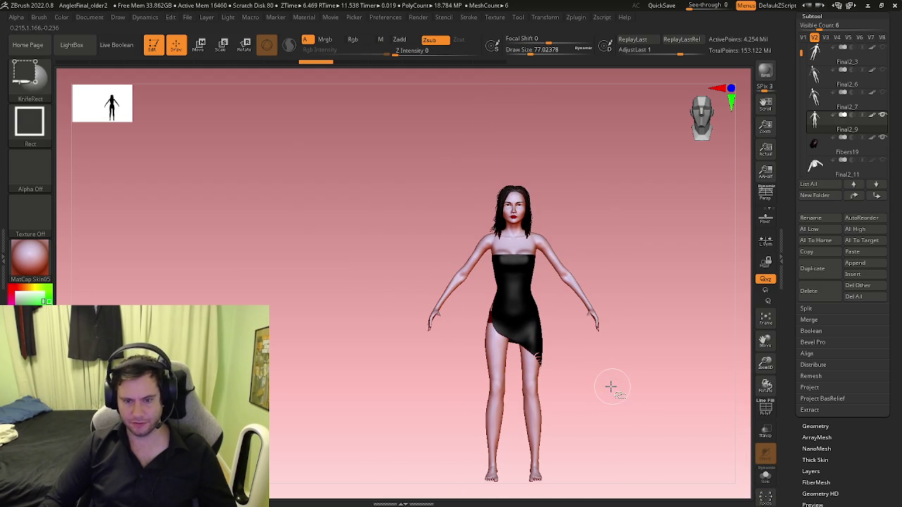
key(ctrl)
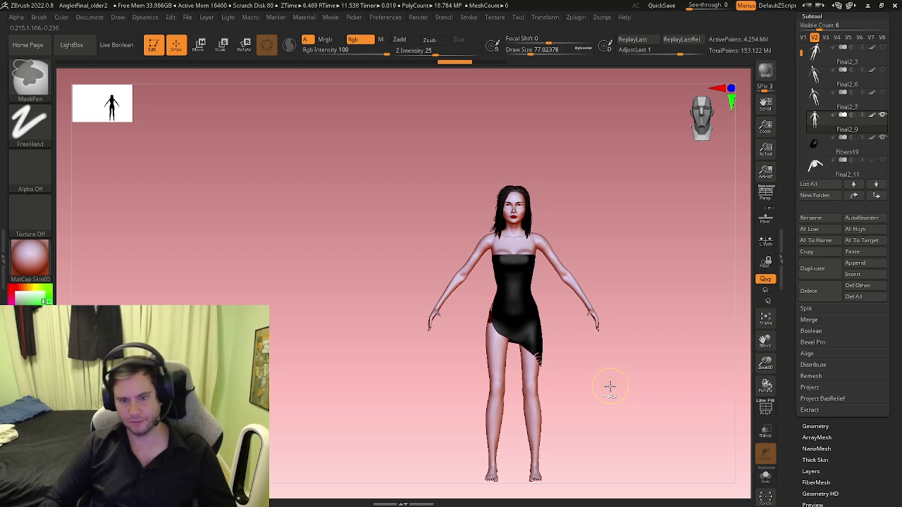
key(ctrl+shift)
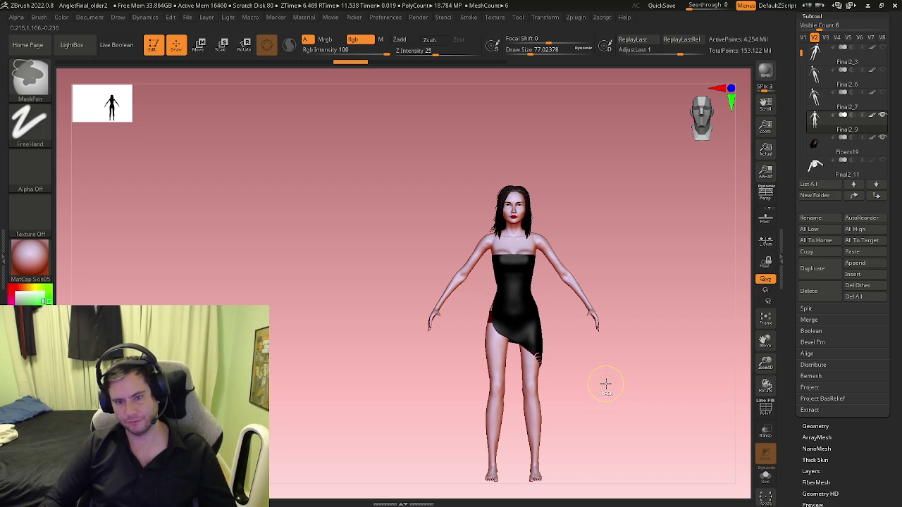
key(ctrl+shift)
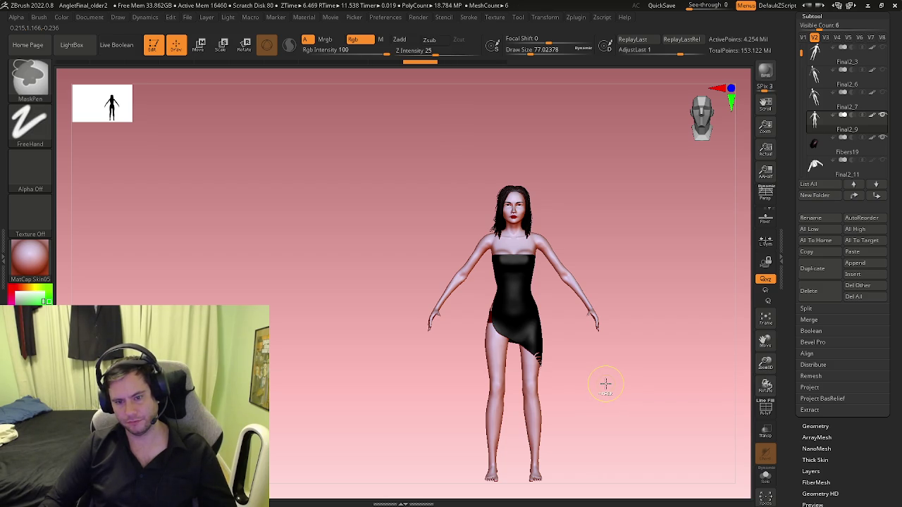
key(ctrl+shift)
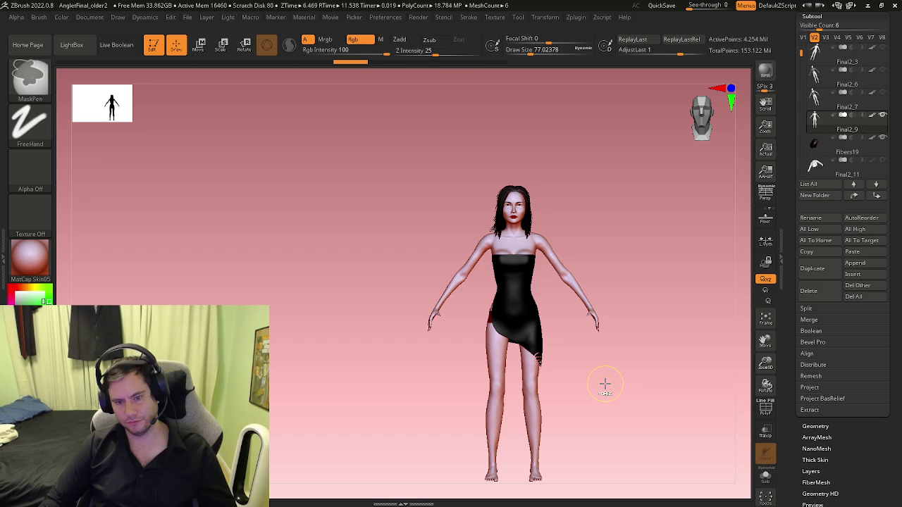
key(ctrl+shift)
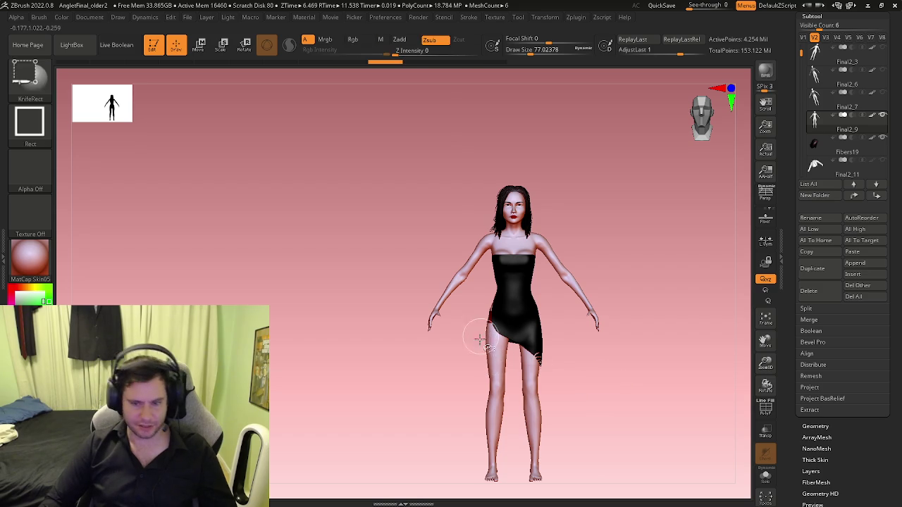
ctrl+right_drag(369, 362, 477, 185)
key(ctrl+shift)
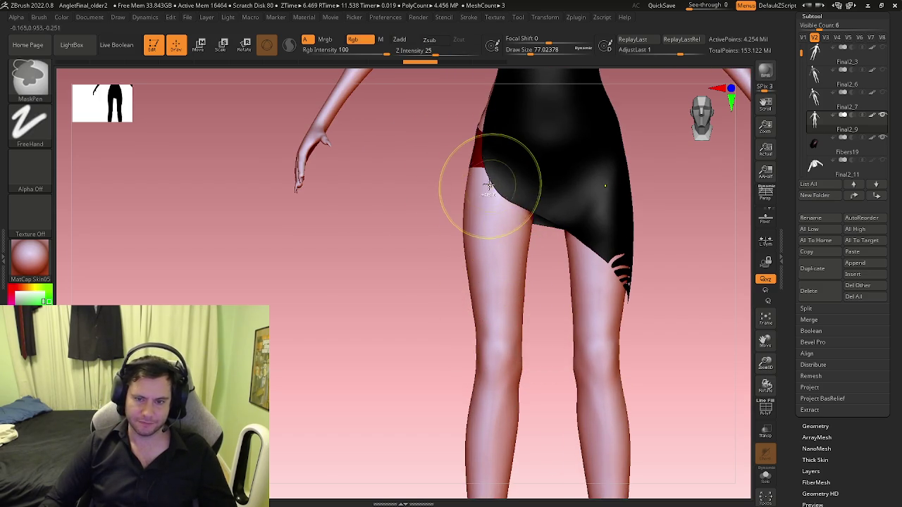
mouse_move(493, 237)
ctrl+right_down()
mouse_move(465, 221)
mouse_move(478, 271)
ctrl+right_up()
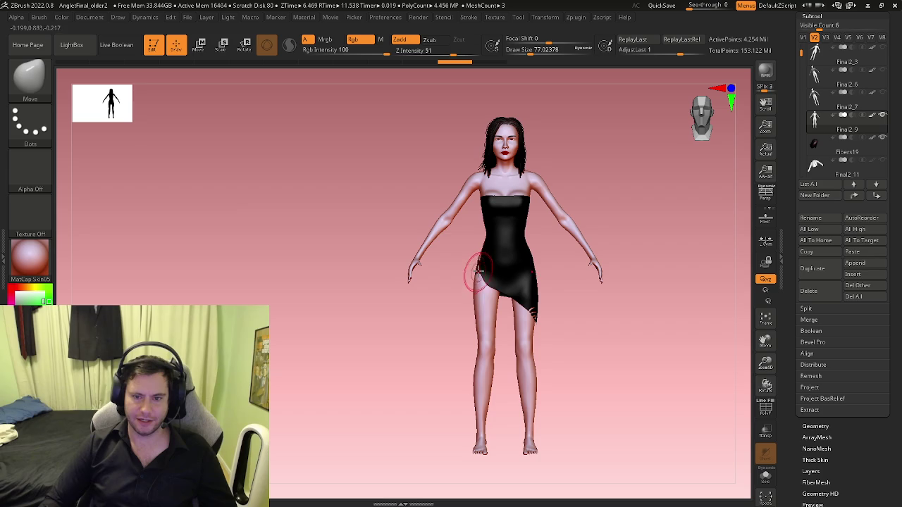
Step: Mask a rectangle on the outer thigh beside the hanging hand's fingers
key(ctrl)
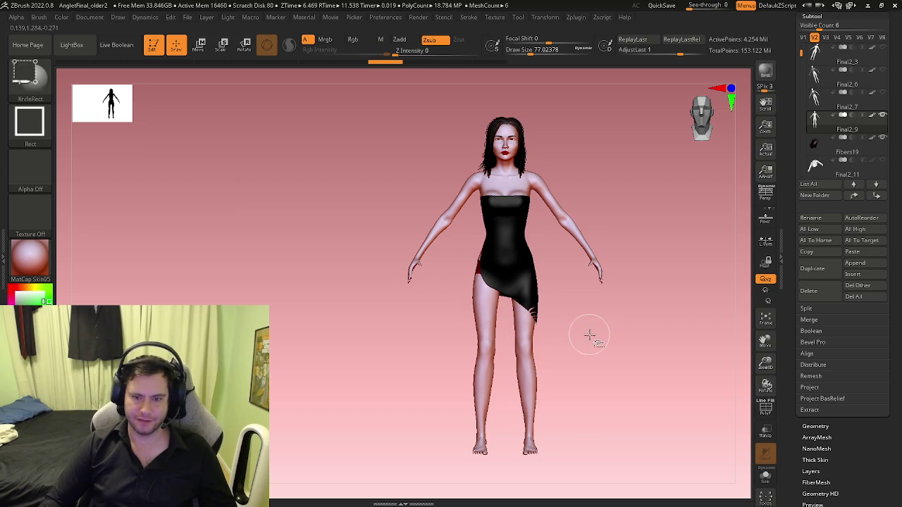
mouse_move(569, 316)
mouse_down()
mouse_move(624, 313)
mouse_move(547, 303)
mouse_move(564, 291)
mouse_move(423, 274)
mouse_up()
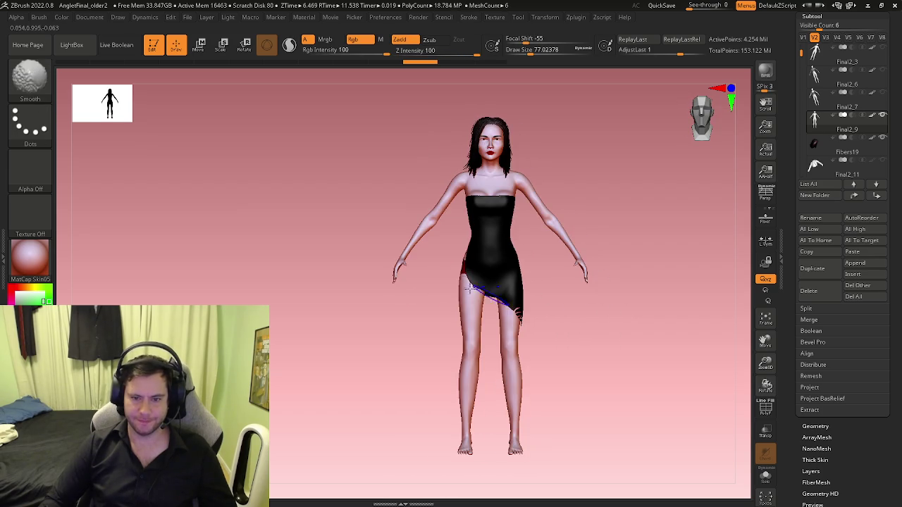
scroll(423, 273, up, 5)
mouse_move(423, 273)
right_down()
mouse_move(411, 280)
mouse_move(567, 282)
mouse_move(577, 317)
mouse_move(519, 336)
mouse_move(493, 291)
mouse_move(541, 314)
mouse_move(576, 298)
mouse_move(530, 267)
mouse_move(509, 345)
mouse_move(513, 369)
right_up()
scroll(527, 298, down, 3)
mouse_move(514, 375)
ctrl+mouse_down()
mouse_move(416, 319)
mouse_move(414, 303)
ctrl+mouse_up()
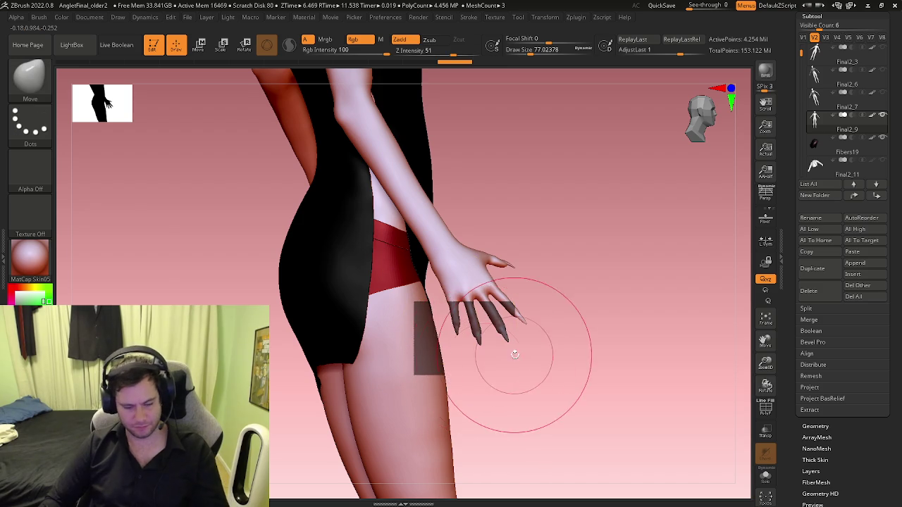
Step: Mask a rectangle around the first hand, invert the mask, and shift that hand slightly down
right_drag(507, 358, 540, 342)
ctrl+drag(536, 396, 415, 303)
ctrl+click(433, 343)
key(w)
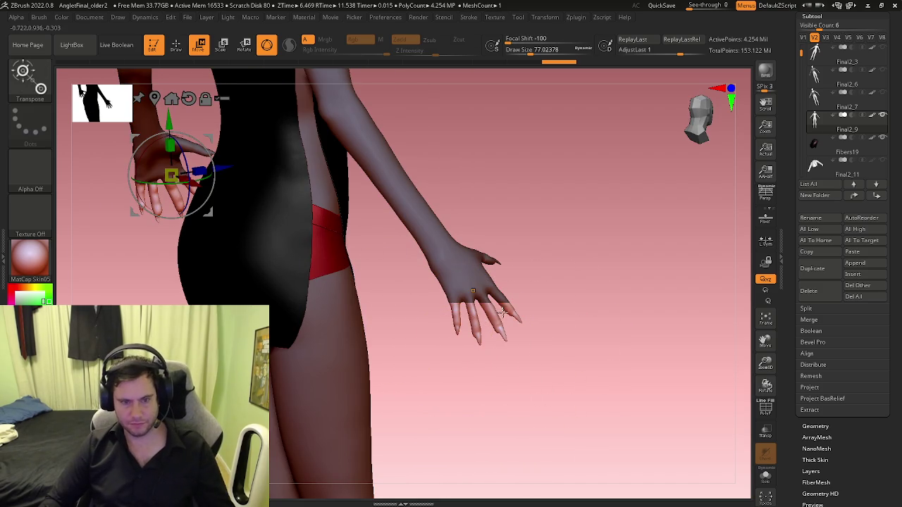
drag(169, 141, 151, 101)
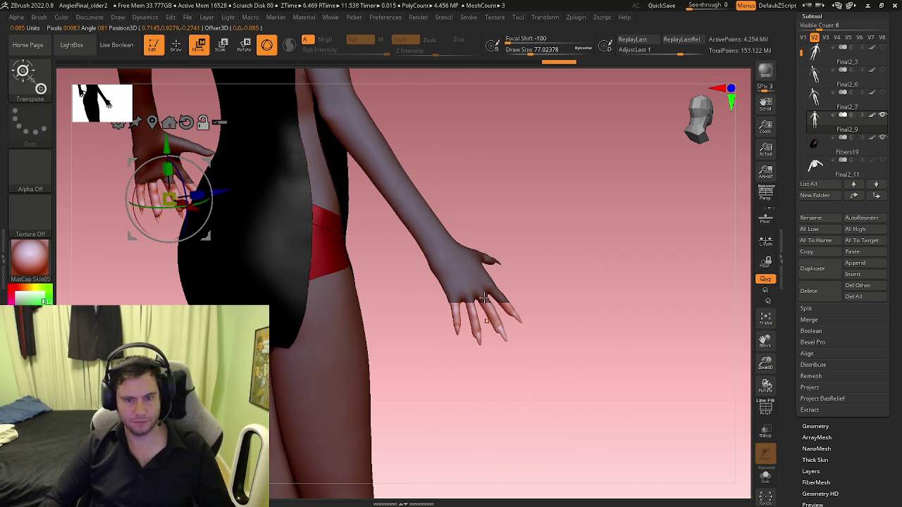
Step: Lower the other hand a small step with the Transpose handle, then view the whole figure
click(486, 320)
drag(483, 267, 487, 287)
key(q)
mouse_move(596, 266)
mouse_down()
mouse_move(484, 324)
mouse_move(529, 352)
mouse_up()
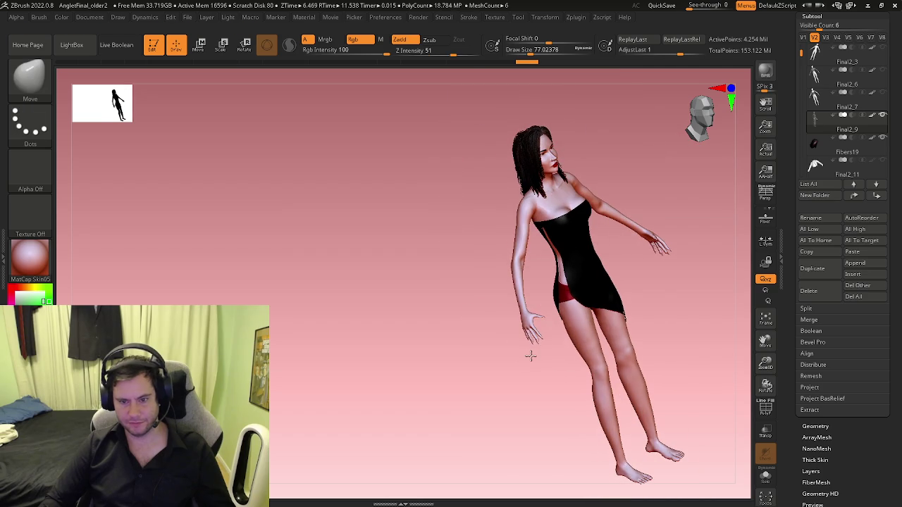
Step: Re-mask the figure, nudge the hand on the hip slightly down, and clear the mask
key(ctrl)
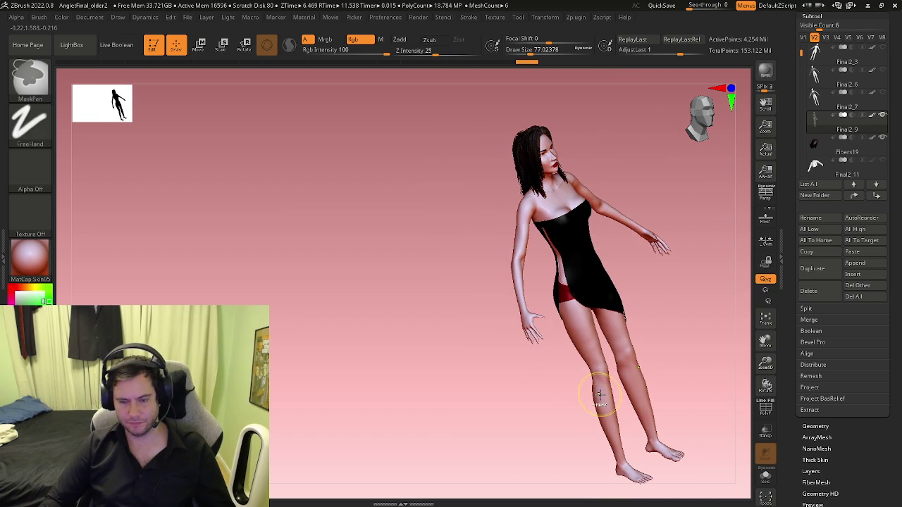
key(ctrl+a)
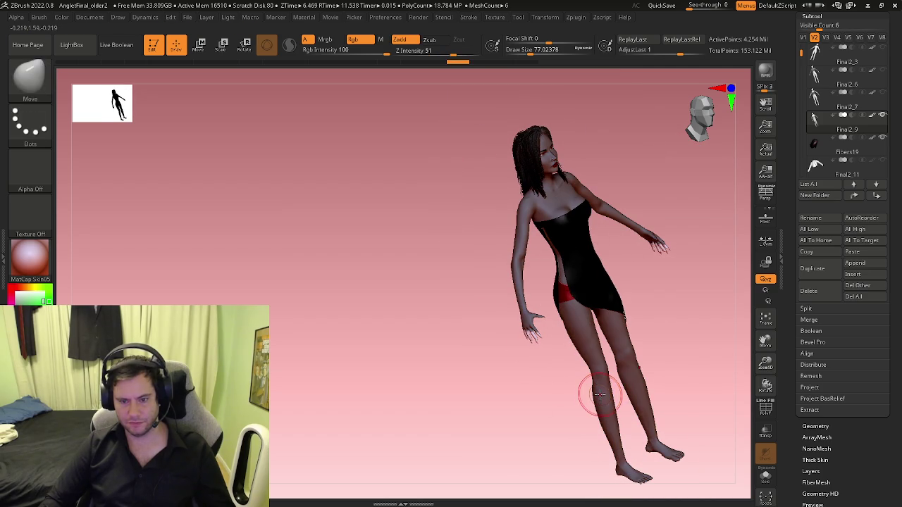
mouse_move(670, 322)
ctrl+mouse_down()
mouse_move(664, 353)
mouse_move(538, 380)
mouse_move(551, 382)
ctrl+mouse_up()
ctrl+click(552, 382)
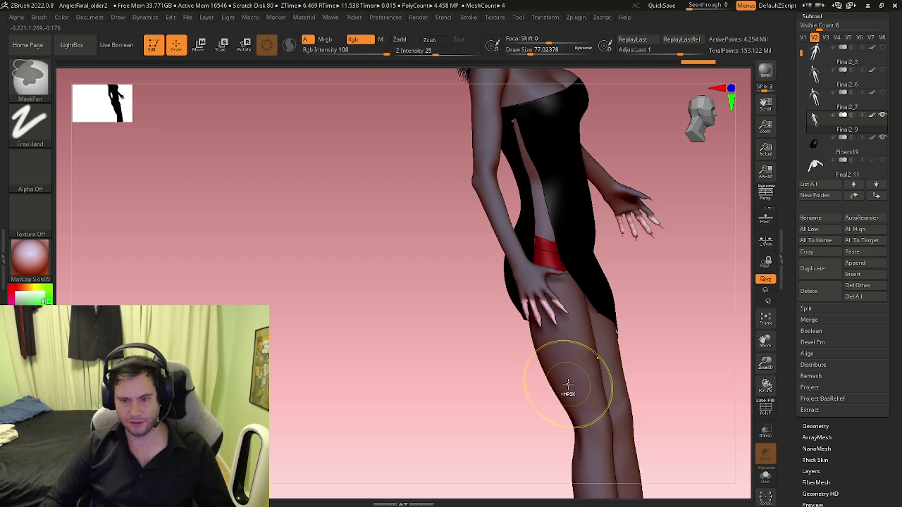
key(w)
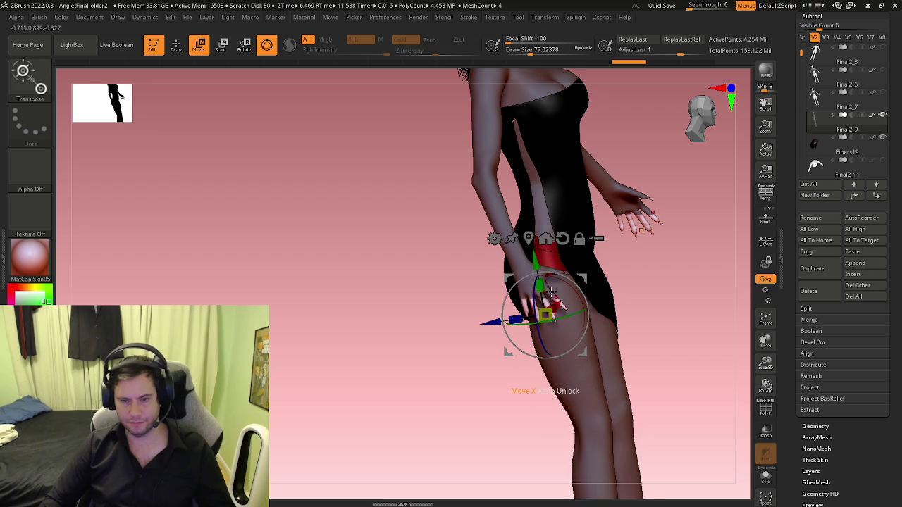
drag(535, 262, 534, 267)
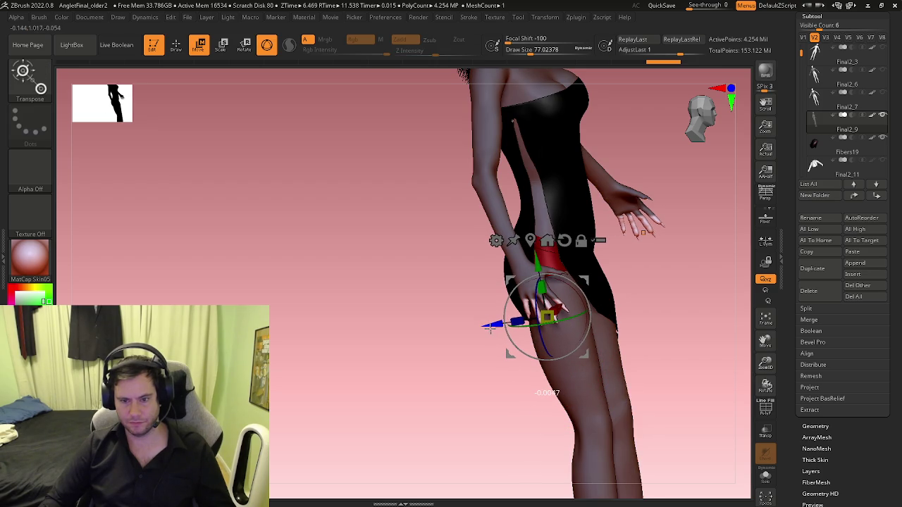
key(q)
mouse_move(652, 304)
ctrl+mouse_down()
mouse_move(662, 310)
mouse_move(523, 317)
mouse_move(588, 346)
mouse_move(542, 321)
mouse_move(489, 312)
mouse_move(524, 326)
mouse_move(667, 331)
ctrl+mouse_up()
Step: Inspect the hand on the hip up close by isolating the arm, then restore the body and dress
scroll(666, 331, up, 5)
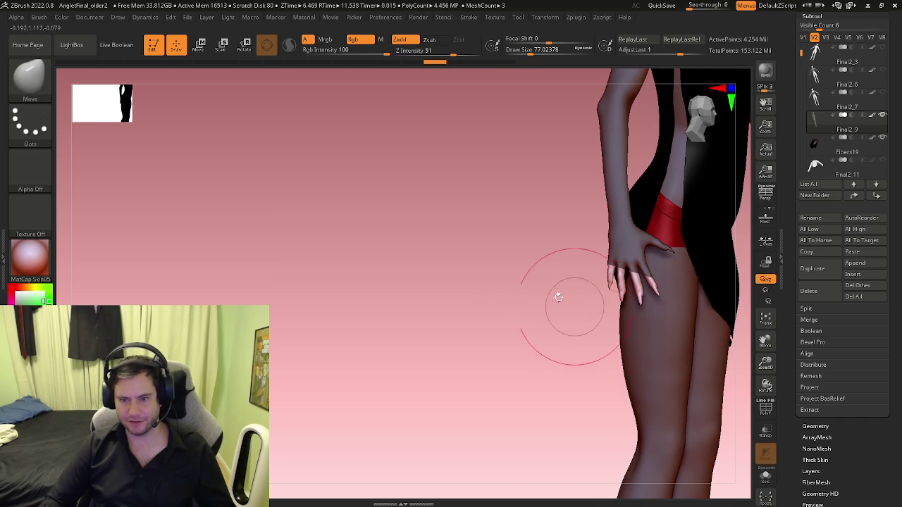
mouse_move(538, 252)
ctrl+mouse_down()
mouse_move(552, 289)
mouse_move(507, 332)
ctrl+mouse_up()
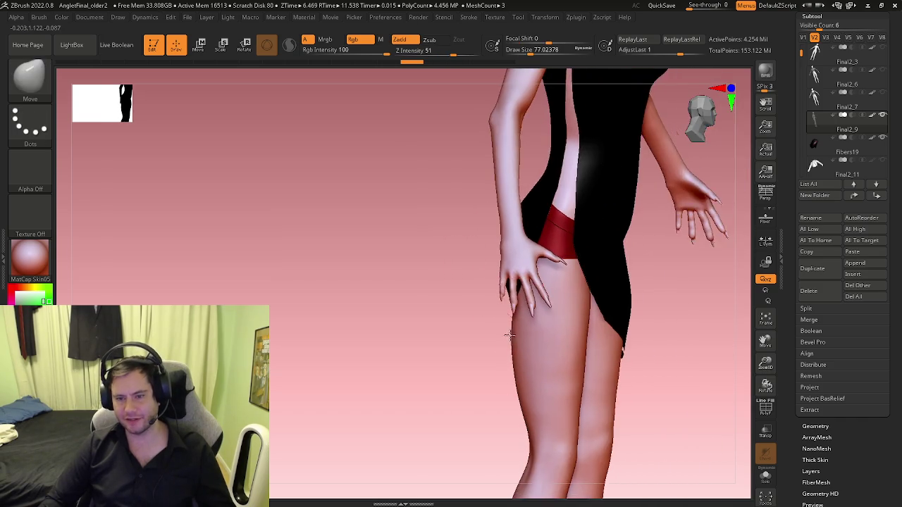
scroll(618, 329, up, 5)
drag(584, 262, 626, 217)
scroll(626, 216, down, 3)
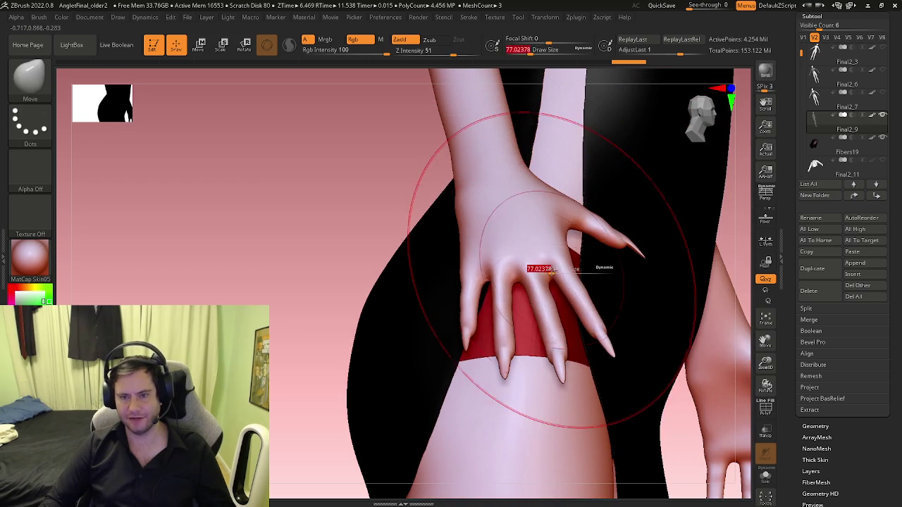
ctrl+shift+click(547, 232)
mouse_move(487, 217)
mouse_down()
mouse_move(499, 228)
mouse_move(443, 230)
mouse_move(555, 279)
mouse_move(499, 282)
mouse_move(533, 332)
mouse_move(548, 268)
mouse_move(523, 322)
mouse_move(523, 296)
mouse_move(507, 308)
mouse_up()
ctrl+shift+click(499, 227)
scroll(554, 278, down, 3)
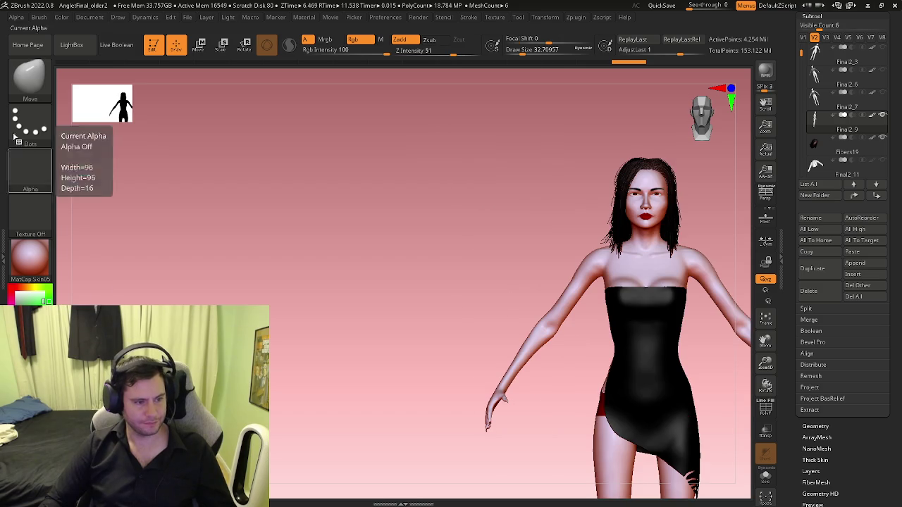
Step: Centre and frame the figure, looking over the legs, feet and torso
mouse_move(578, 343)
mouse_down()
mouse_move(547, 328)
mouse_move(540, 286)
mouse_up()
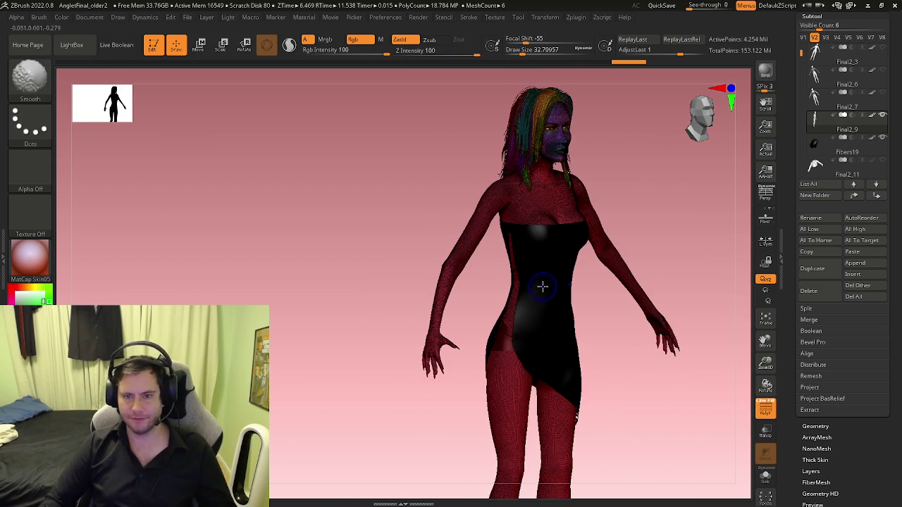
mouse_move(539, 364)
alt+mouse_down()
mouse_move(502, 328)
mouse_move(559, 429)
mouse_move(585, 307)
mouse_move(551, 322)
mouse_move(624, 262)
mouse_move(688, 245)
mouse_move(674, 252)
mouse_move(493, 237)
mouse_move(521, 302)
mouse_move(630, 300)
mouse_move(613, 298)
mouse_move(506, 206)
alt+mouse_up()
key(f)
mouse_move(507, 207)
ctrl+right_down()
mouse_move(574, 231)
mouse_move(495, 202)
mouse_move(510, 233)
mouse_move(513, 201)
mouse_move(533, 241)
mouse_move(491, 246)
ctrl+right_up()
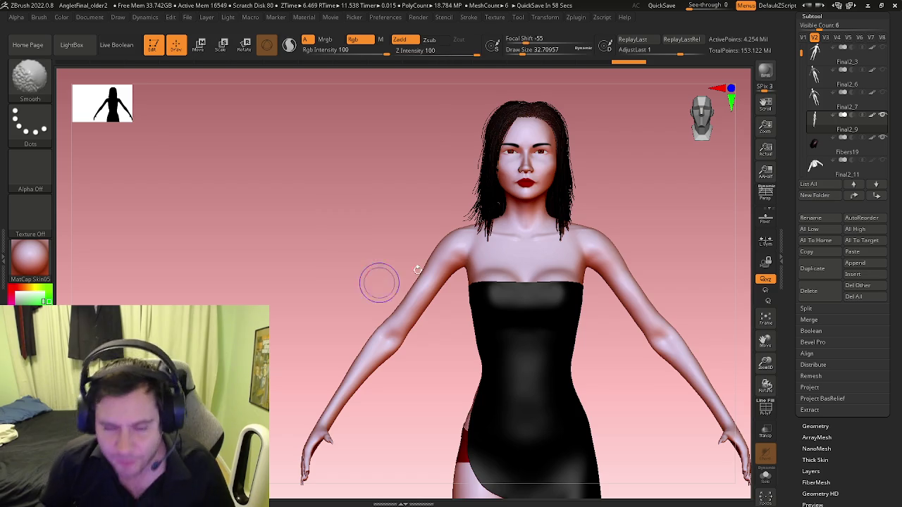
Step: Check the polygroups around the face and shoulders, then select the Final2_7 subtool
key(shift+f)
mouse_move(554, 227)
ctrl+right_down()
mouse_move(684, 252)
mouse_move(578, 312)
mouse_move(537, 211)
ctrl+right_up()
key(shift+f)
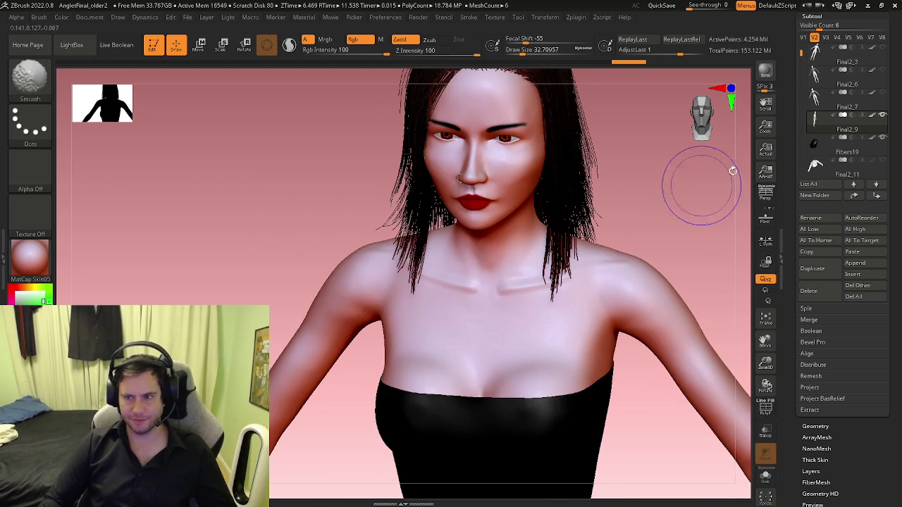
key(Up)
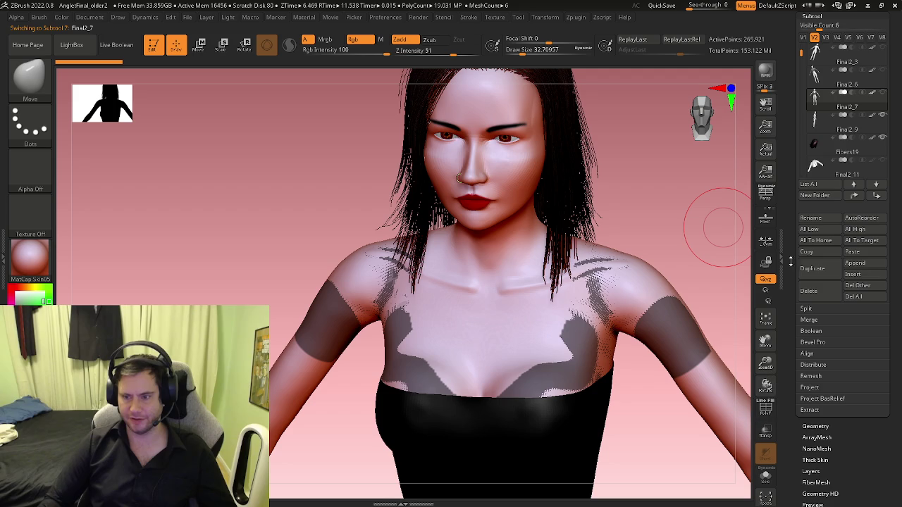
Step: Turn on Solo mode and step up from Final2_3 to the horned body subtool
click(766, 478)
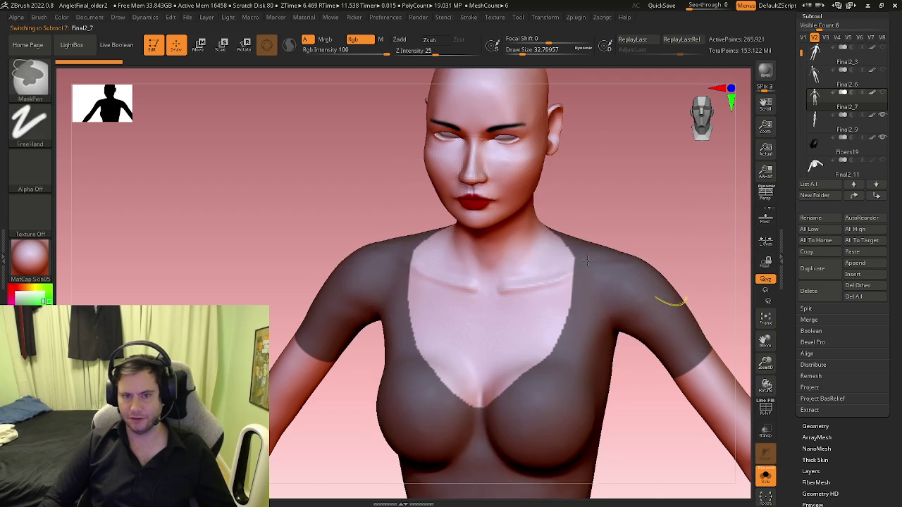
click(819, 55)
key(Up)
key(Up)
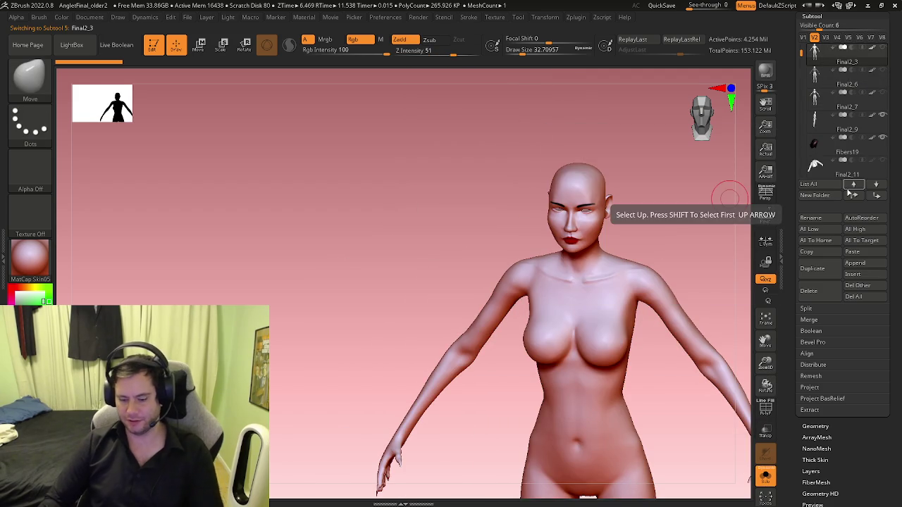
key(Up)
key(Up)
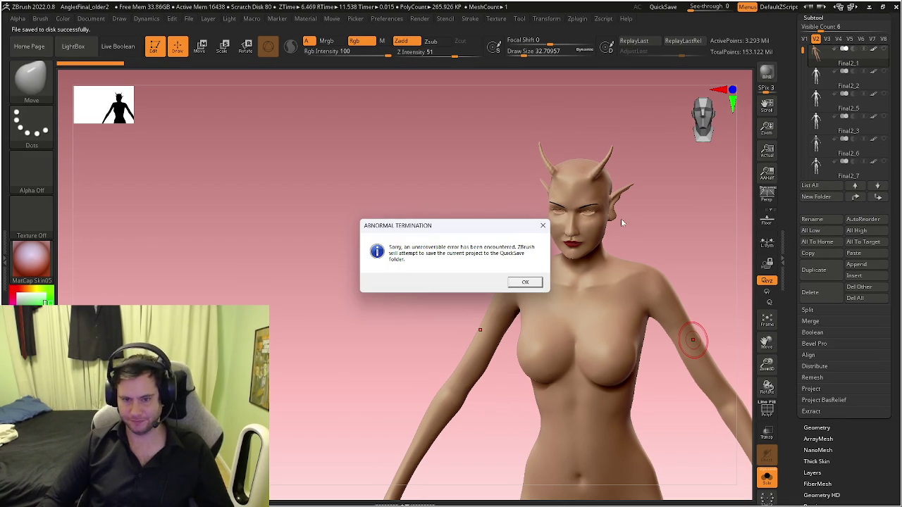
Step: Acknowledge the ABNORMAL TERMINATION error and the QuickSave recovery notice
click(525, 281)
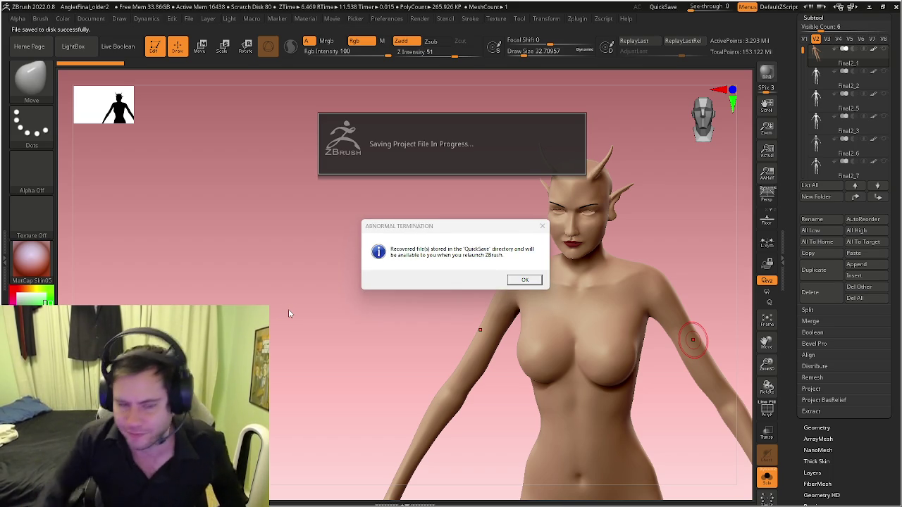
click(527, 280)
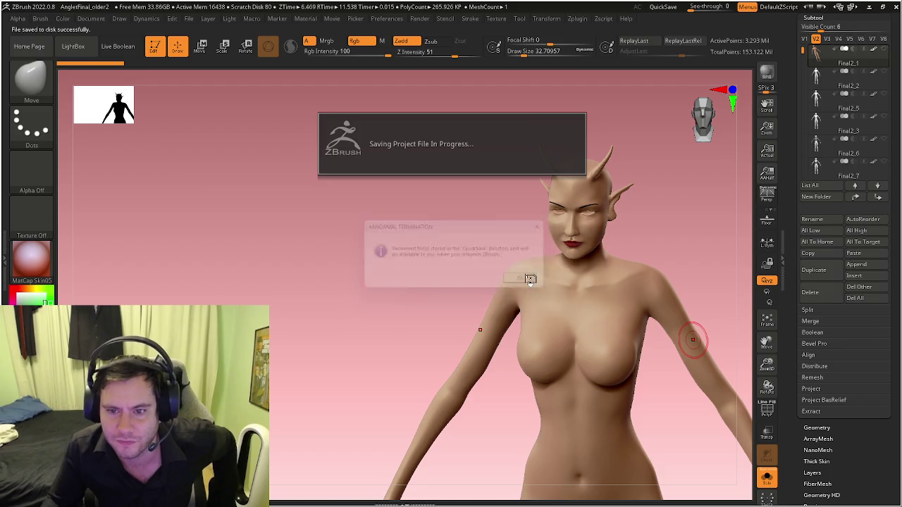
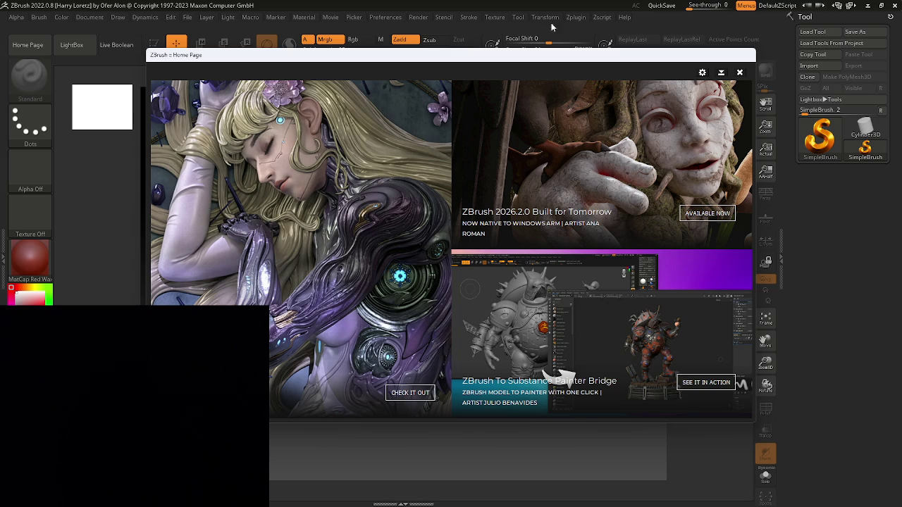
Step: Dismiss the Home Page and crash notice, browse the QuickSave files, and bring up Load Project
click(740, 72)
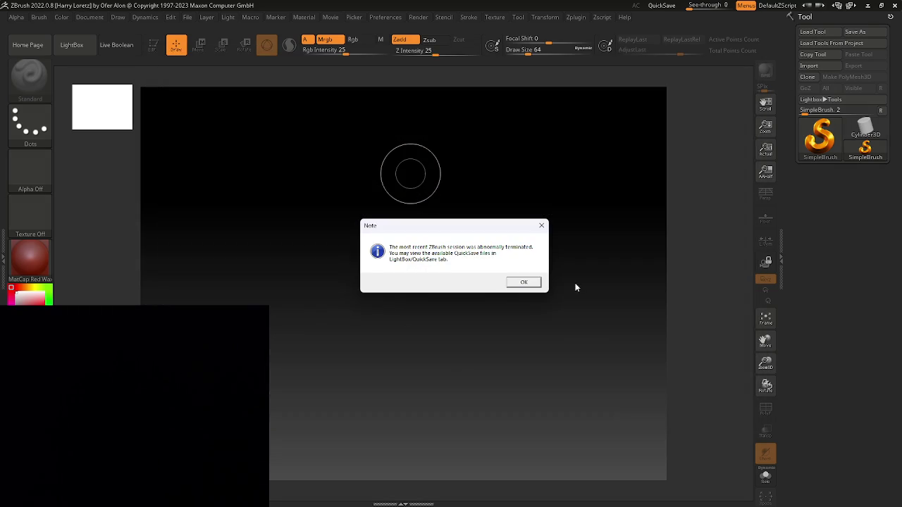
click(523, 282)
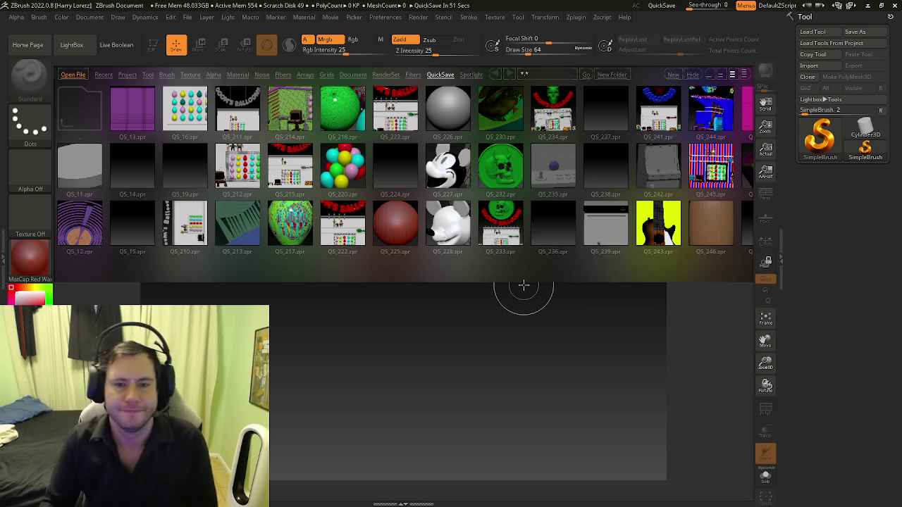
scroll(513, 268, down, 3)
scroll(423, 260, down, 5)
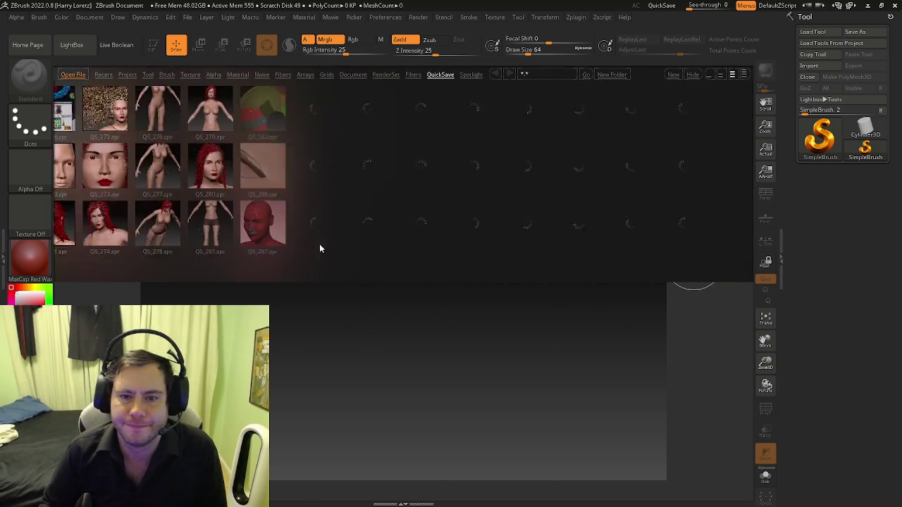
scroll(332, 252, down, 5)
scroll(282, 225, down, 5)
scroll(197, 171, down, 5)
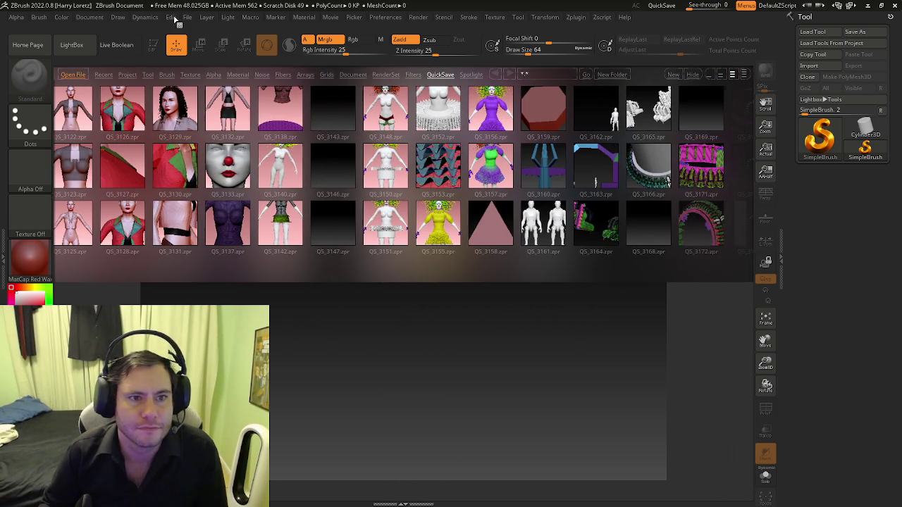
click(187, 17)
click(196, 44)
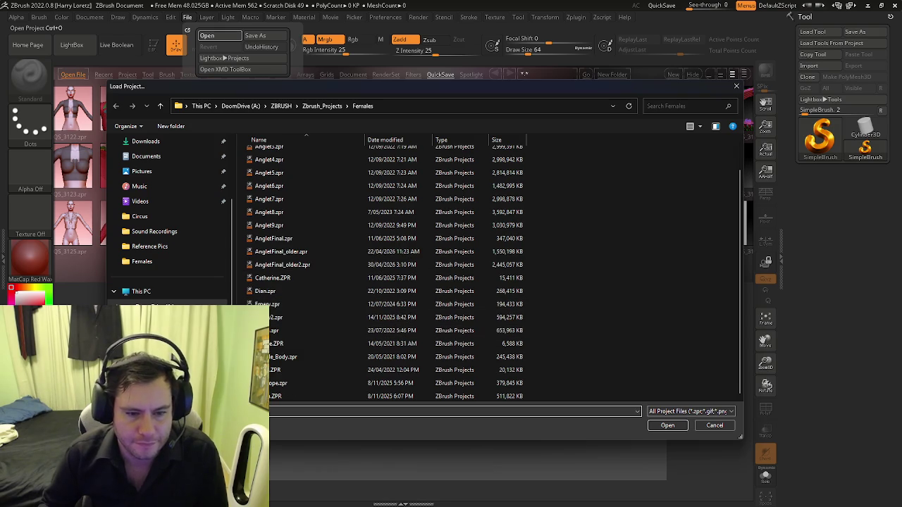
Step: Navigate to ZBRUSH > Zbrush_Projects > Circus and load its last .zpr project file
scroll(311, 197, up, 1)
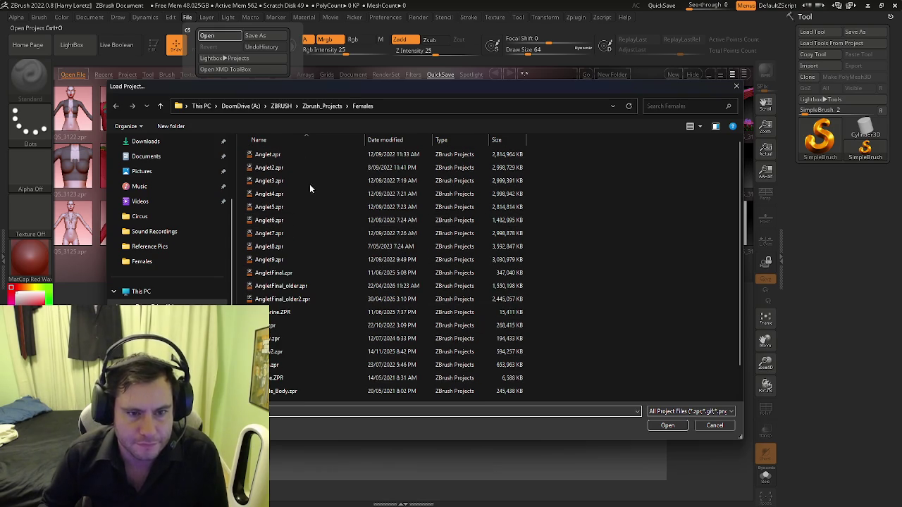
click(324, 106)
scroll(291, 264, down, 1)
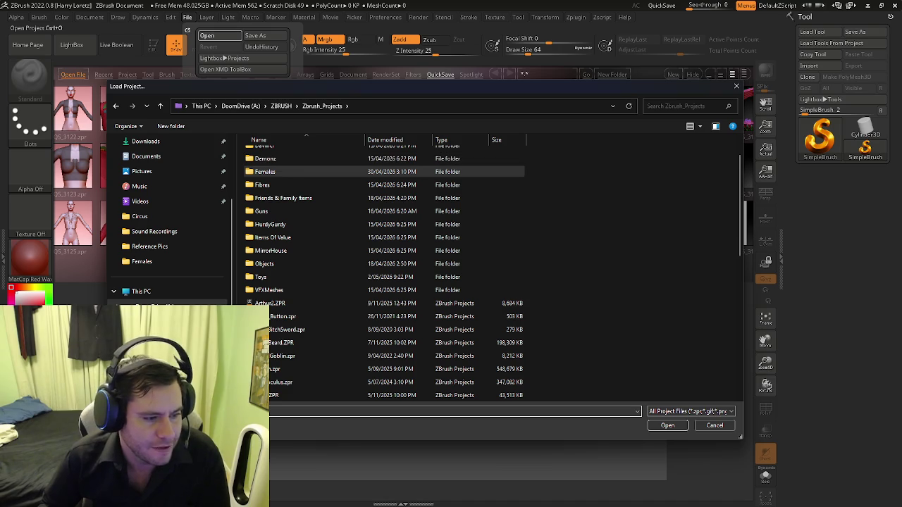
click(274, 107)
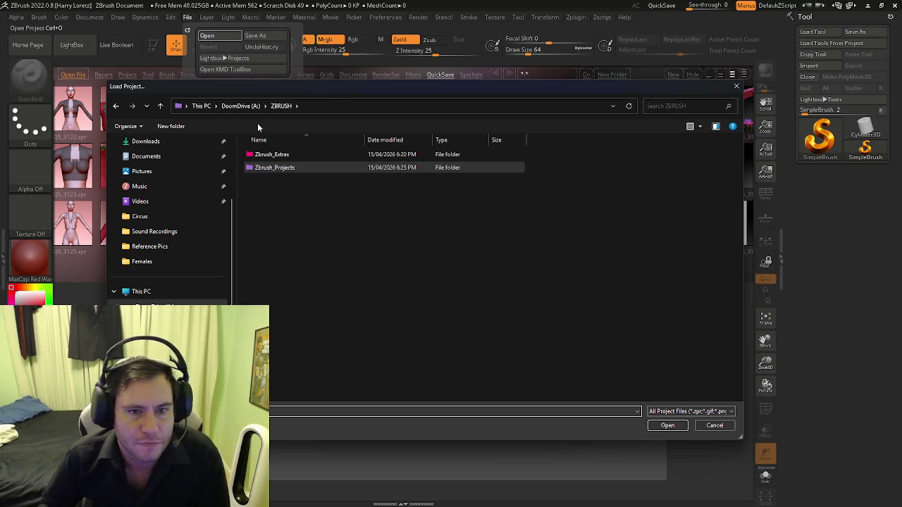
double_click(286, 167)
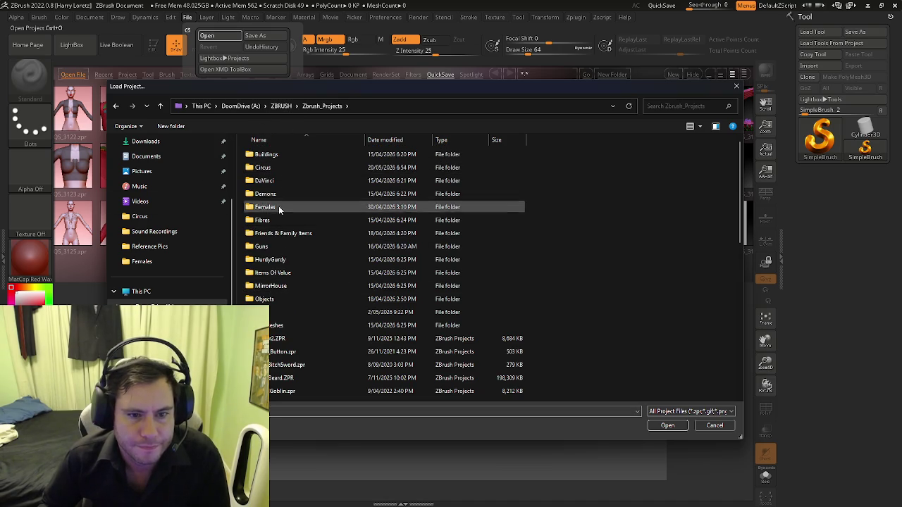
double_click(272, 168)
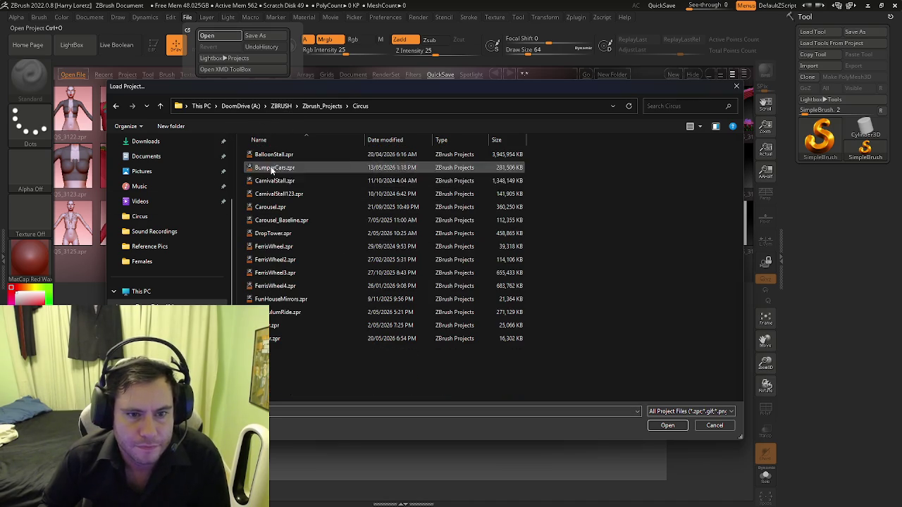
double_click(273, 339)
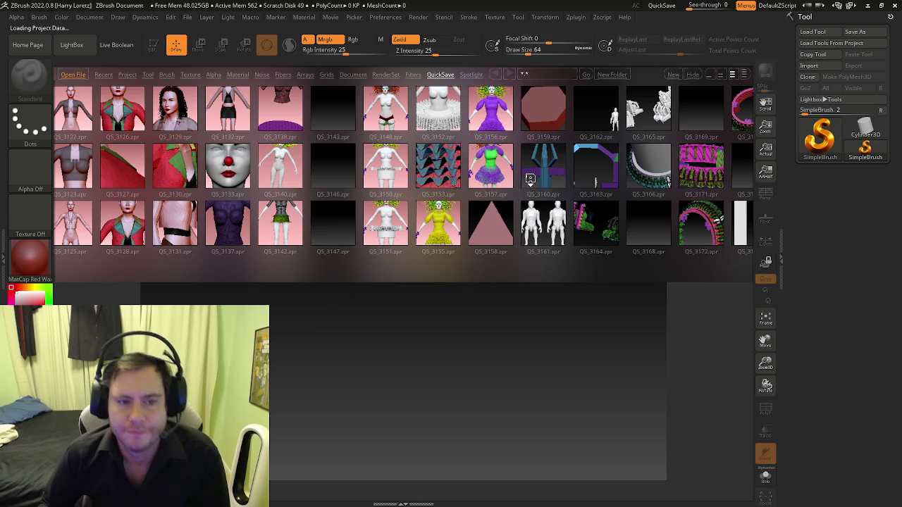
Step: Frame the loaded ride model, show the Subtool list, and turn on PolyF outlines
key(comma)
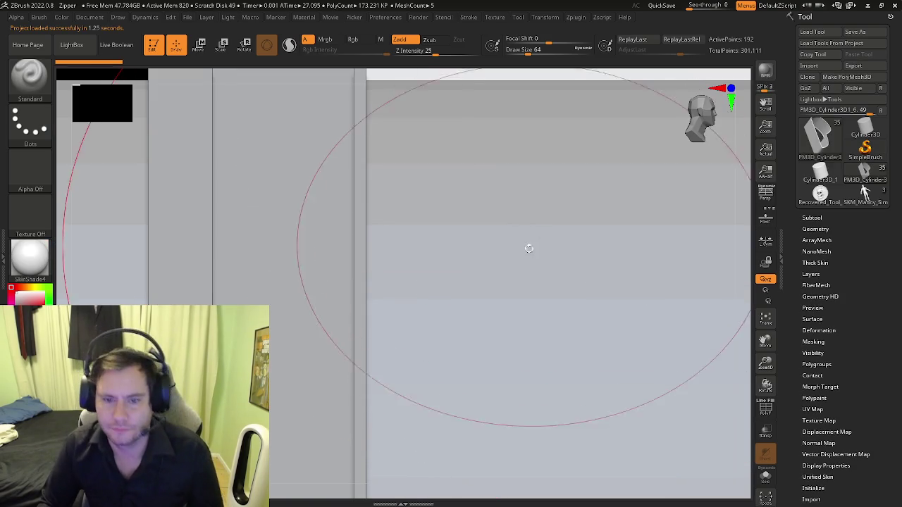
key(f)
shift+drag(462, 292, 607, 304)
ctrl+drag(521, 391, 546, 318)
right_drag(546, 319, 711, 281)
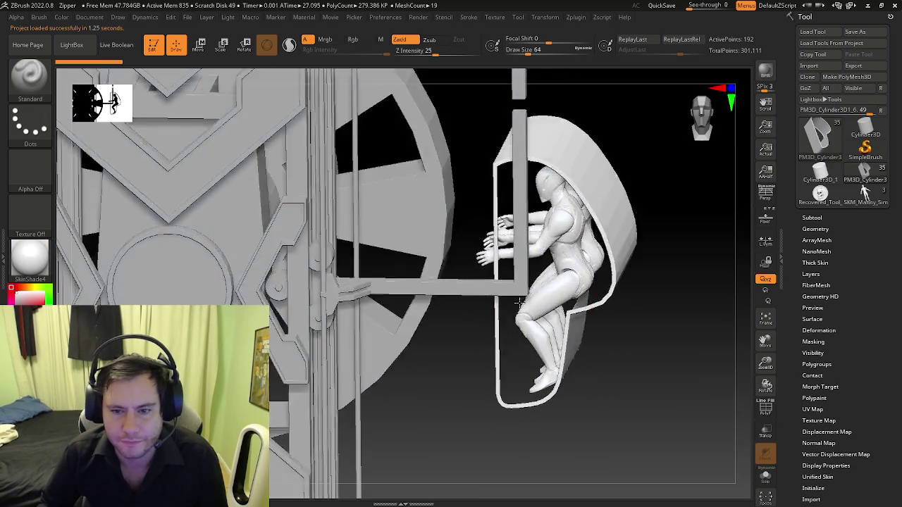
click(817, 219)
key(shift+f)
mouse_move(587, 286)
mouse_down()
mouse_move(529, 296)
mouse_move(518, 270)
mouse_up()
Step: Drop all subtools to lowest subdivision, duplicate the capsule shell, and select ZModeler
click(813, 317)
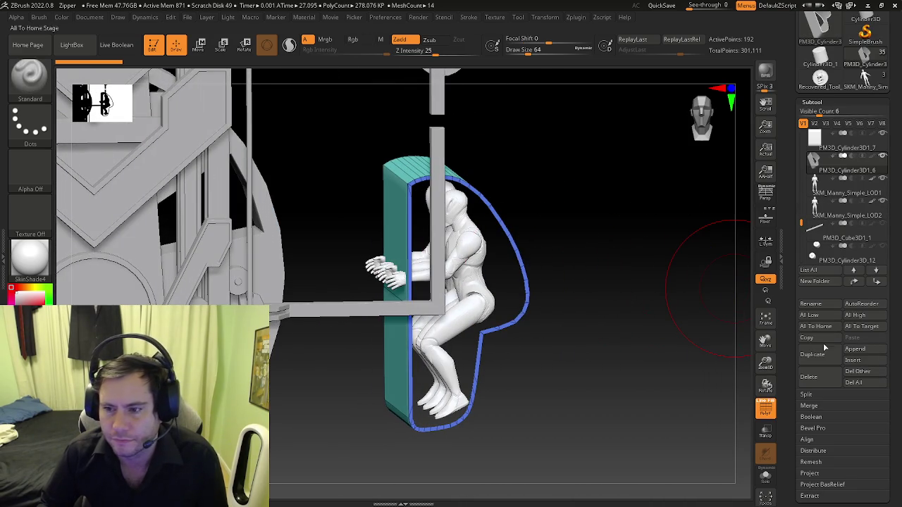
click(814, 354)
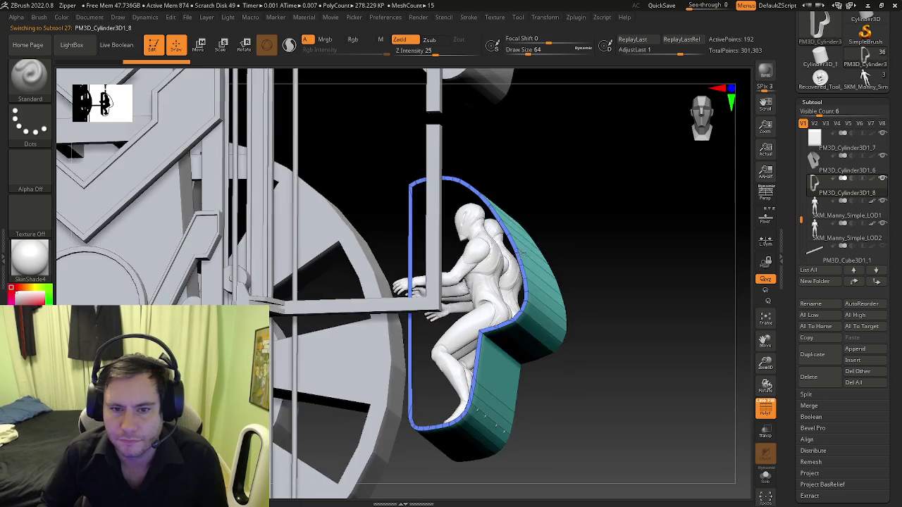
drag(533, 273, 539, 256)
scroll(397, 242, up, 3)
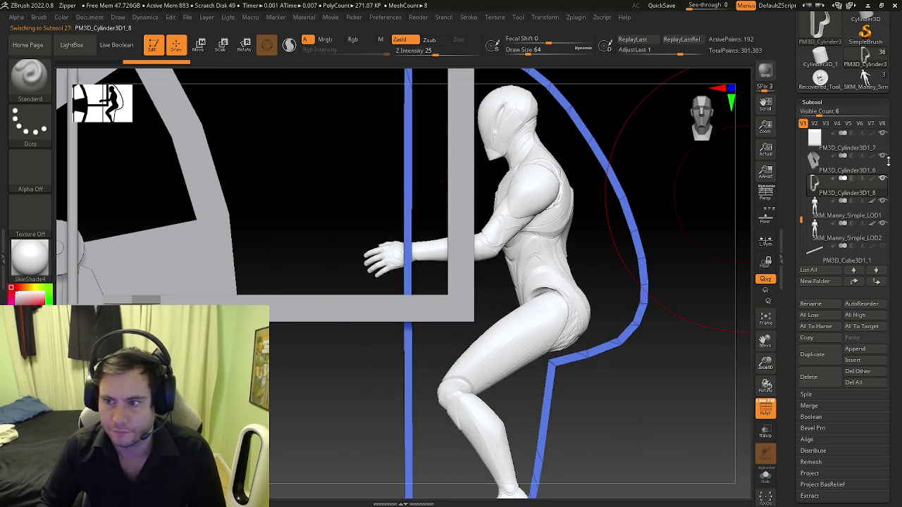
key(b)
key(z)
key(m)
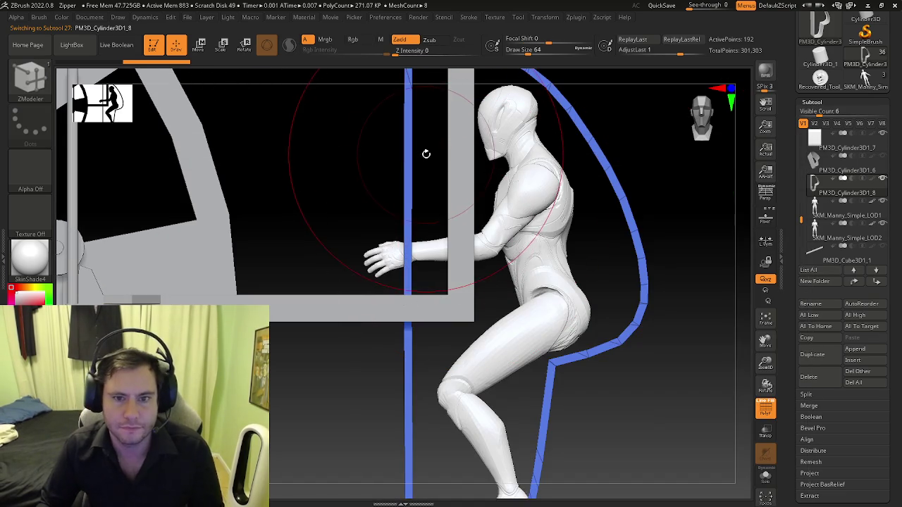
alt+drag(424, 153, 429, 214)
key(space)
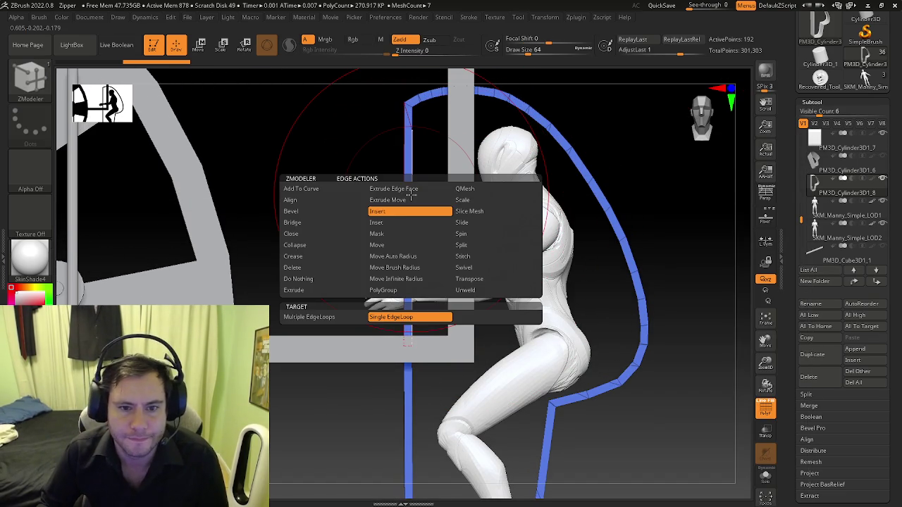
Step: Insert multiple edge loops along the shell's vertical front edge
click(310, 317)
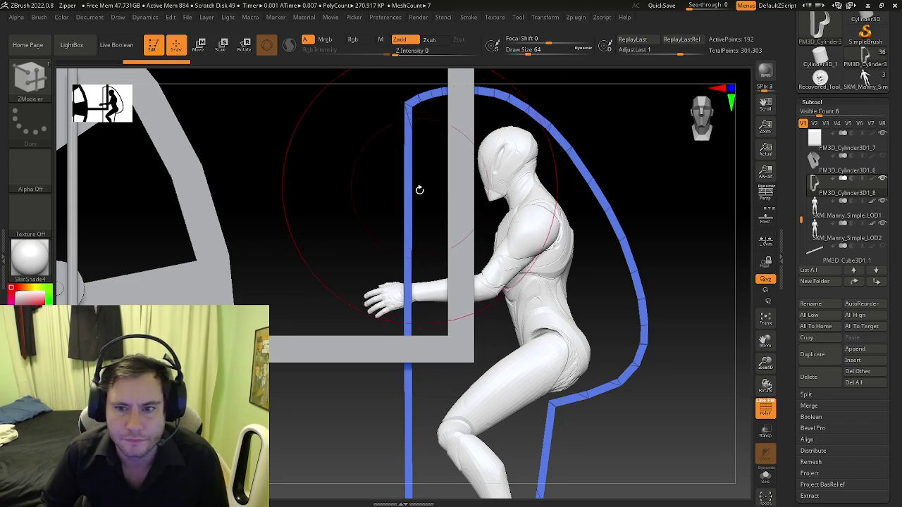
click(413, 214)
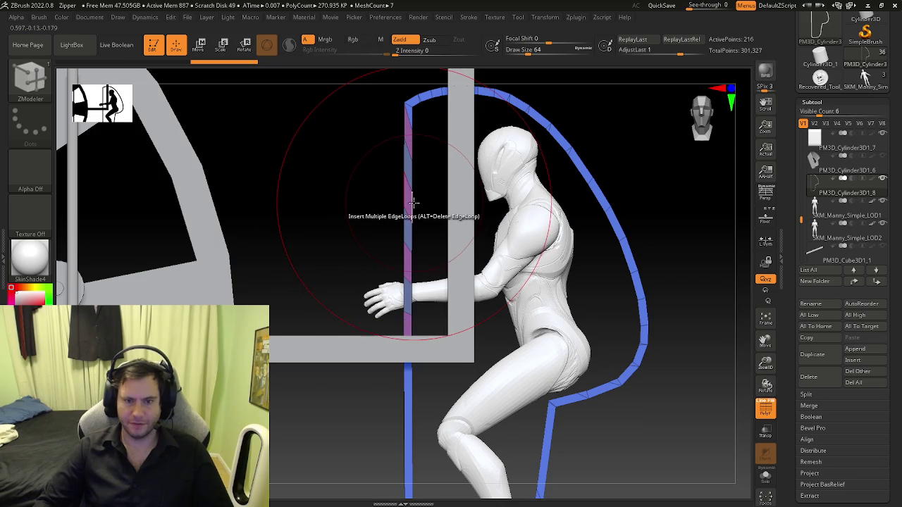
key(space)
click(295, 222)
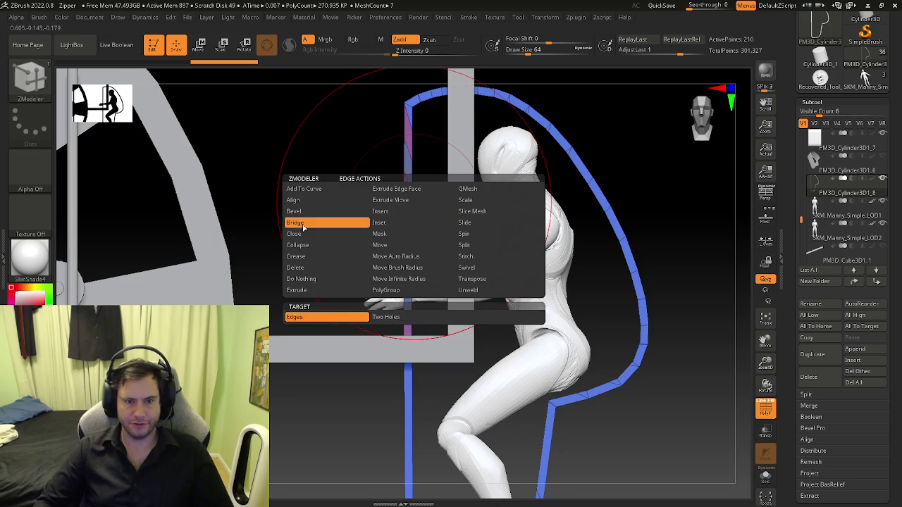
Step: Bridge the shell's front edge to its rear edge, then mask all but the new polygon
click(310, 317)
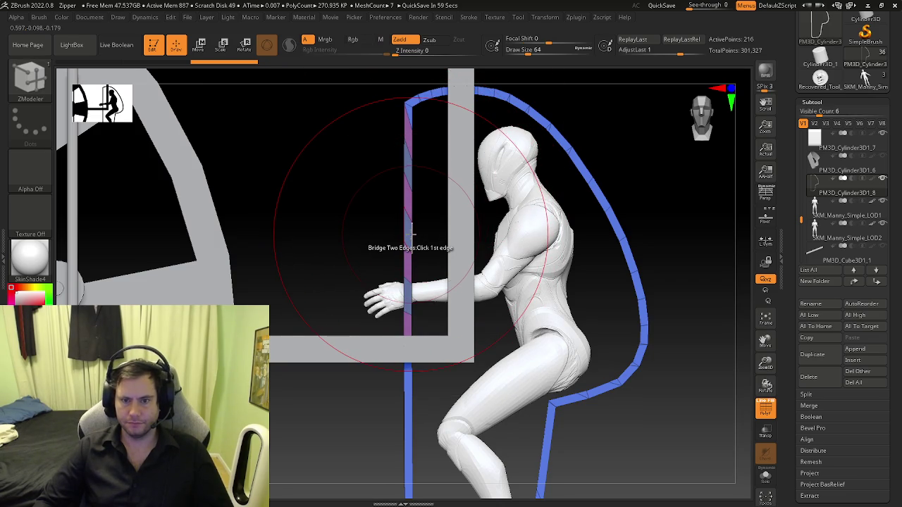
click(618, 227)
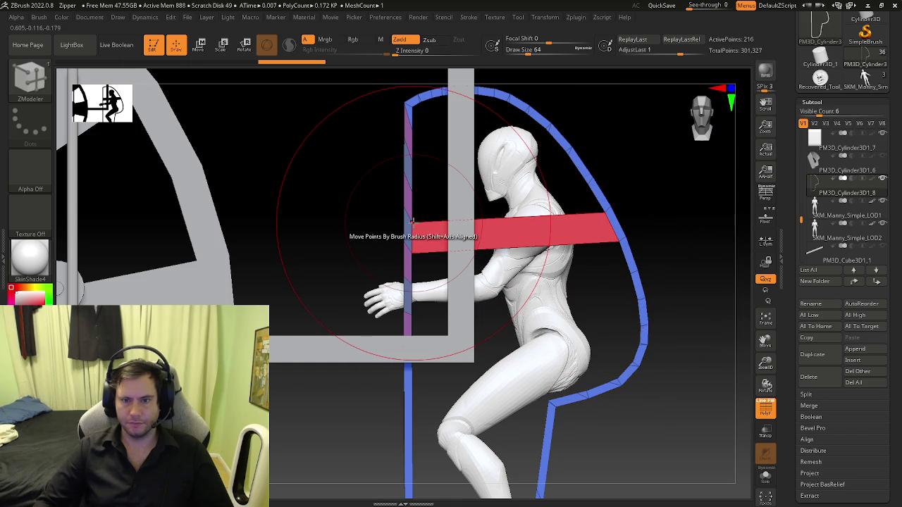
key(ctrl+z)
click(409, 263)
click(620, 257)
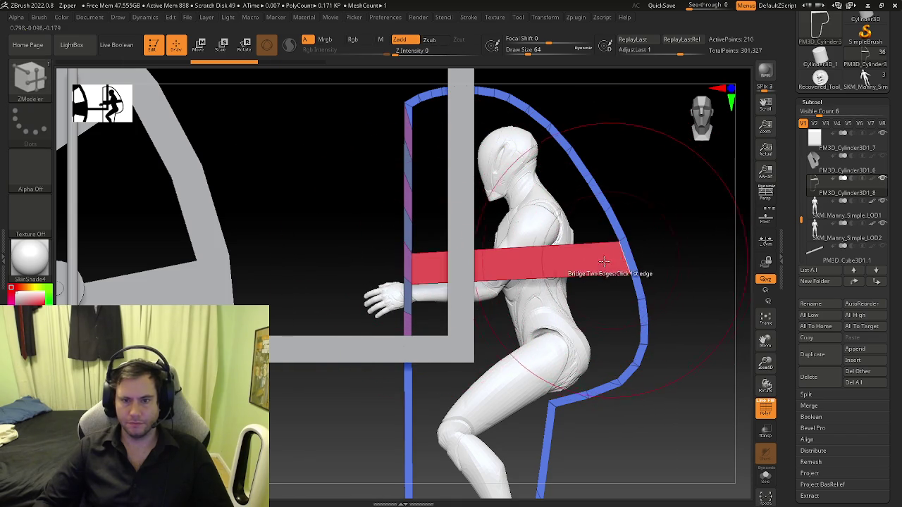
scroll(421, 265, up, 3)
right_drag(421, 265, 408, 266)
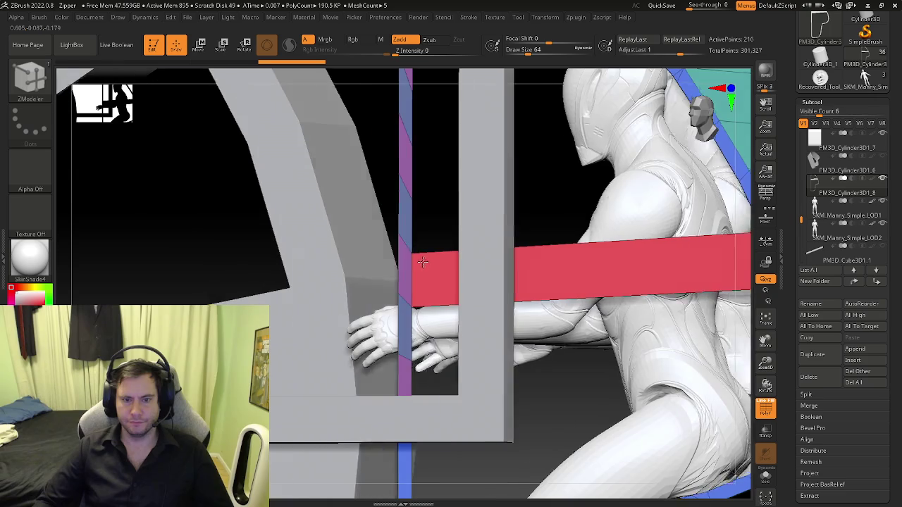
key(space)
click(456, 286)
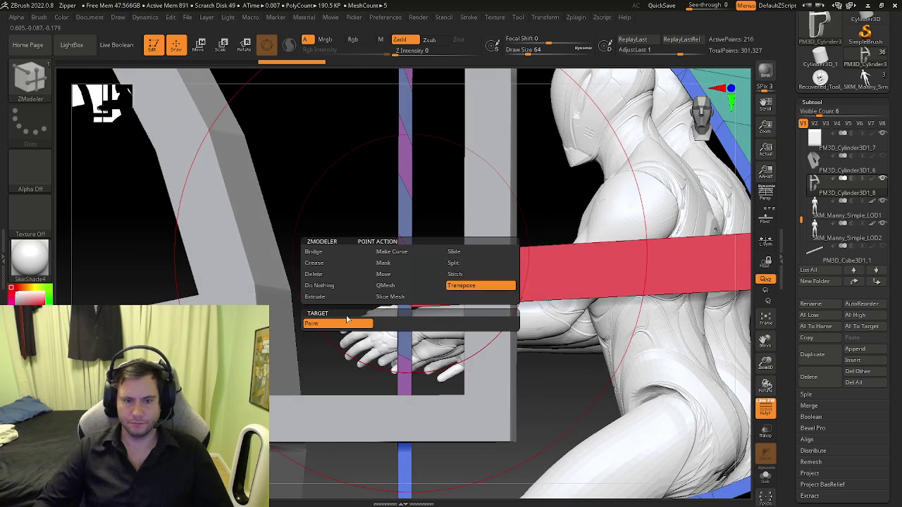
click(419, 253)
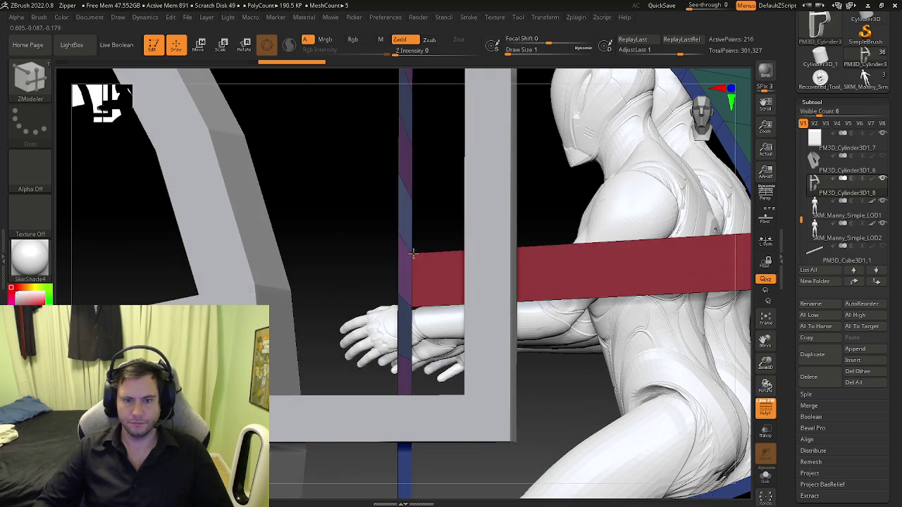
Step: Frame the ride front-on and nudge the red bridge polygon slightly upward
key(f)
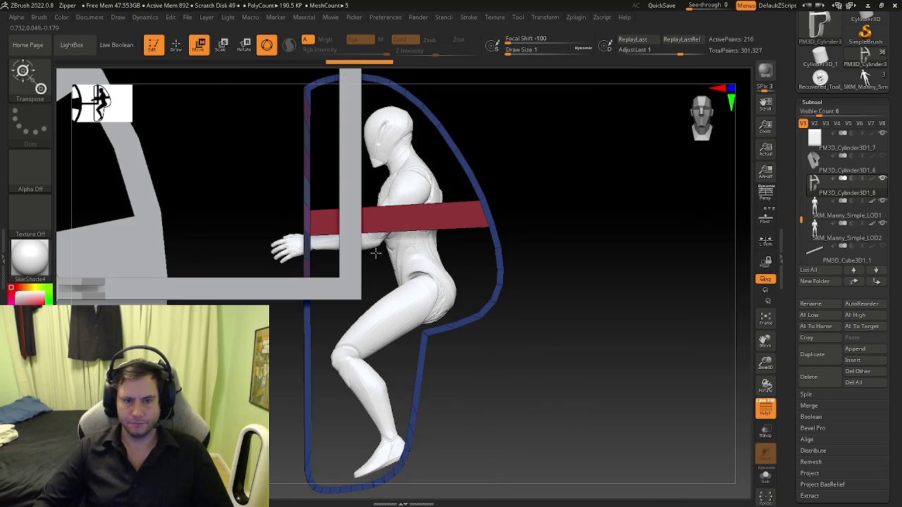
shift+drag(392, 245, 452, 252)
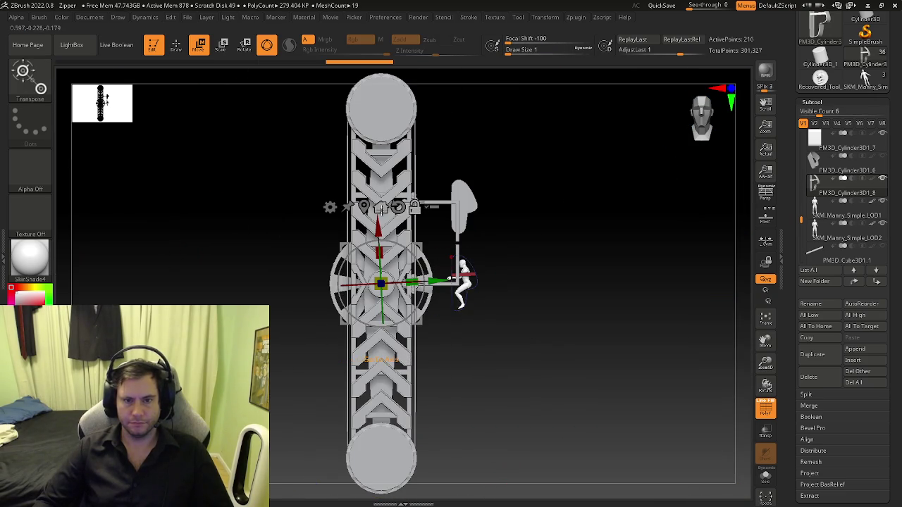
scroll(571, 307, up, 3)
scroll(626, 312, up, 3)
scroll(542, 303, up, 3)
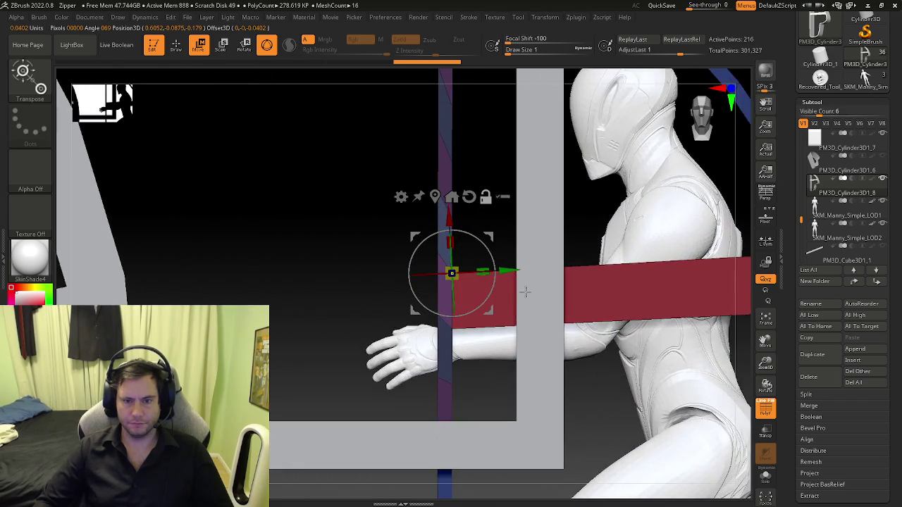
shift+drag(543, 303, 453, 346)
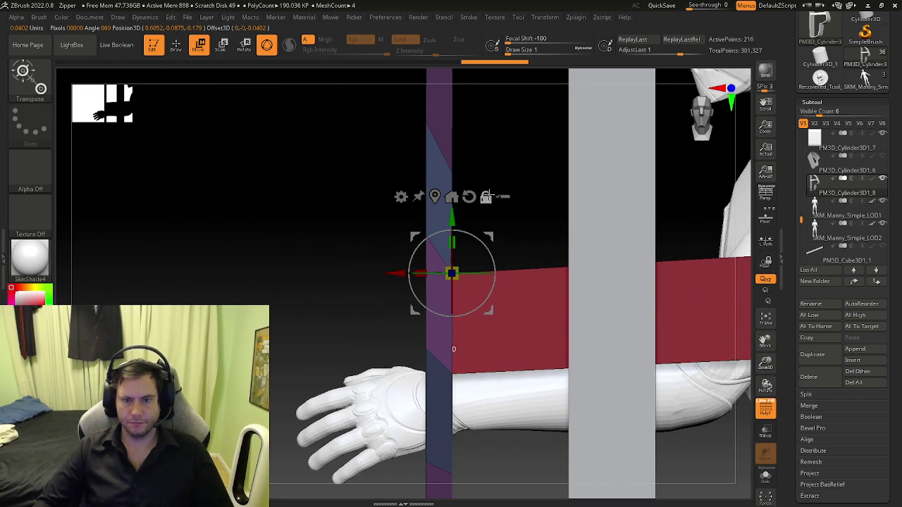
alt+drag(487, 195, 452, 263)
drag(389, 218, 393, 207)
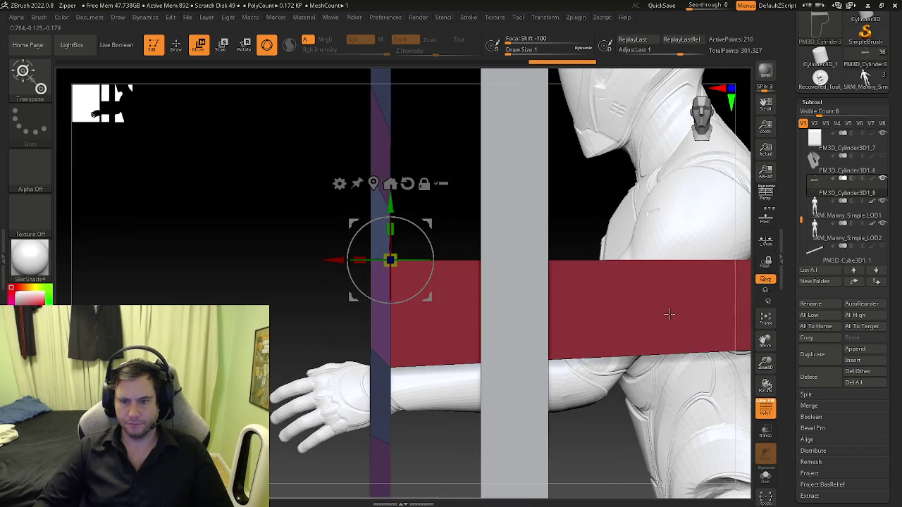
key(q)
Step: Reselect the ZModeler brush and bring up its edge actions
key(b)
key(z)
key(m)
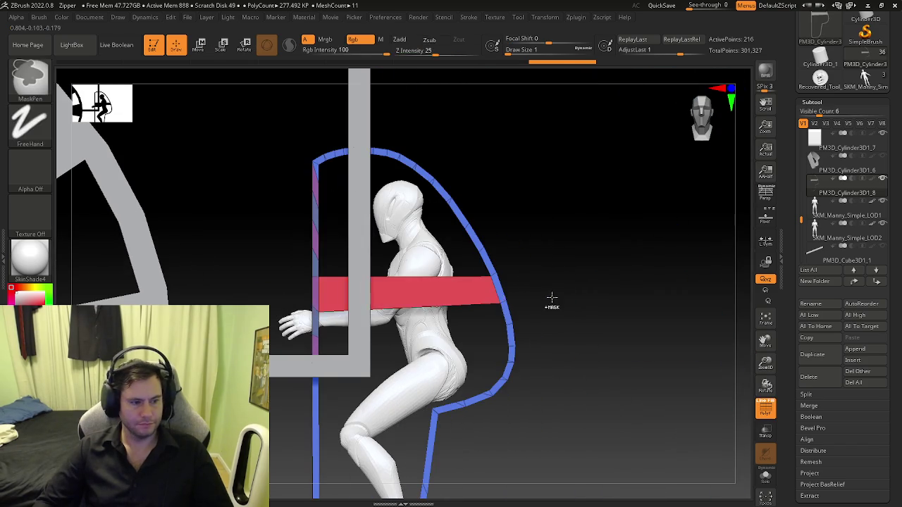
scroll(457, 304, up, 2)
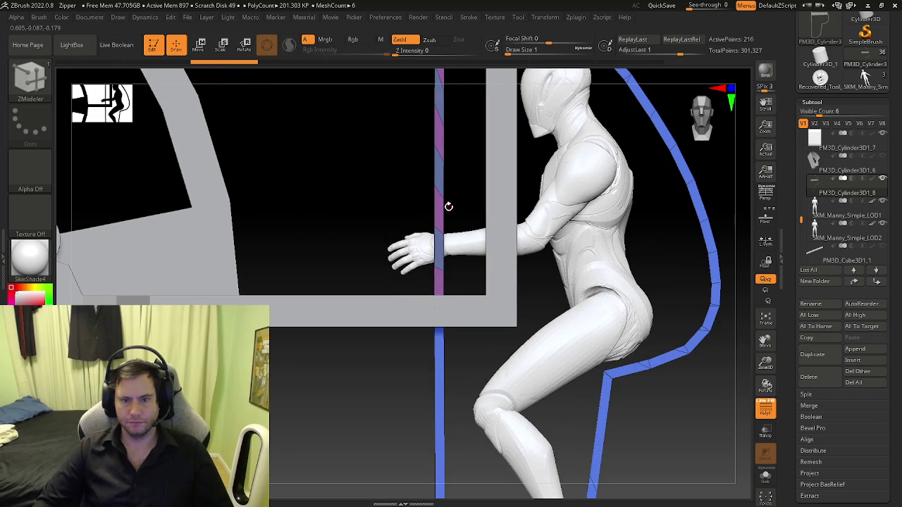
key(space)
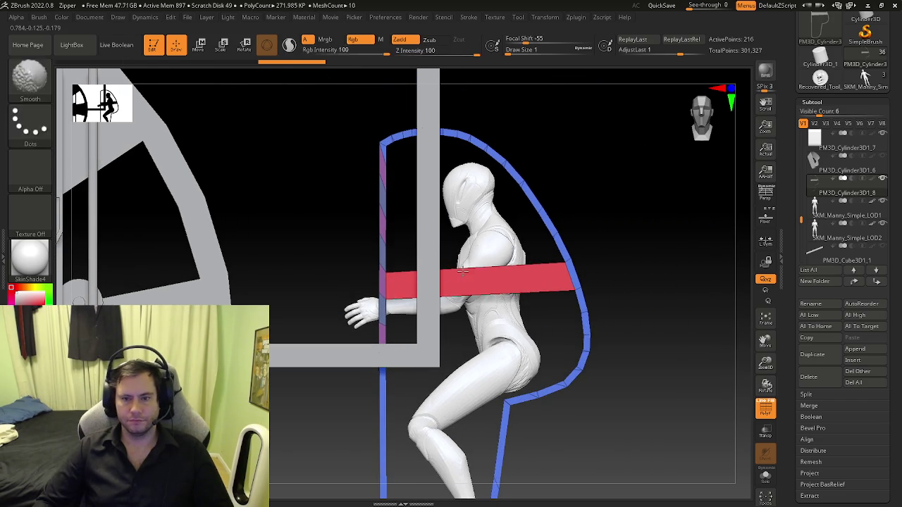
scroll(384, 280, up, 3)
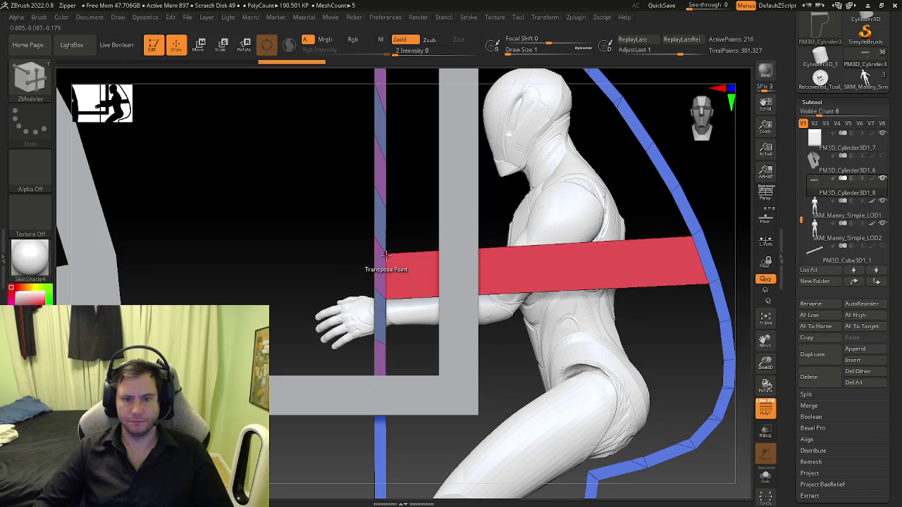
Step: Adjust the red-band shell with the Move gizmo, then Solo it and orbit around
key(w)
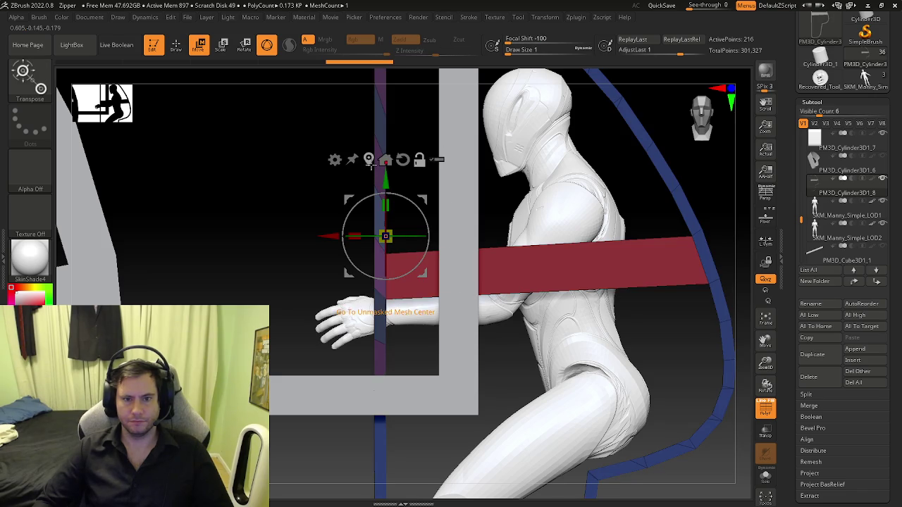
drag(372, 163, 402, 191)
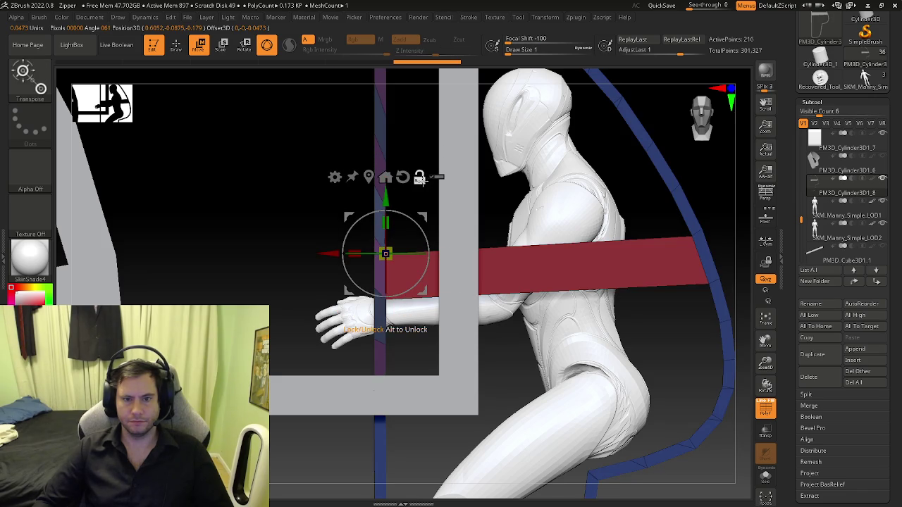
drag(389, 202, 395, 185)
ctrl+right_drag(462, 227, 526, 271)
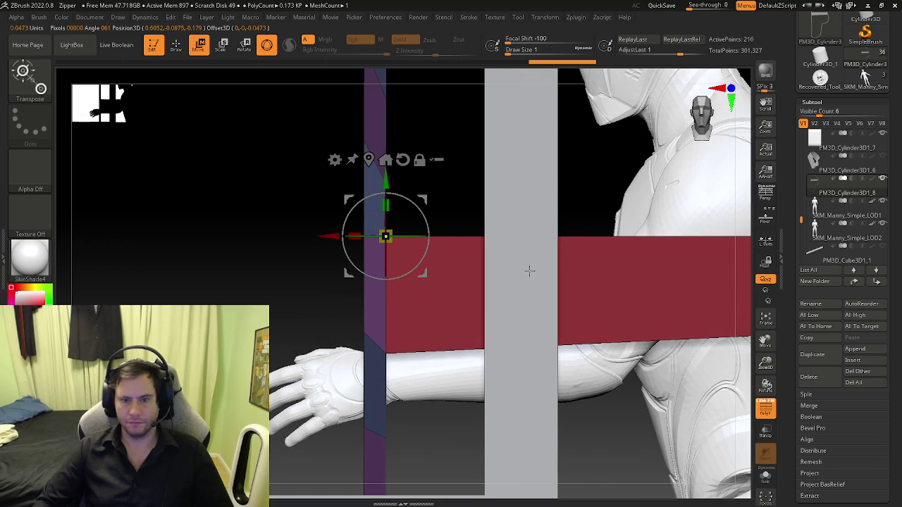
click(765, 476)
mouse_move(620, 303)
right_down()
mouse_move(590, 322)
mouse_move(541, 331)
right_up()
Step: Turn Solo off, hide polygroup colours, and rotate to a side view of the capsule
key(q)
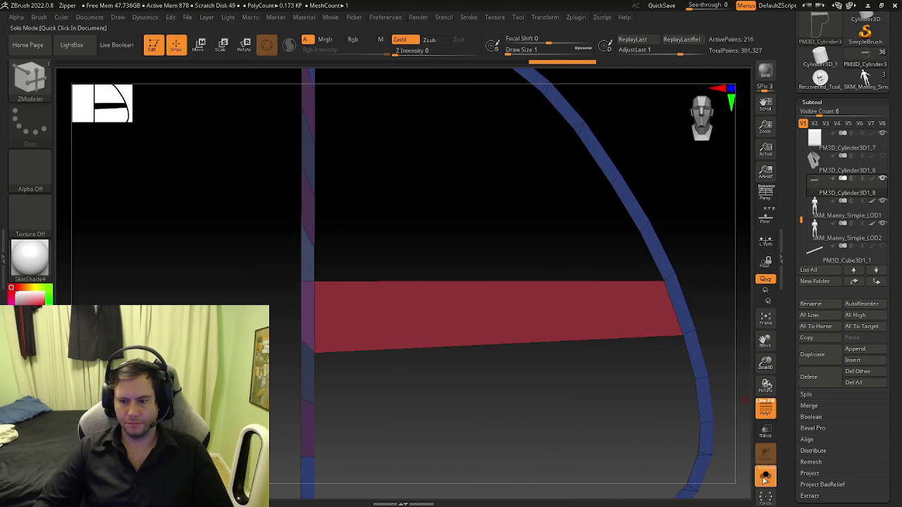
click(766, 477)
key(shift+f)
right_drag(599, 328, 567, 277)
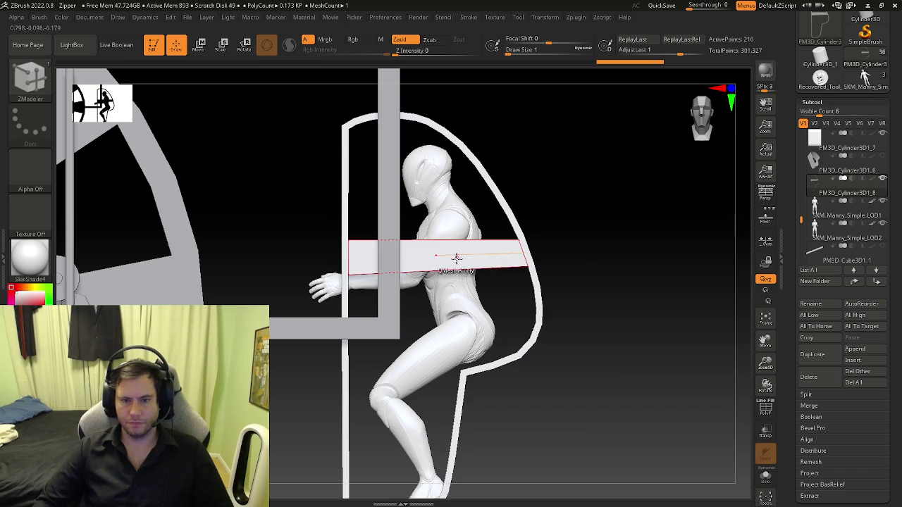
Step: Close the shell's side hole with a Convex Hole cap and settle it into a simple fan
key(space)
click(362, 239)
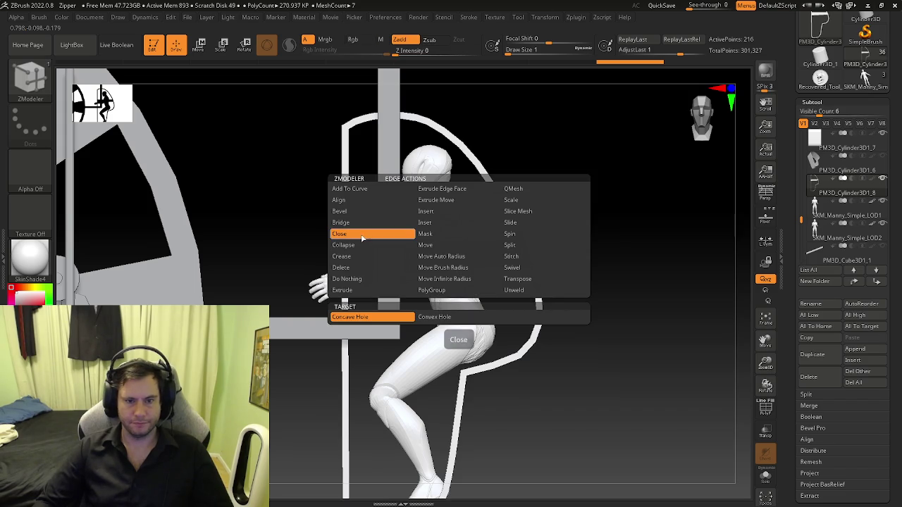
click(434, 317)
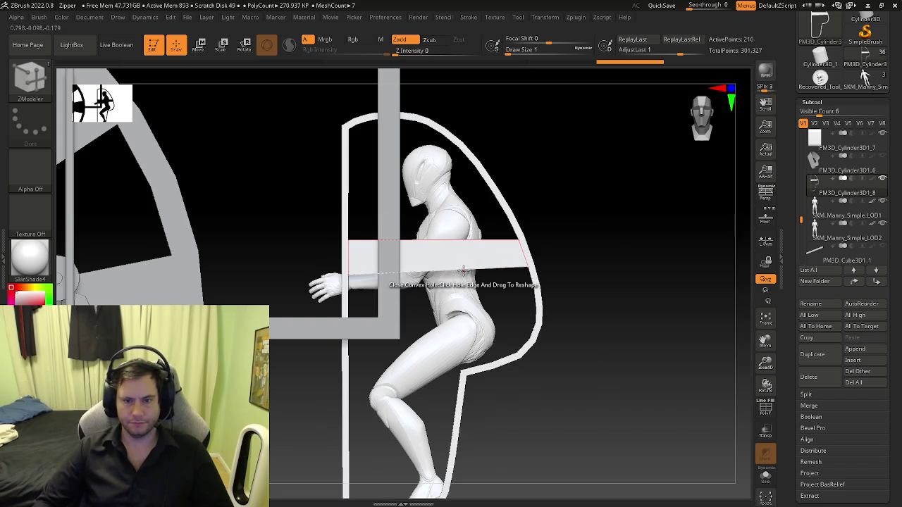
click(462, 269)
drag(434, 328, 442, 440)
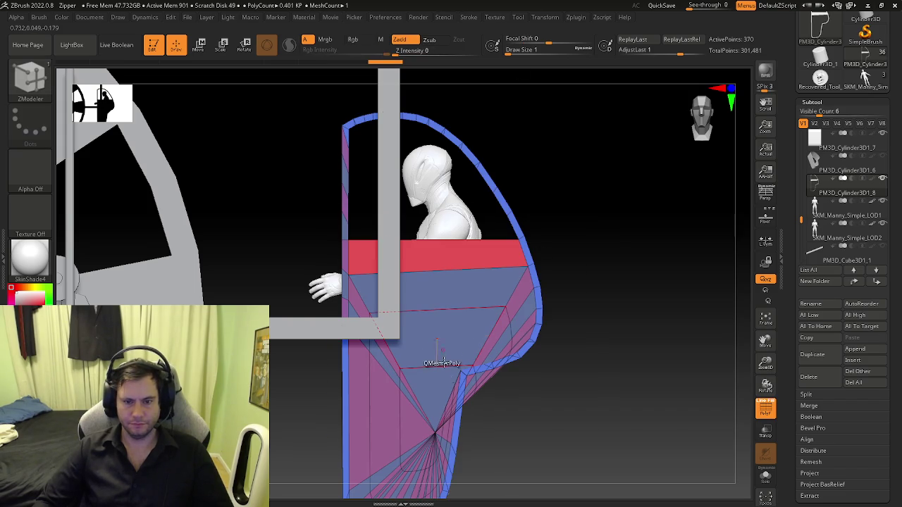
alt+right_drag(443, 440, 442, 377)
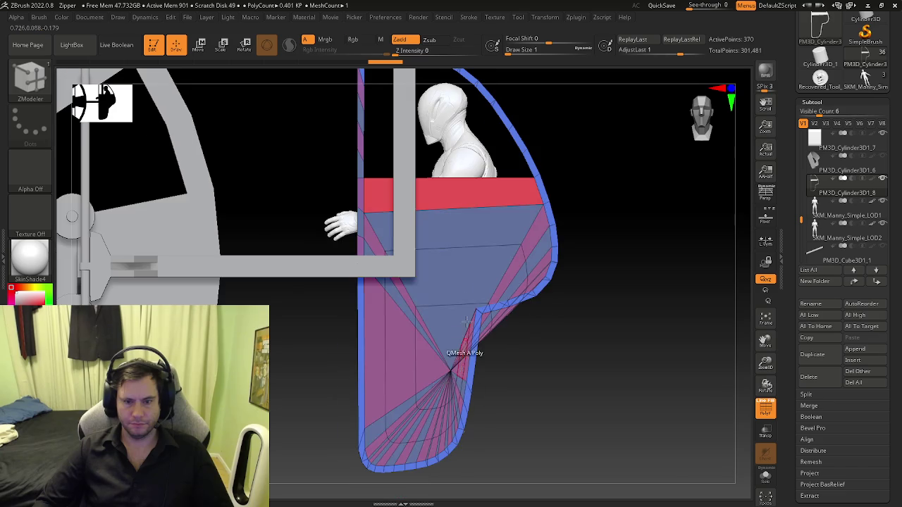
click(447, 205)
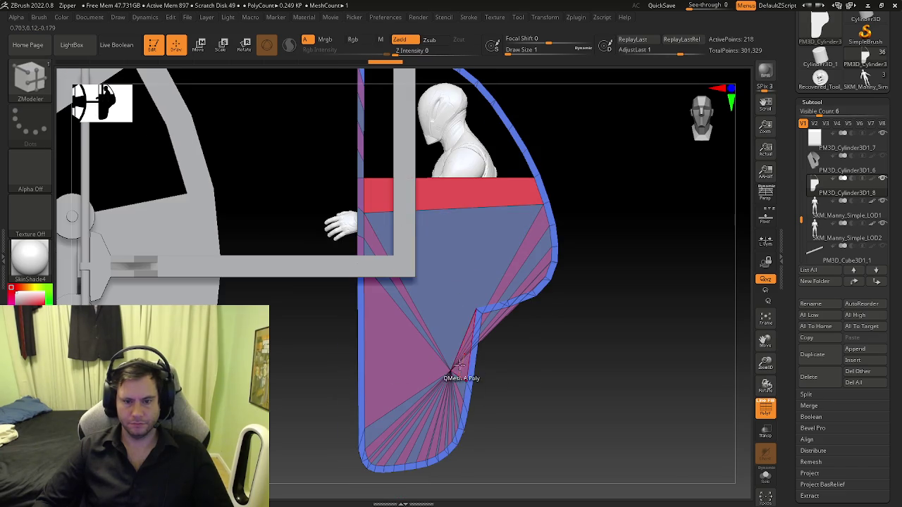
key(space)
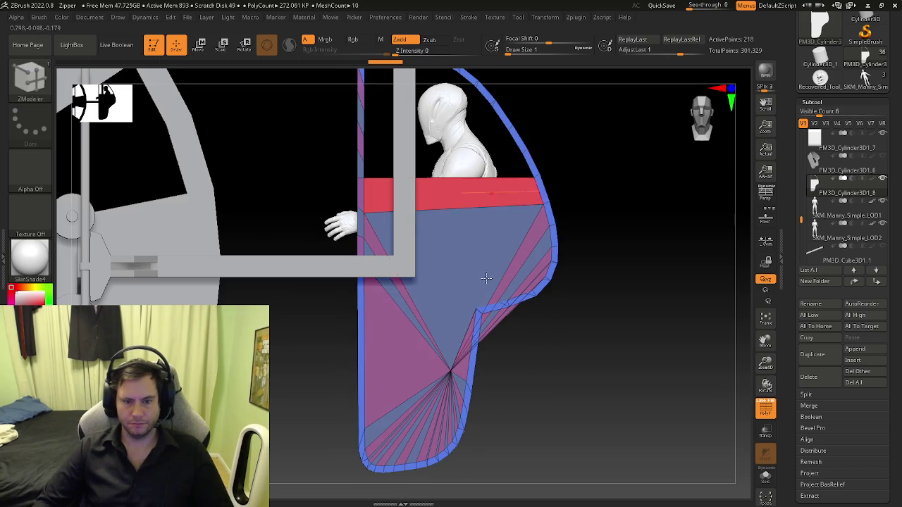
Step: Move the cap's fan centre up and left to the frame's inner corner with the gizmo
key(w)
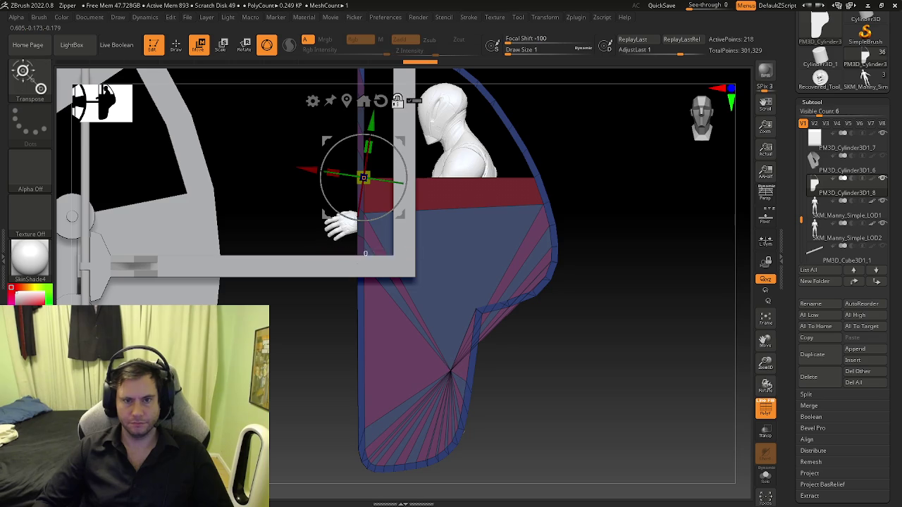
click(345, 100)
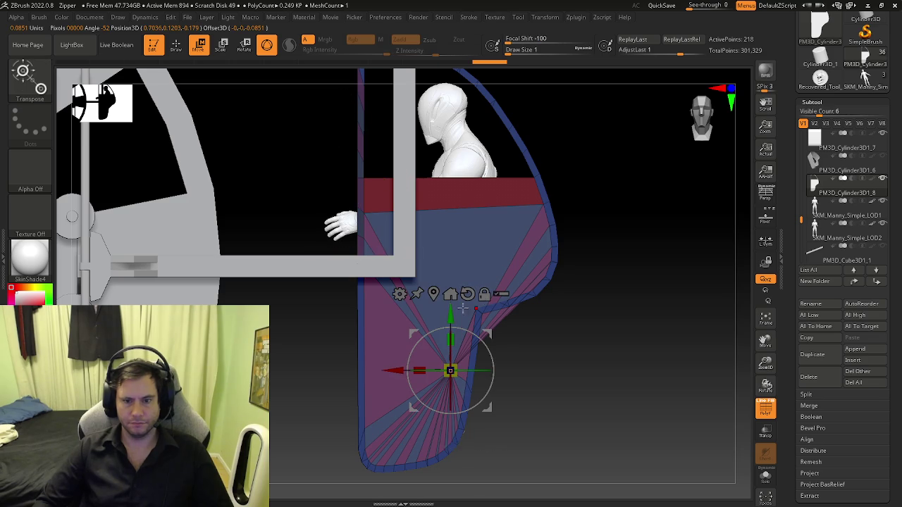
drag(451, 312, 451, 206)
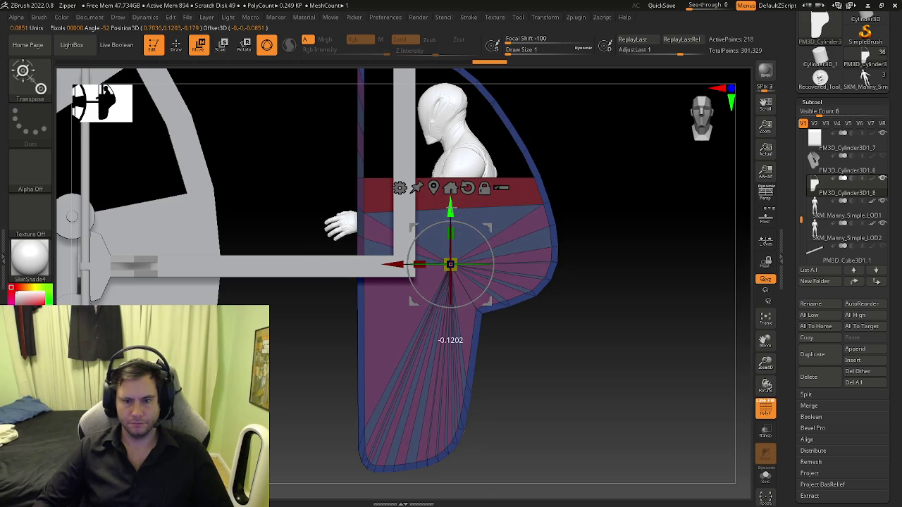
drag(403, 265, 368, 274)
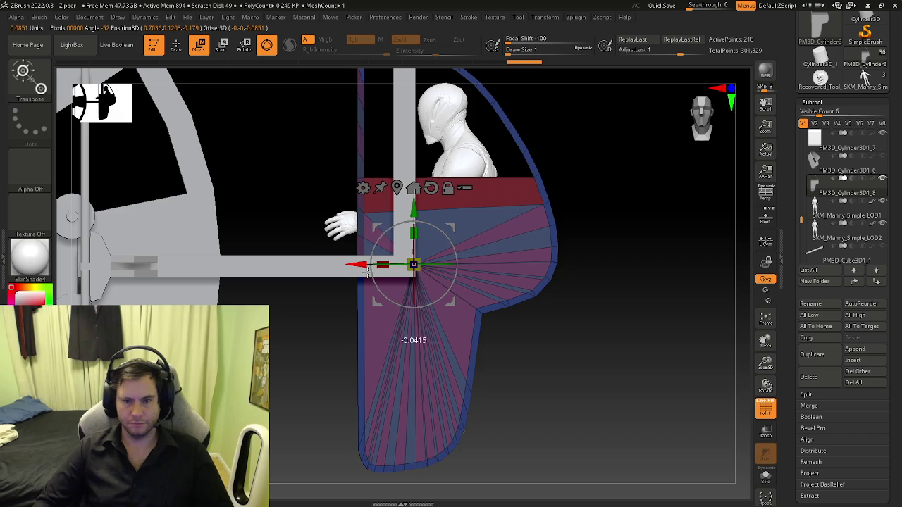
key(q)
mouse_move(584, 161)
right_down()
mouse_move(546, 255)
mouse_move(599, 253)
mouse_move(486, 257)
mouse_move(448, 147)
right_up()
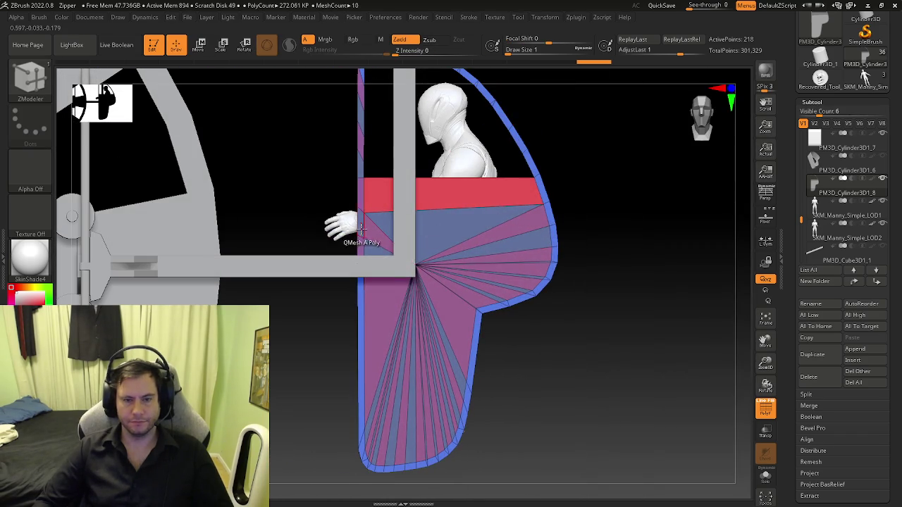
mouse_move(361, 227)
right_down()
mouse_move(428, 218)
mouse_move(366, 228)
mouse_move(388, 200)
mouse_move(699, 198)
right_up()
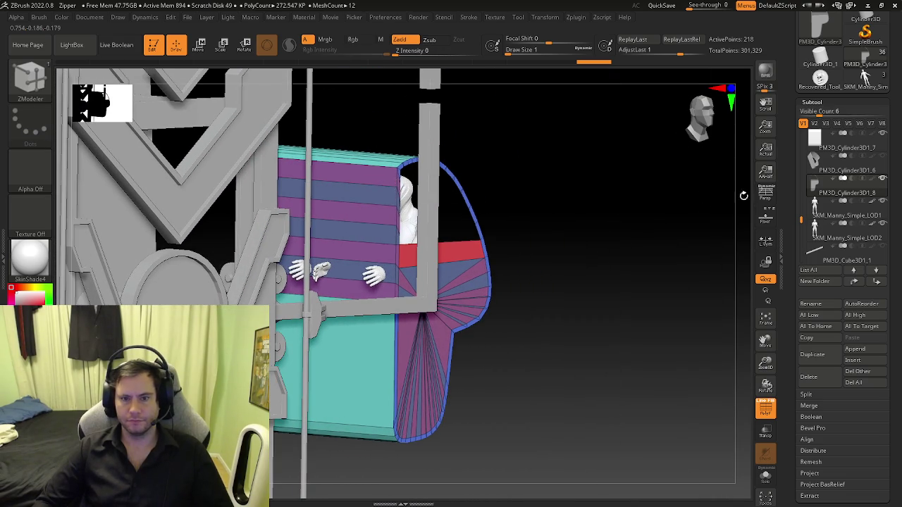
click(815, 162)
Step: Delete the PM3D_Cylinder3D1_6 subtool and Solo the striped shell for a three-quarter view
click(805, 372)
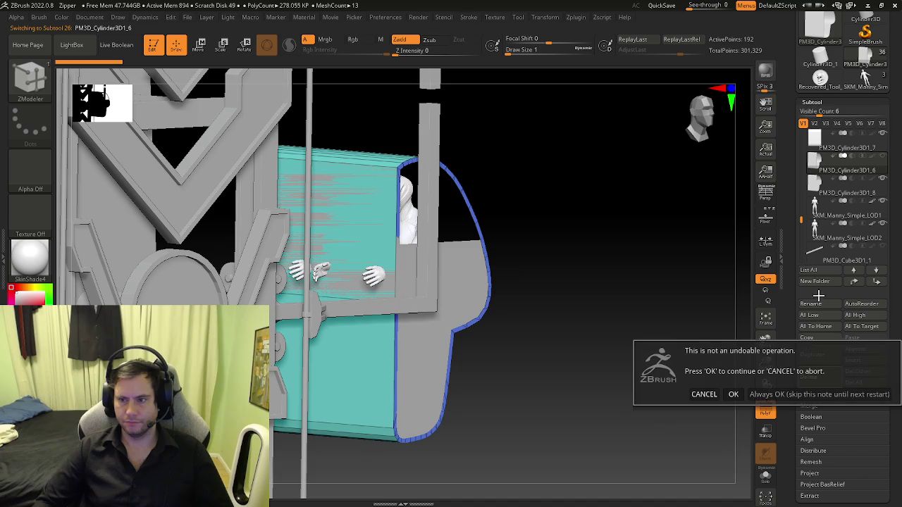
click(786, 395)
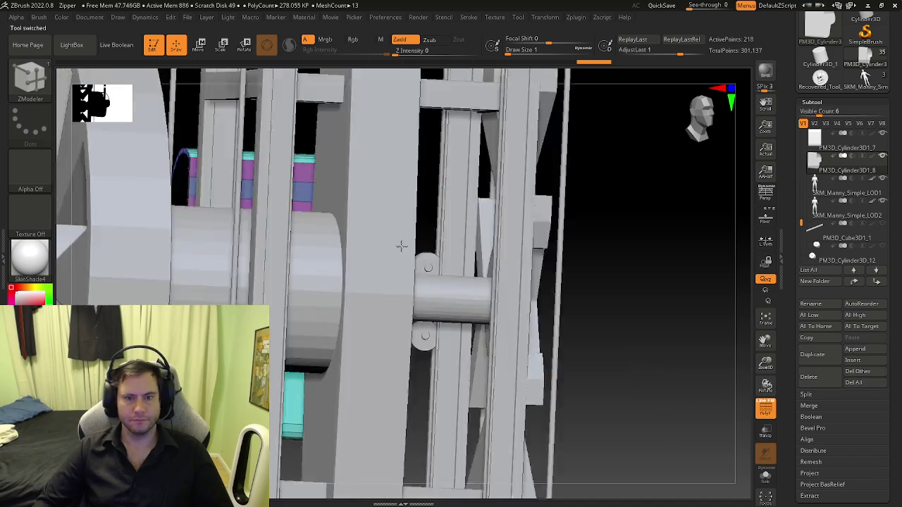
drag(504, 225, 775, 454)
click(767, 475)
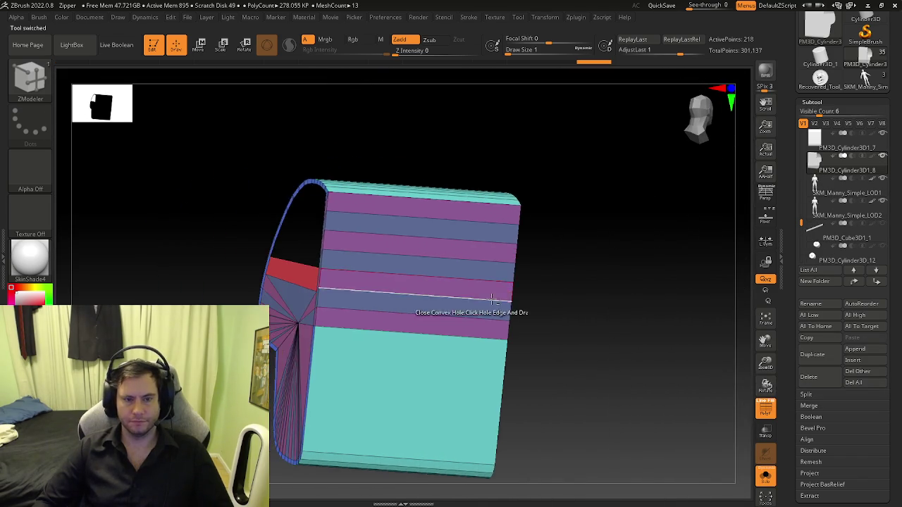
mouse_move(325, 211)
mouse_down()
mouse_move(336, 246)
mouse_move(337, 224)
mouse_up()
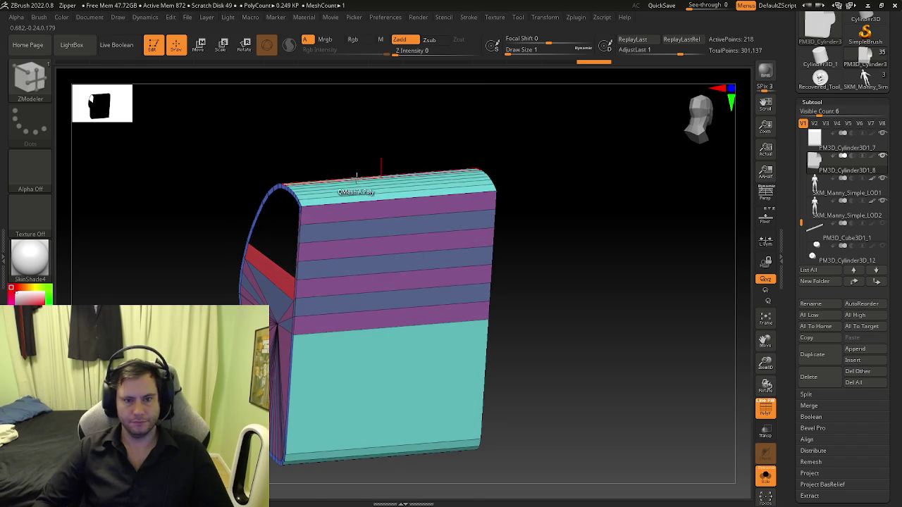
Step: Insert a single vertical edge loop across the shell with ZModeler's Insert EdgeLoop
shift+drag(356, 176, 366, 185)
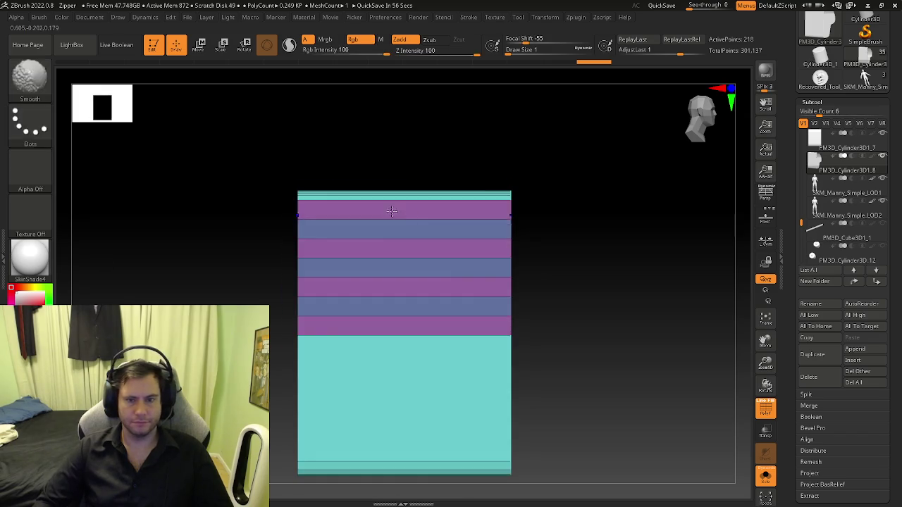
mouse_move(350, 305)
mouse_down()
mouse_move(507, 209)
mouse_move(473, 217)
mouse_move(467, 198)
mouse_up()
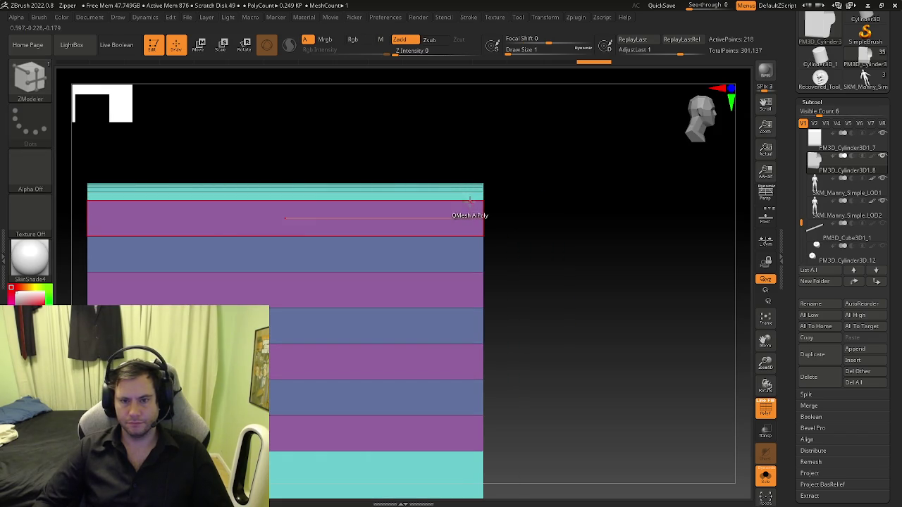
key(space)
click(434, 214)
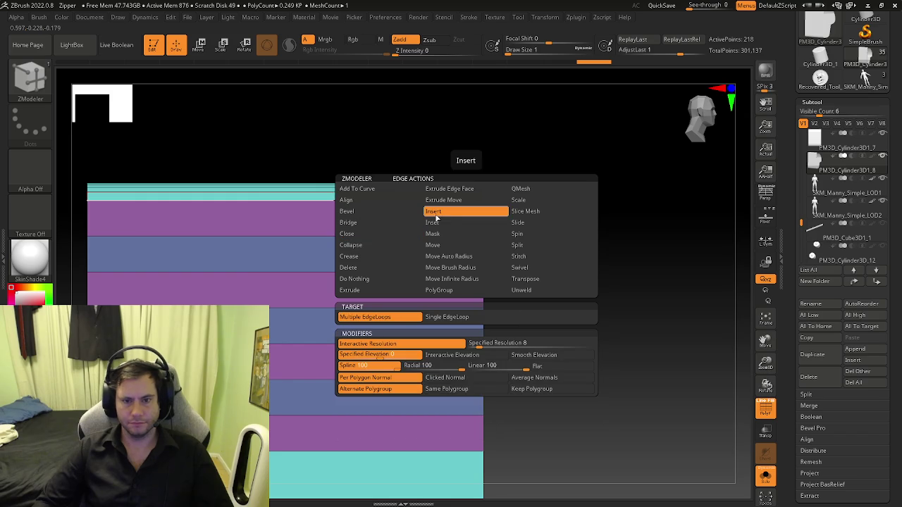
click(442, 318)
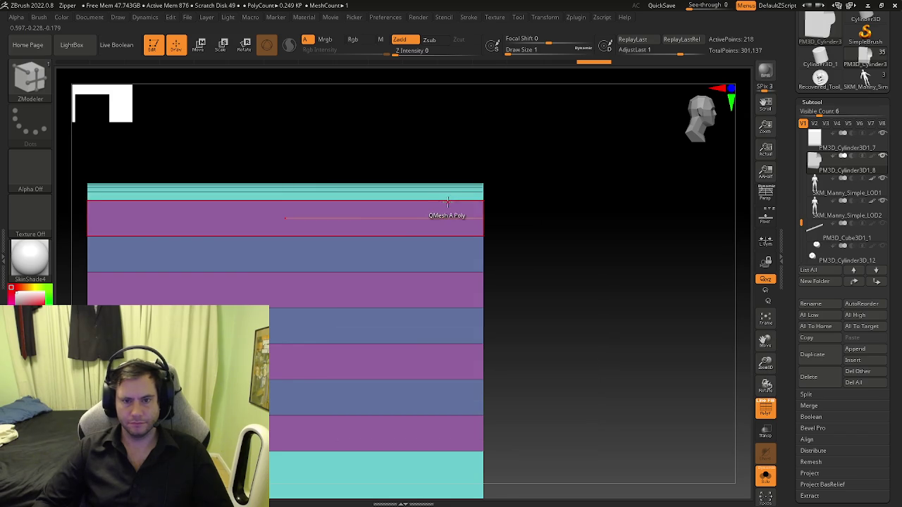
click(469, 213)
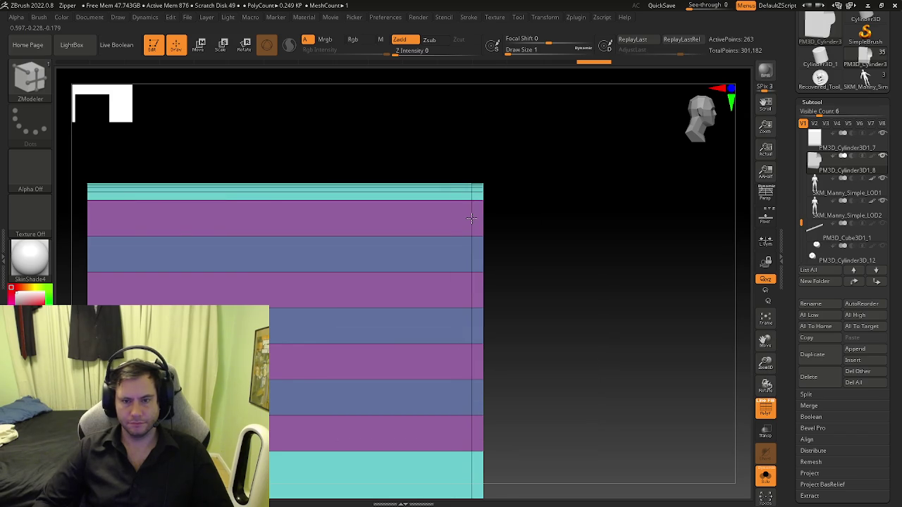
mouse_move(472, 218)
right_down()
mouse_move(465, 235)
mouse_move(390, 236)
mouse_move(493, 250)
right_up()
Step: Reselect the ZModeler brush and undo the vertical edge loop
key(b)
key(Escape)
key(b)
key(z)
key(m)
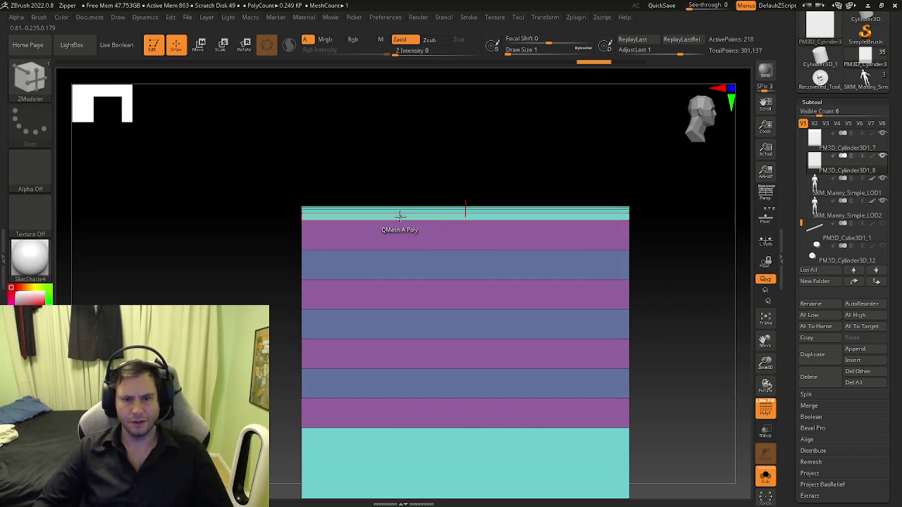
key(ctrl+z)
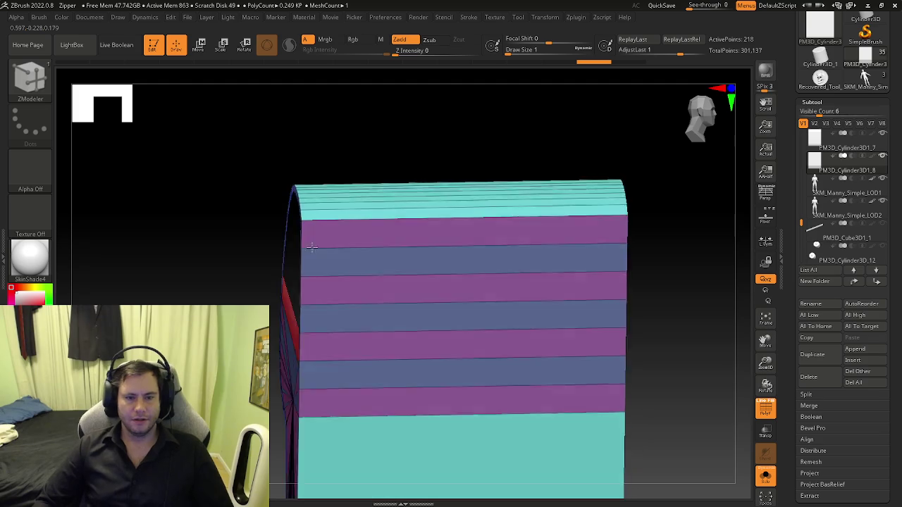
Step: Insert a new edge loop across the shell's top and snap to the front view
right_drag(329, 221, 314, 246)
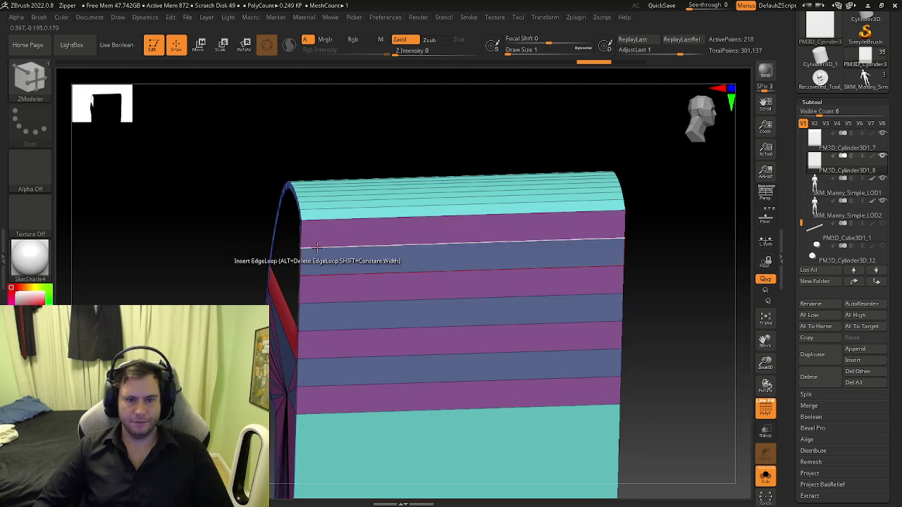
click(316, 251)
key(ctrl)
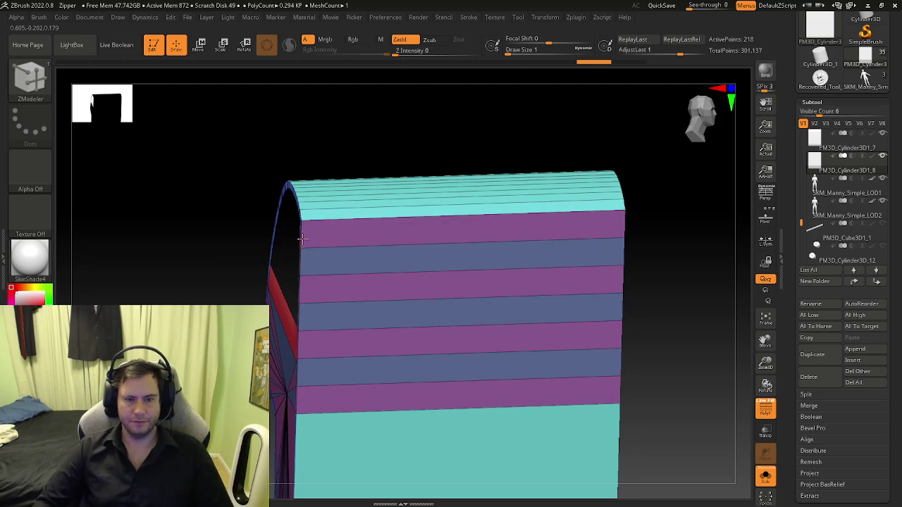
shift+right_drag(315, 217, 317, 236)
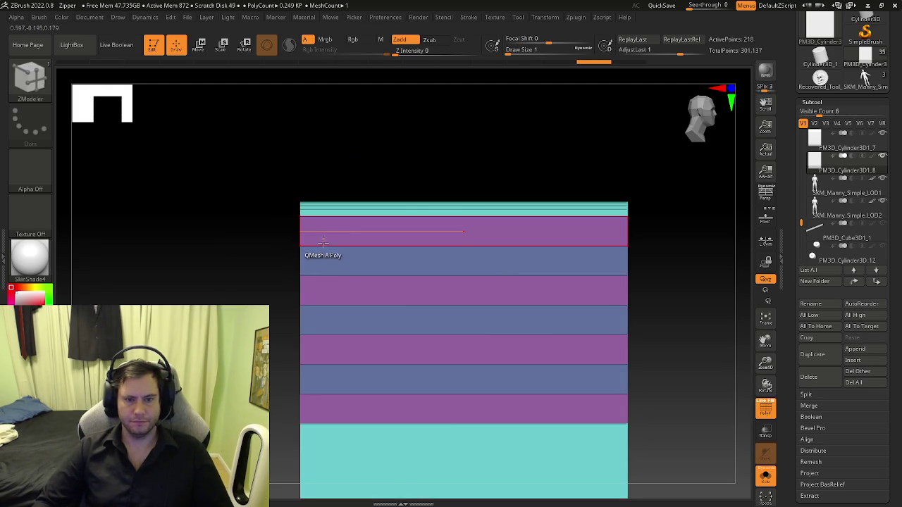
key(space)
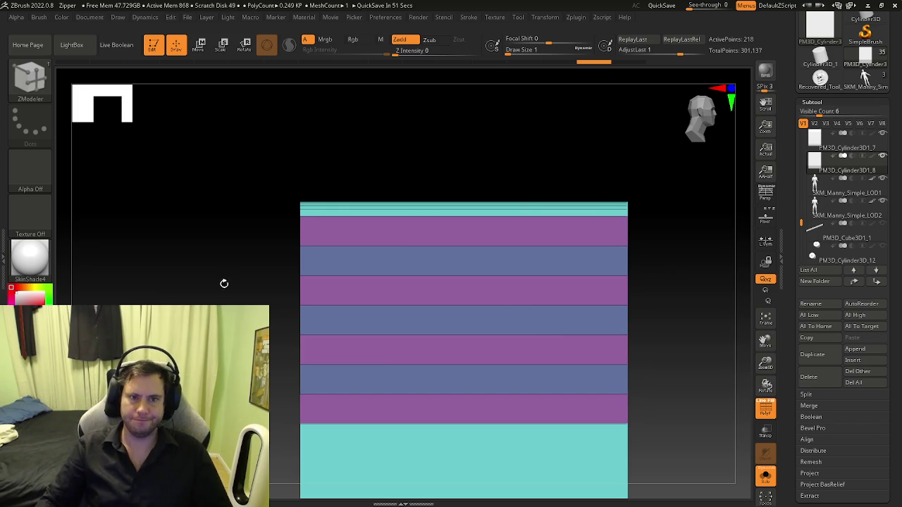
shift+right_drag(464, 226, 389, 204)
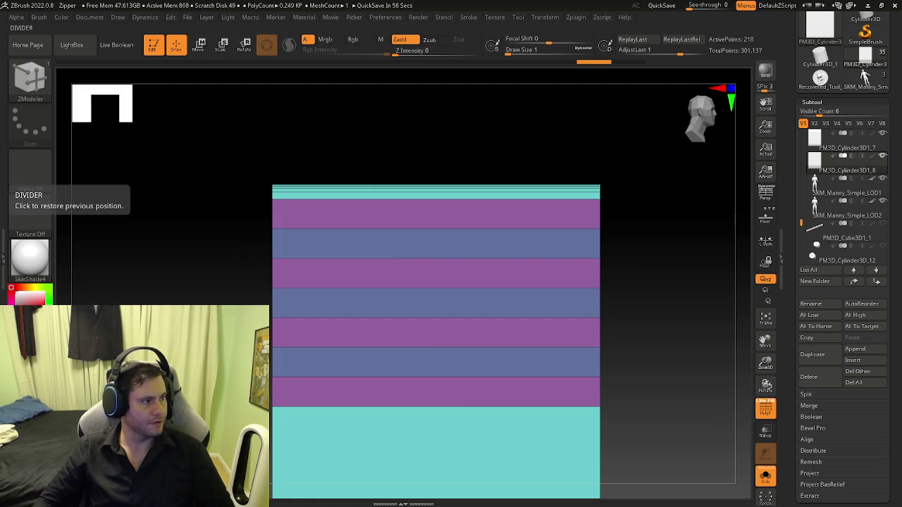
Step: Bring the browser over ZBrush, maximized, and scroll down the artist's ArtStation portfolio
key(alt+Tab)
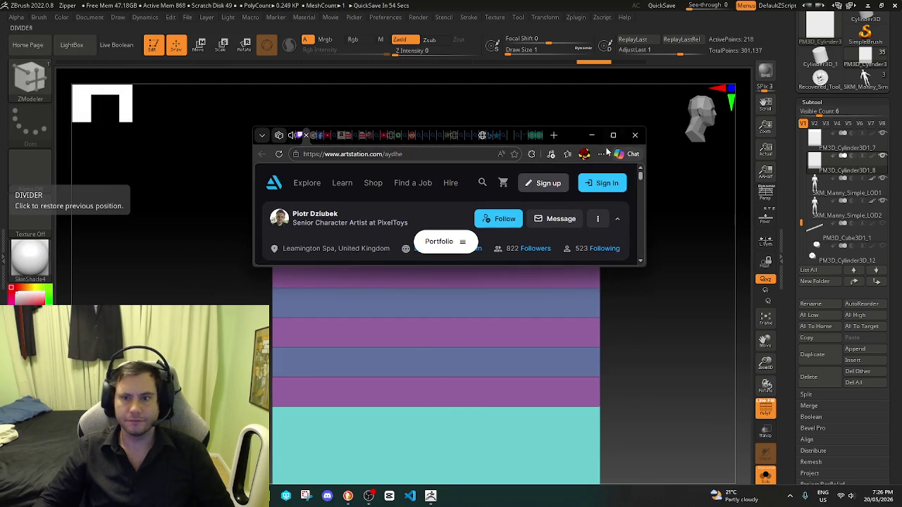
click(613, 137)
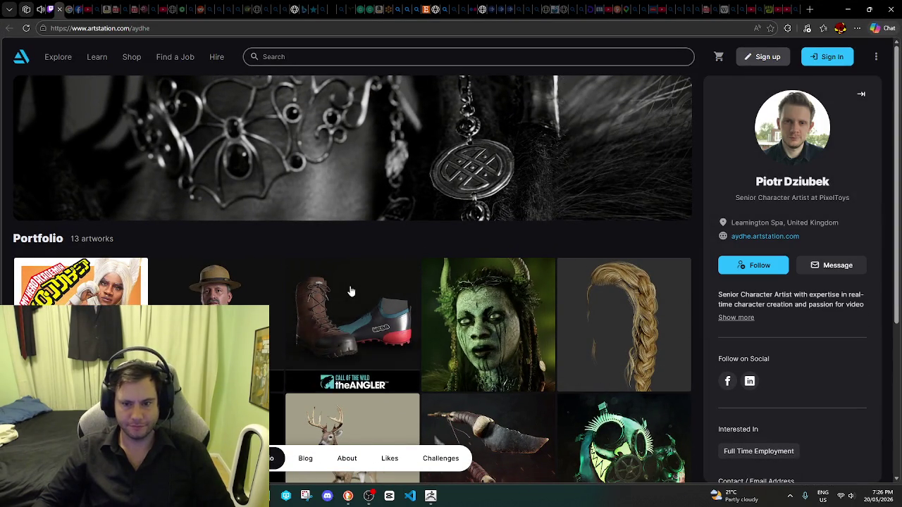
scroll(331, 276, down, 1)
ctrl+scroll(507, 286, down, 1)
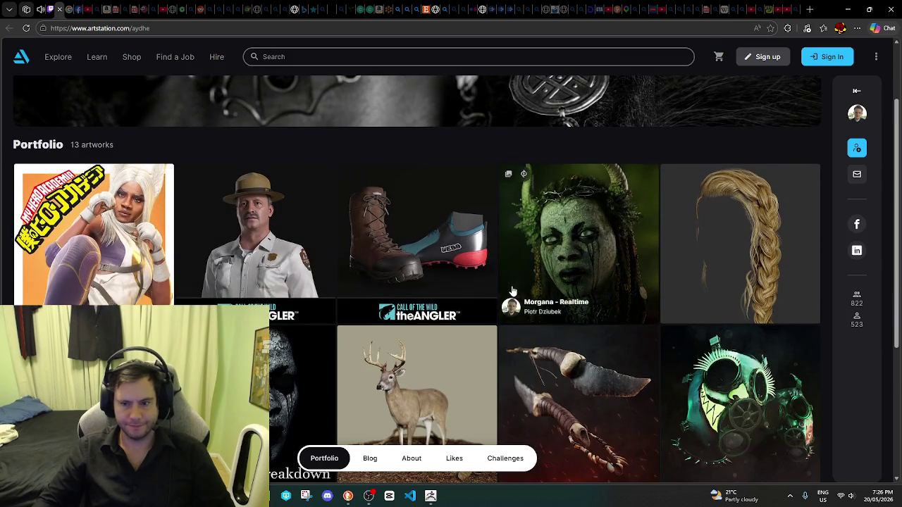
ctrl+scroll(512, 290, down, 1)
scroll(493, 233, down, 1)
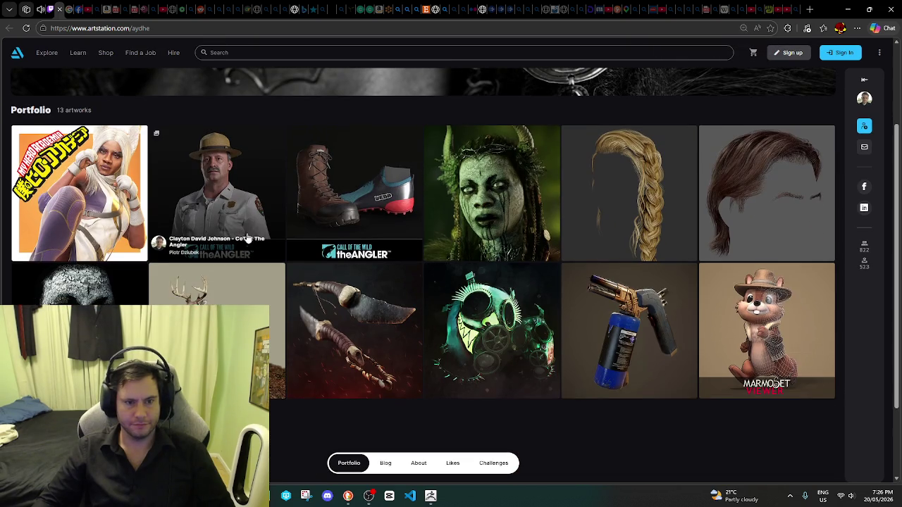
Step: Browse up and down through the portfolio's 13 artworks
scroll(489, 222, up, 1)
scroll(486, 214, down, 1)
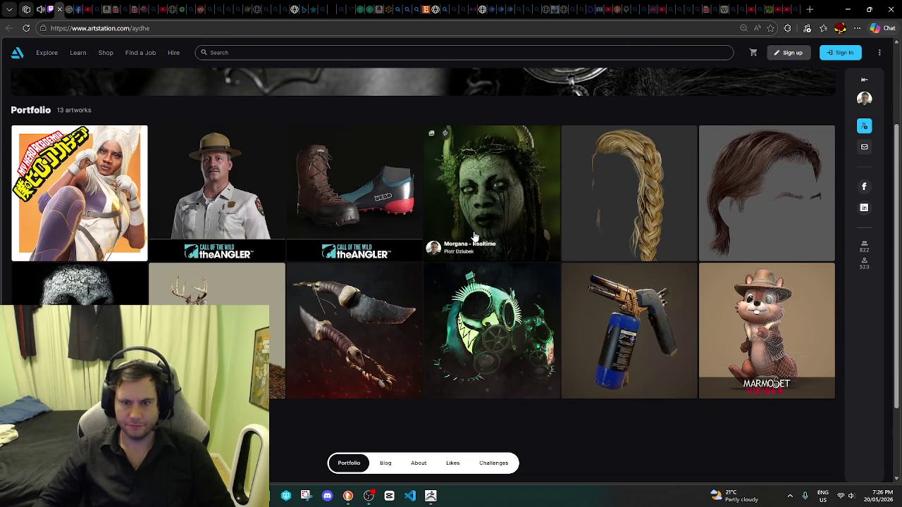
scroll(291, 291, down, 2)
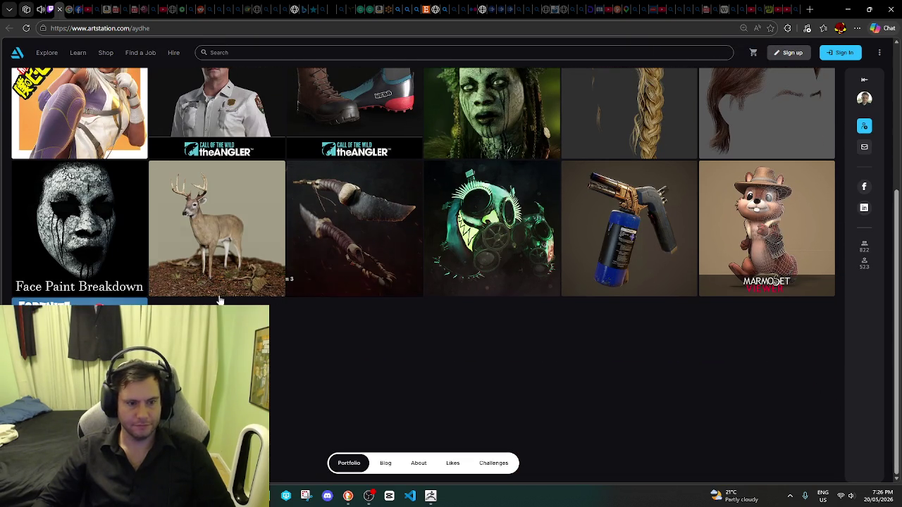
scroll(245, 293, up, 2)
scroll(241, 278, down, 1)
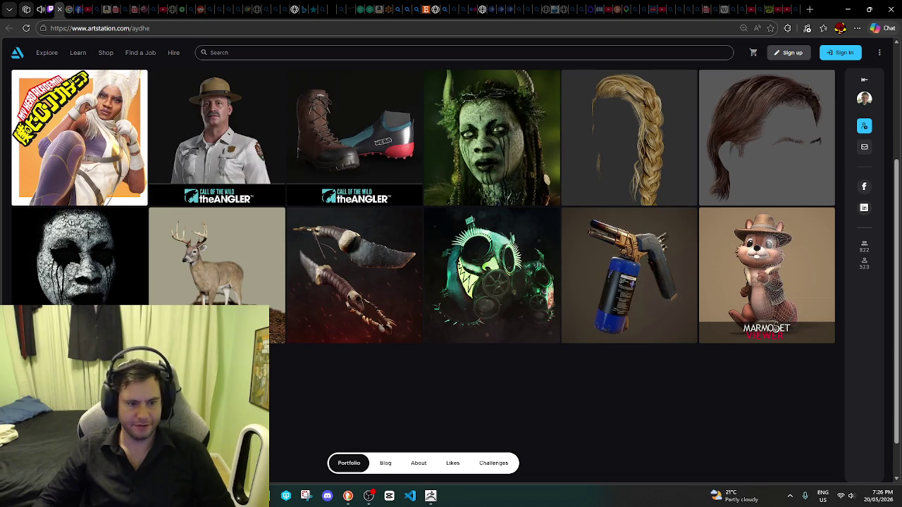
scroll(247, 277, down, 1)
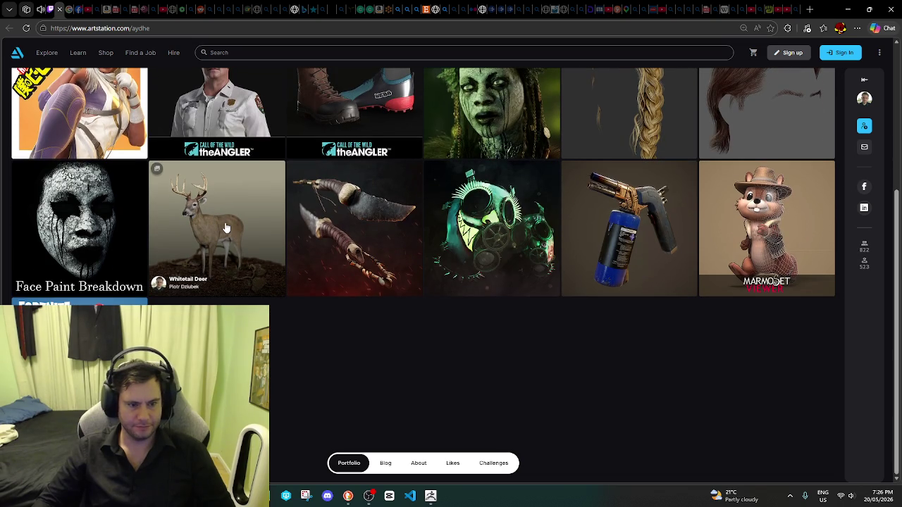
scroll(226, 227, up, 1)
Step: Glance at the Twitch streaming tab, then return to the ArtStation portfolio tab
scroll(240, 226, up, 1)
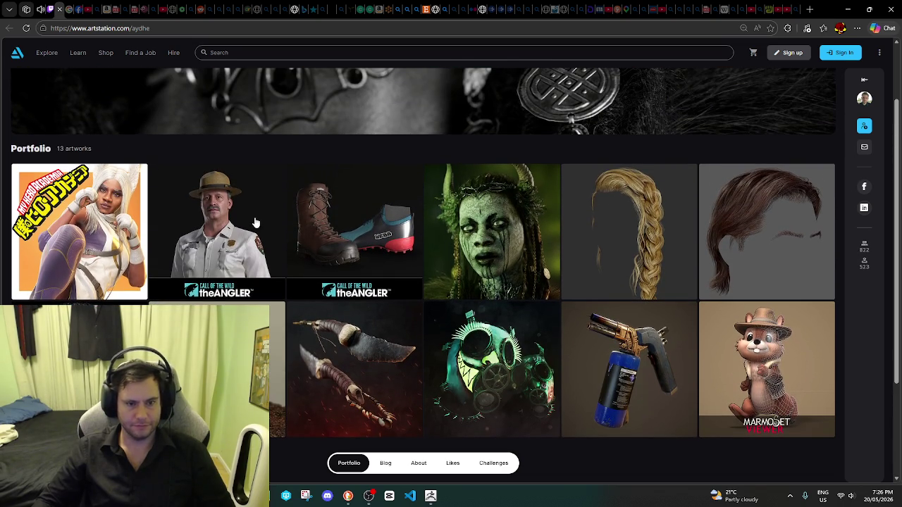
scroll(139, 296, down, 2)
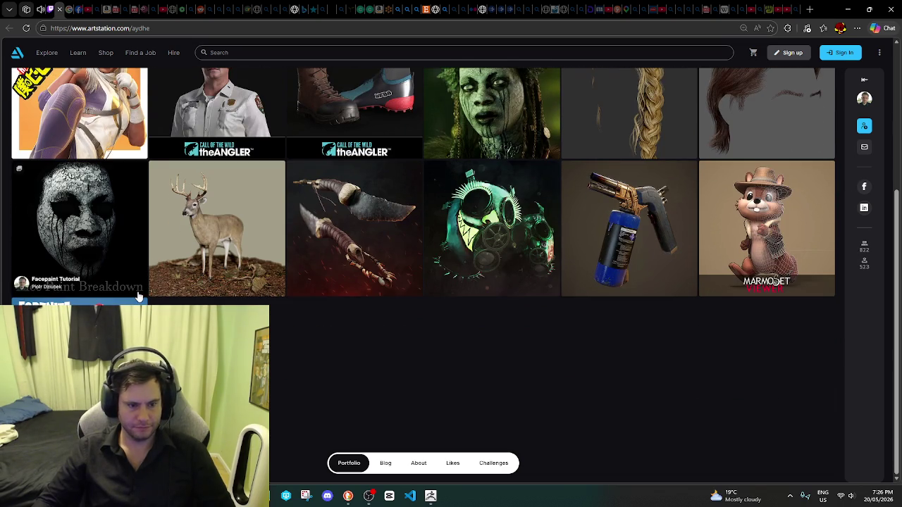
scroll(229, 252, up, 1)
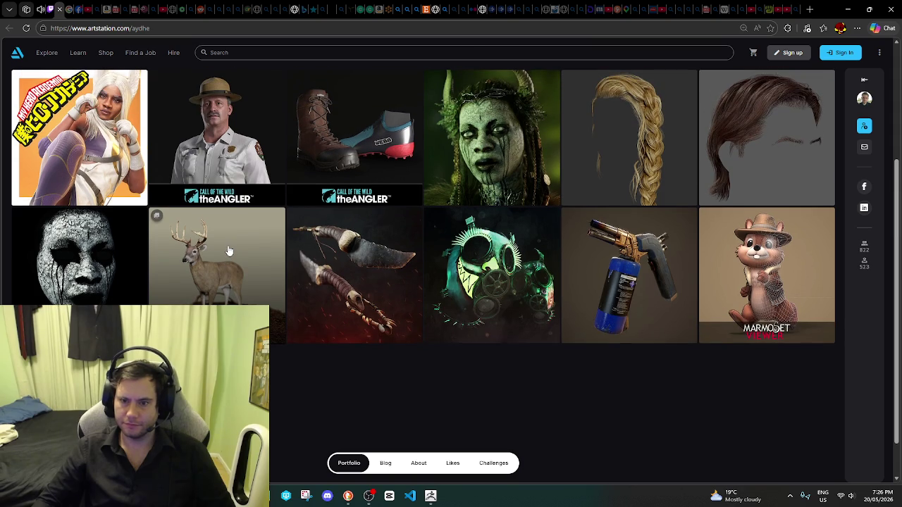
scroll(260, 253, up, 2)
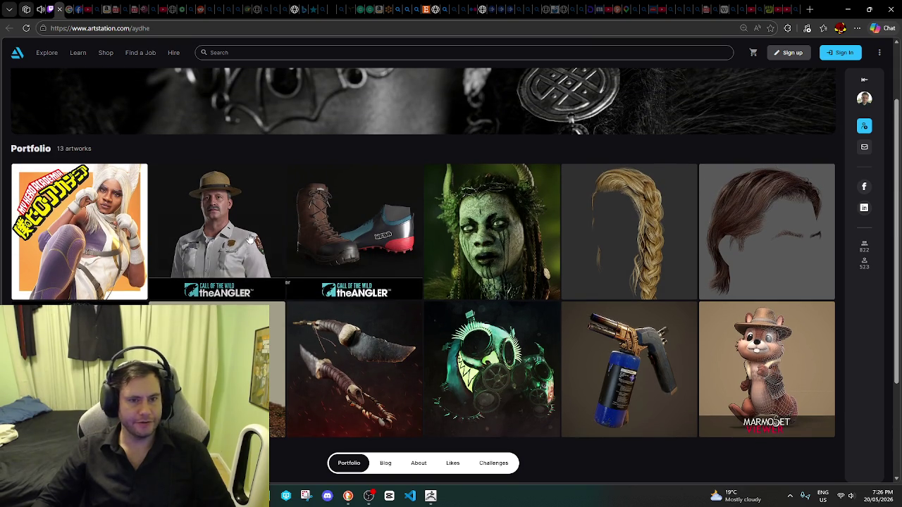
click(50, 10)
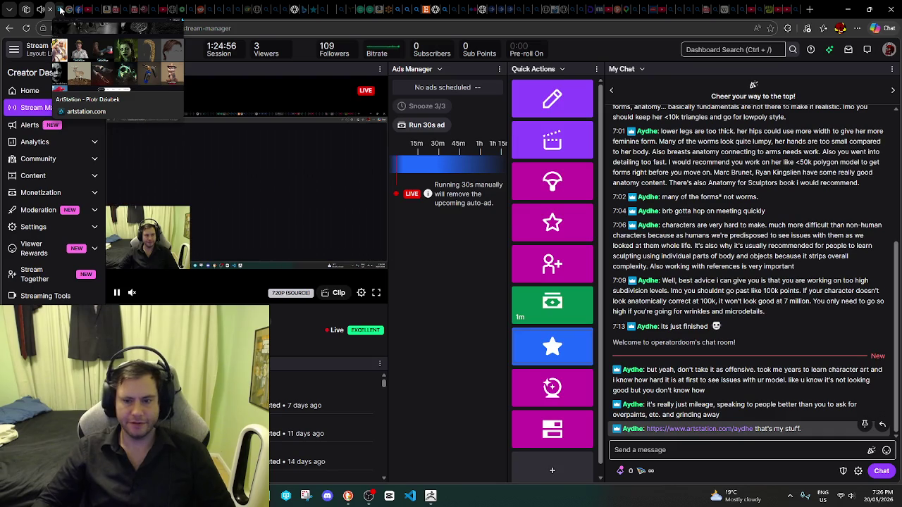
click(61, 9)
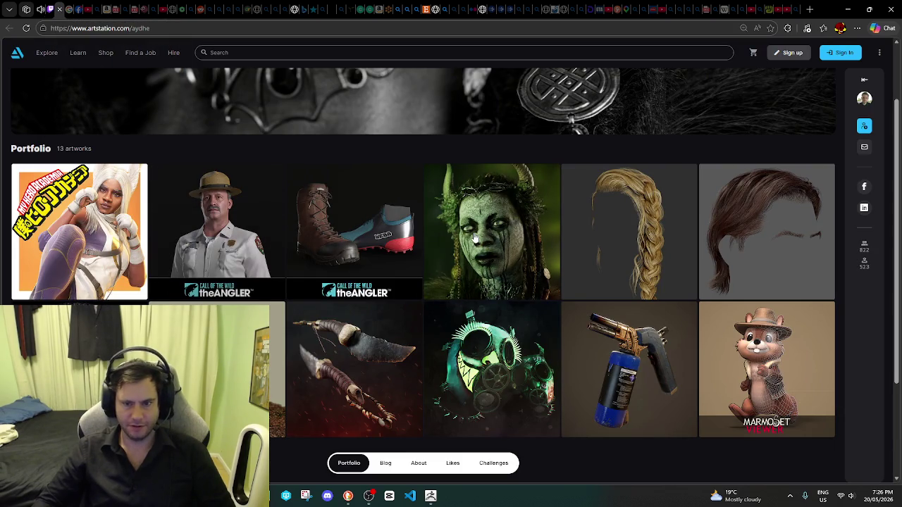
click(720, 248)
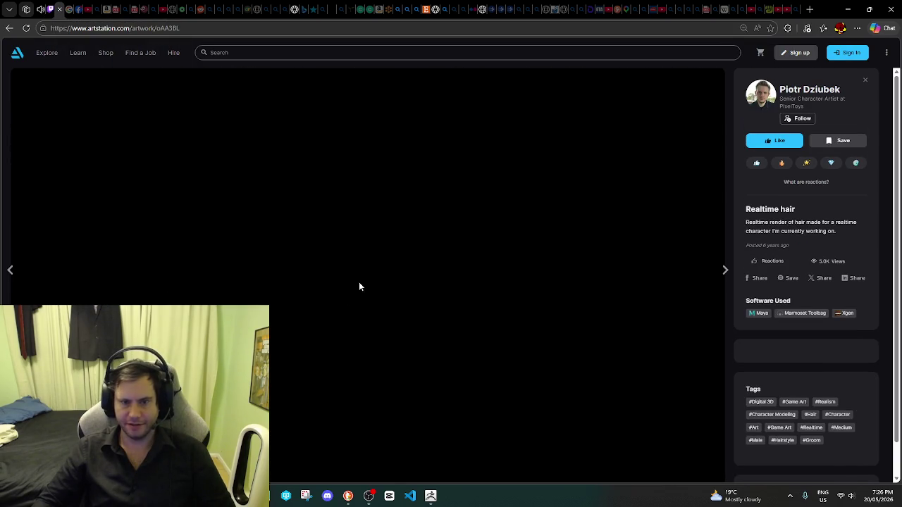
scroll(452, 205, down, 2)
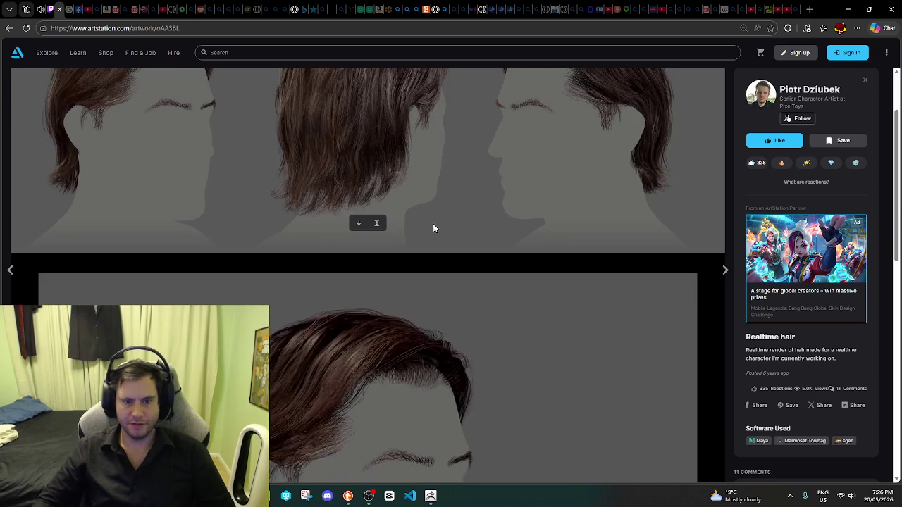
scroll(435, 221, down, 2)
scroll(429, 231, down, 1)
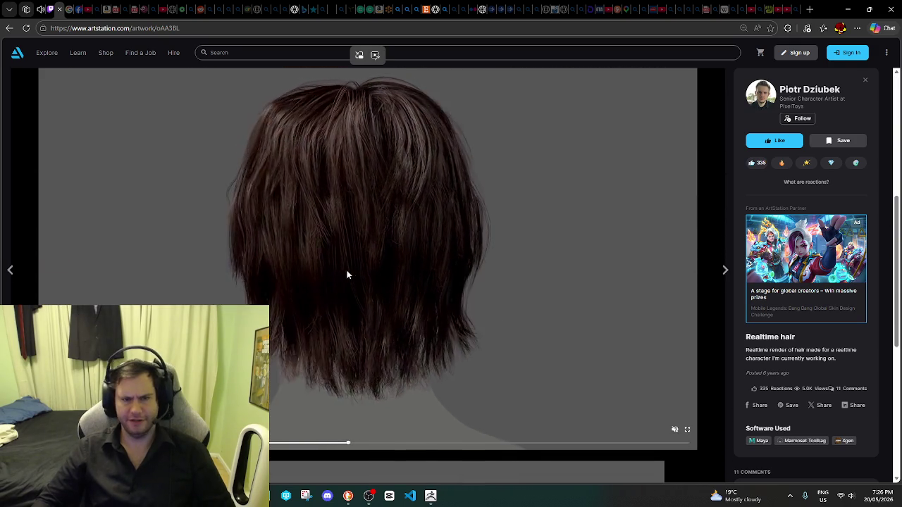
scroll(347, 279, up, 3)
scroll(347, 274, up, 2)
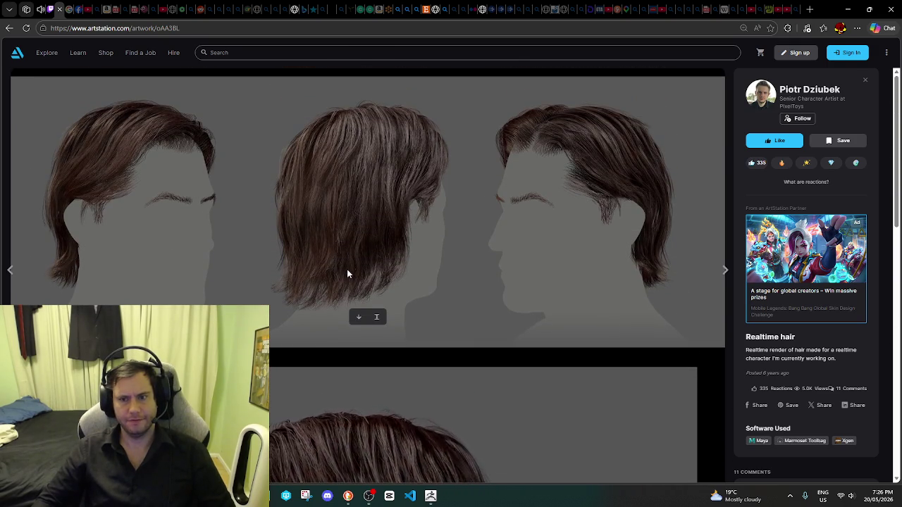
scroll(332, 264, down, 3)
scroll(328, 264, down, 2)
scroll(329, 262, up, 4)
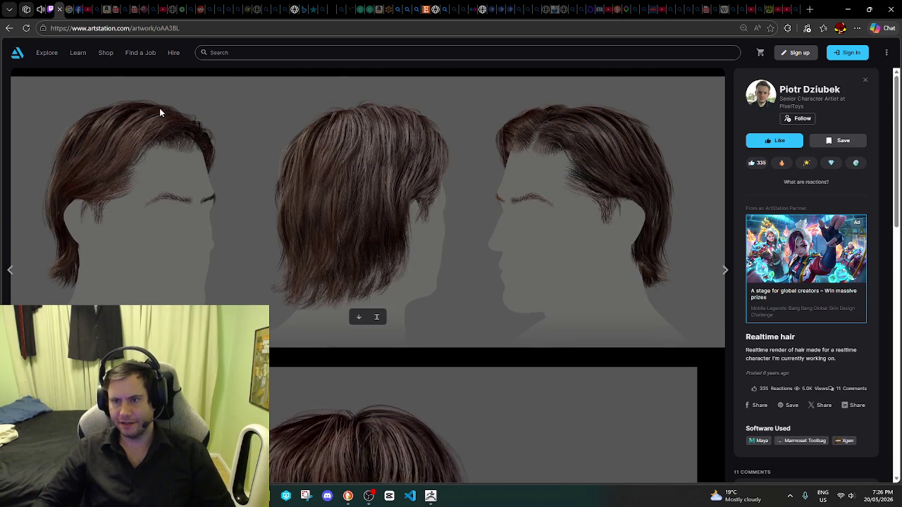
click(9, 28)
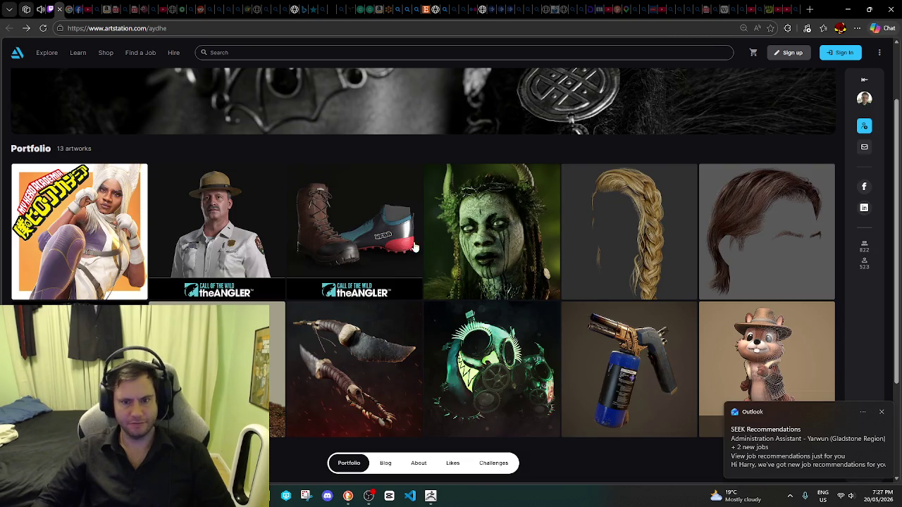
Step: Open the park ranger artwork 'CoTW: The Angler' and scroll through its page
click(233, 254)
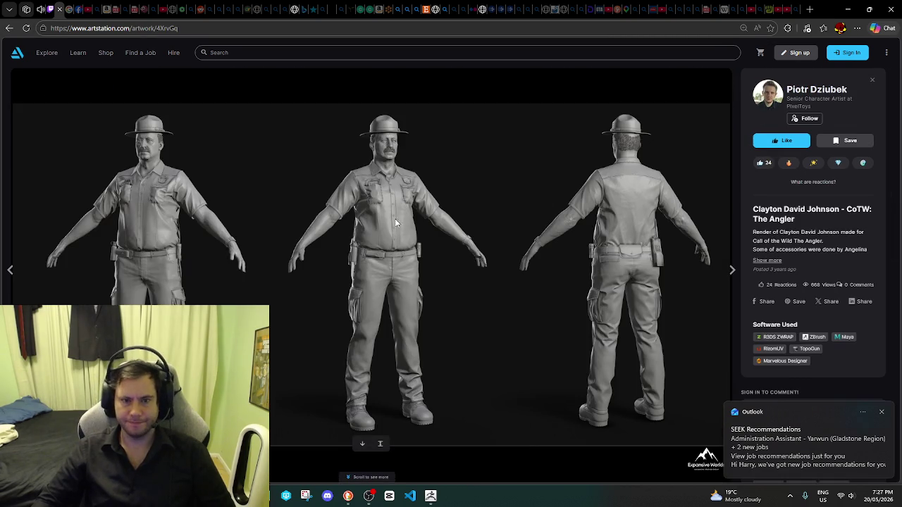
scroll(369, 211, down, 1)
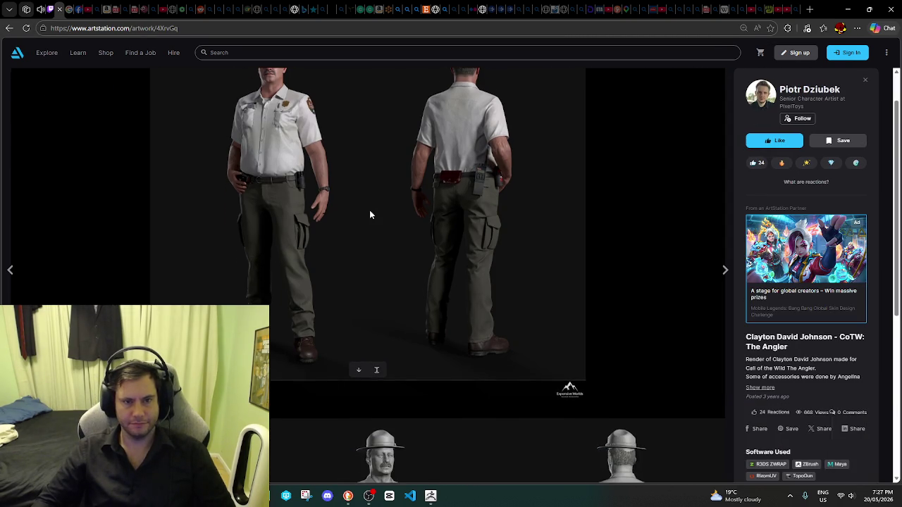
scroll(369, 215, down, 3)
scroll(369, 214, down, 1)
scroll(391, 216, up, 5)
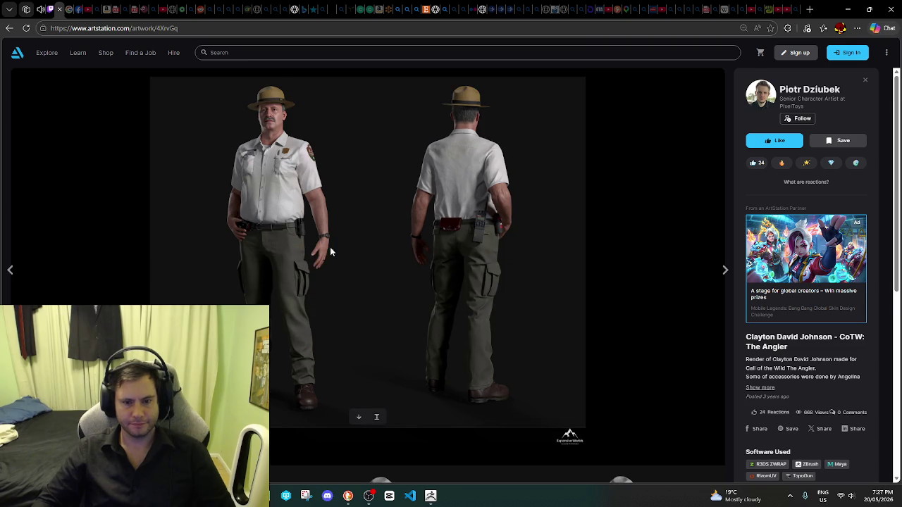
ctrl+scroll(328, 241, down, 2)
ctrl+scroll(380, 281, up, 1)
ctrl+scroll(424, 314, up, 1)
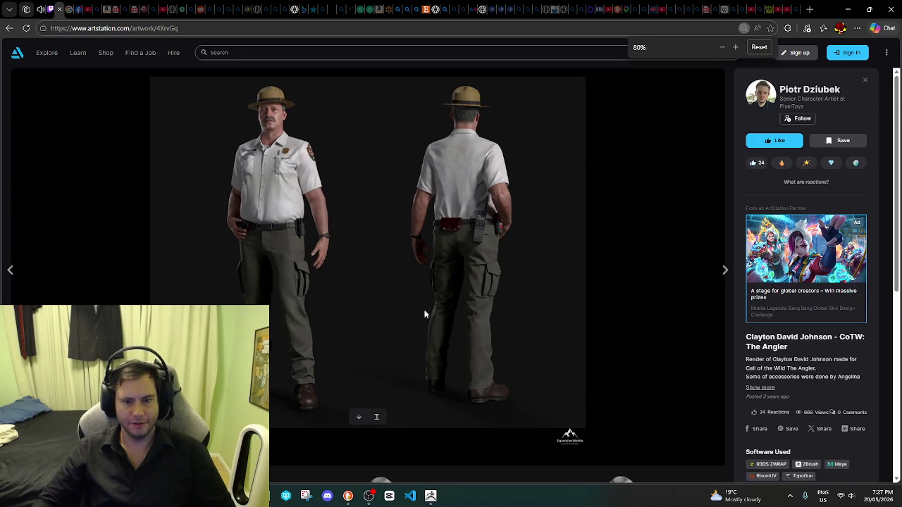
Step: Download the ranger render, then delete the downloaded file and close the Downloads panel
click(358, 418)
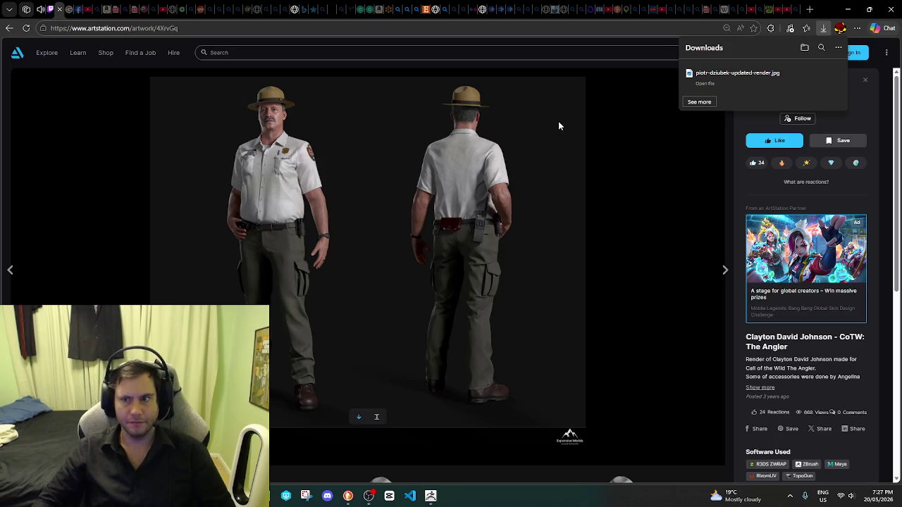
mouse_move(747, 77)
click(835, 77)
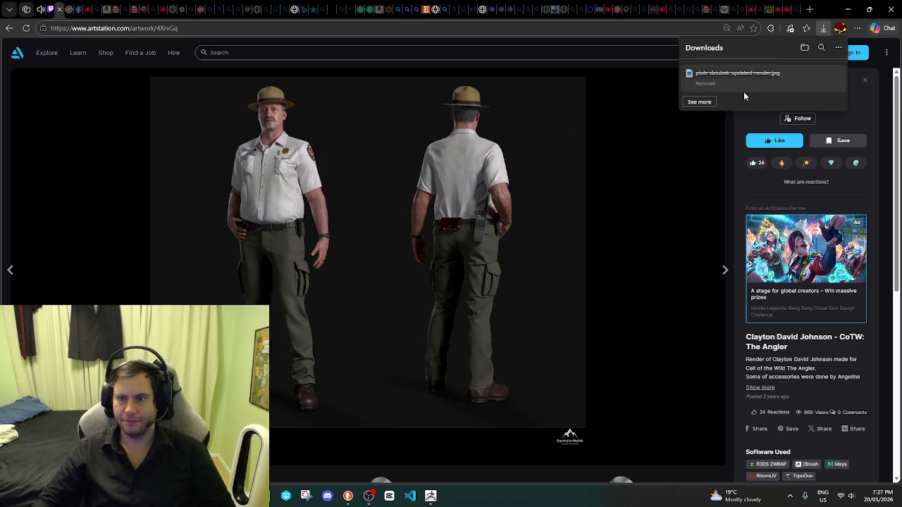
click(290, 153)
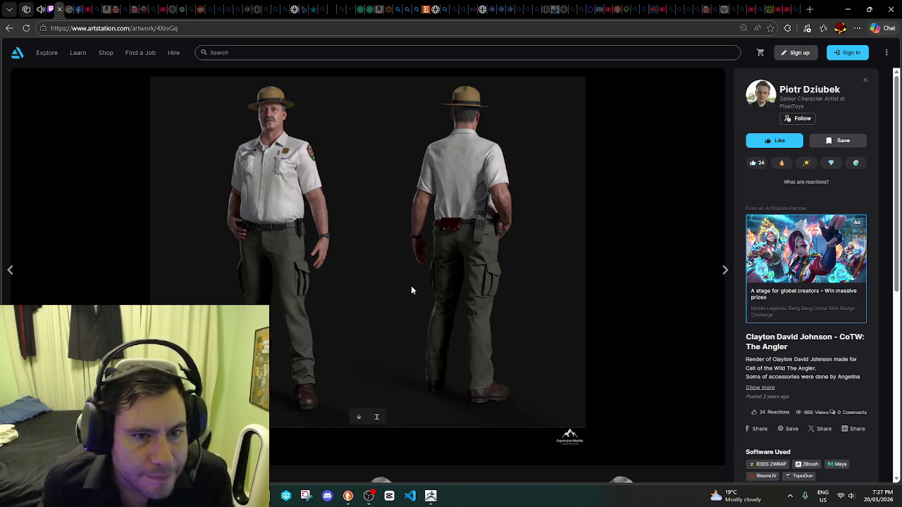